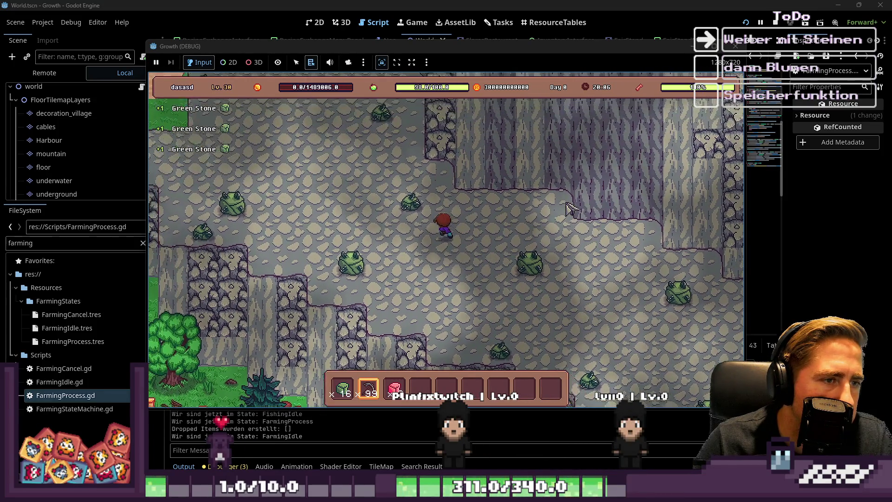
Mine the green stones with the pickaxe, walking right from one to the next
key(a)
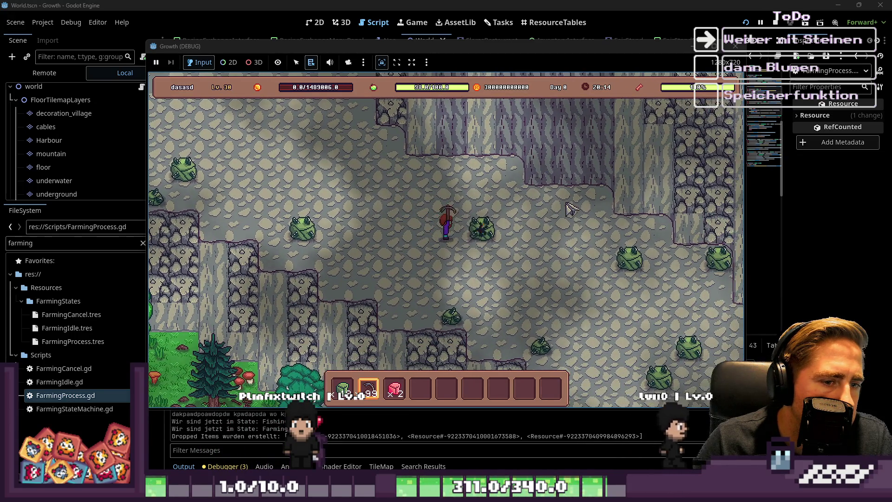
key(d)
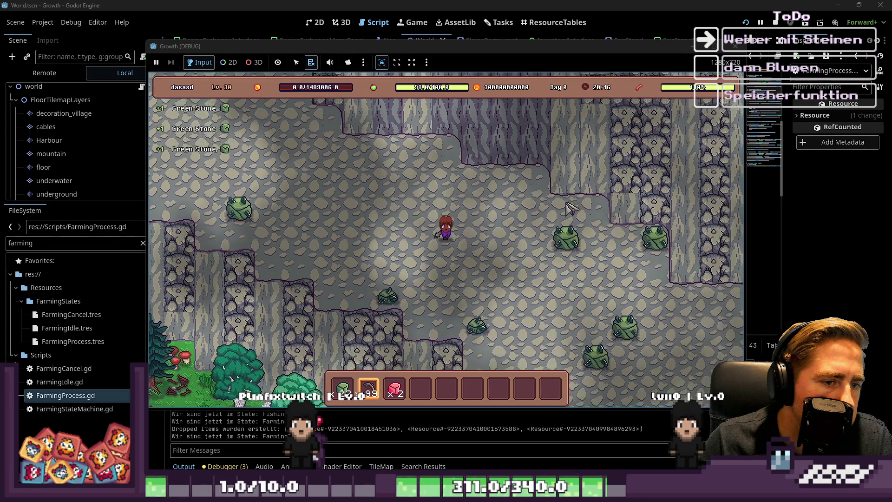
key(d)
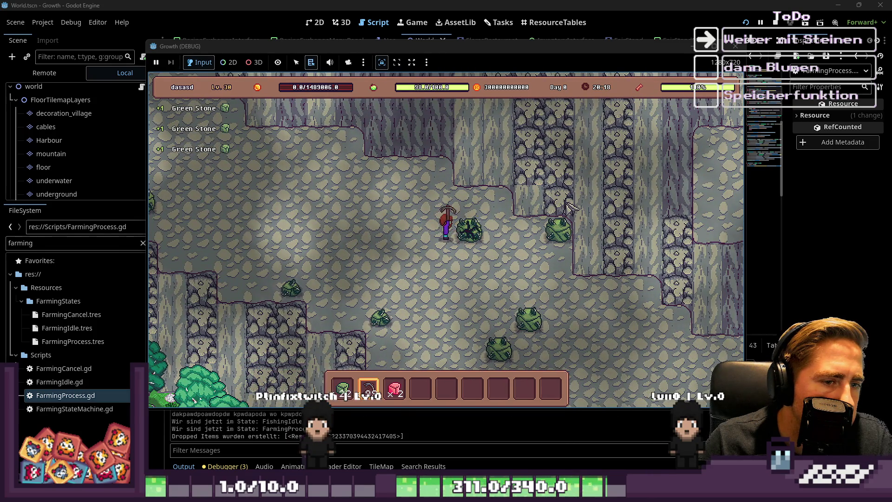
key(d)
key(d)
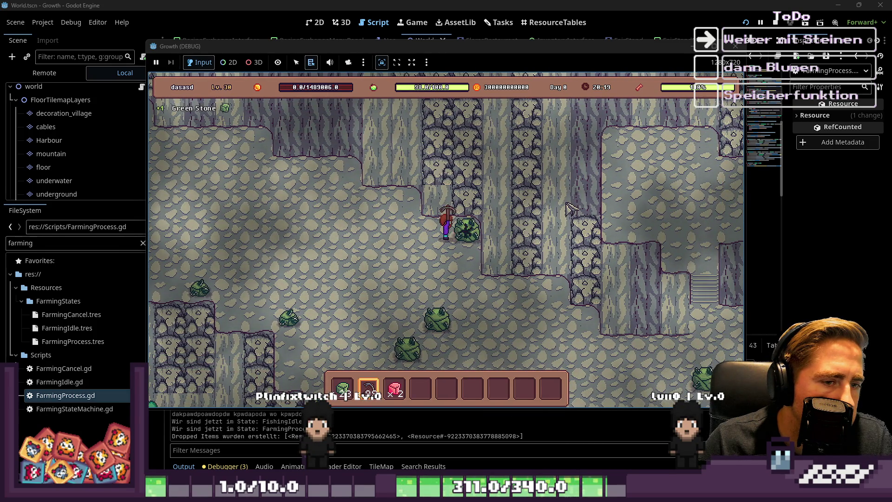
key(d)
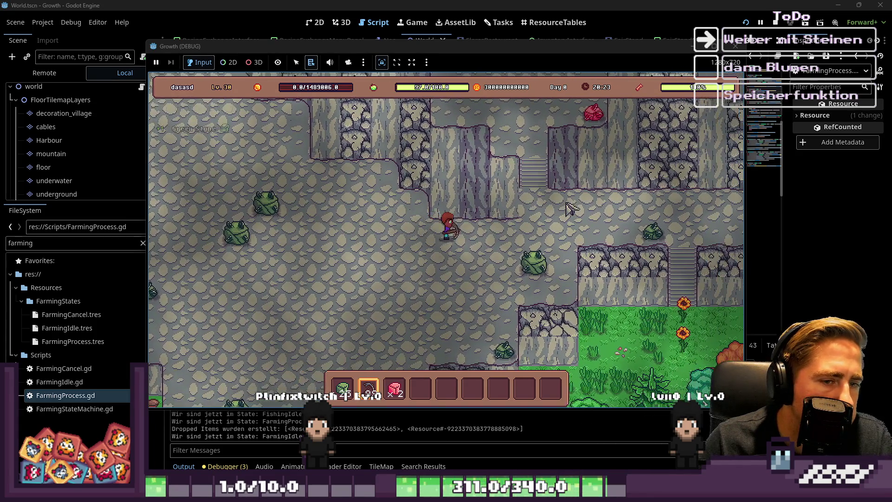
Walk up past the stairs and mine the red stones, collecting their Red Stone drops
key(w)
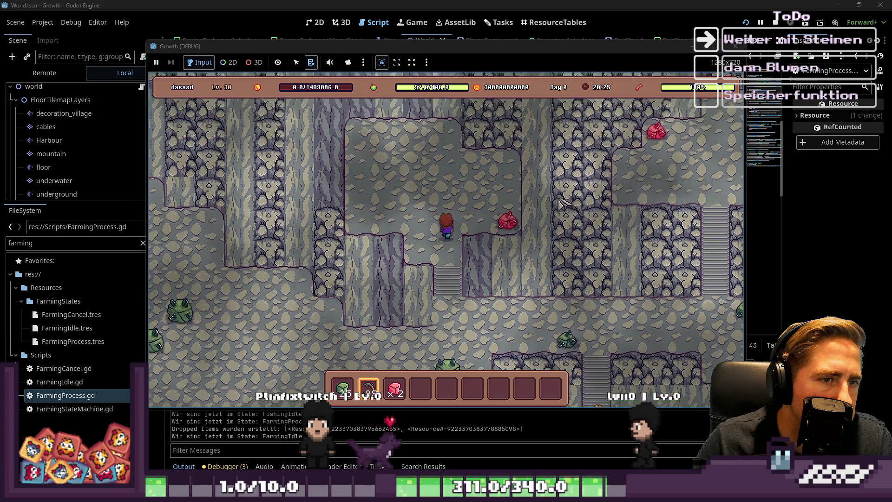
key(d)
key(s)
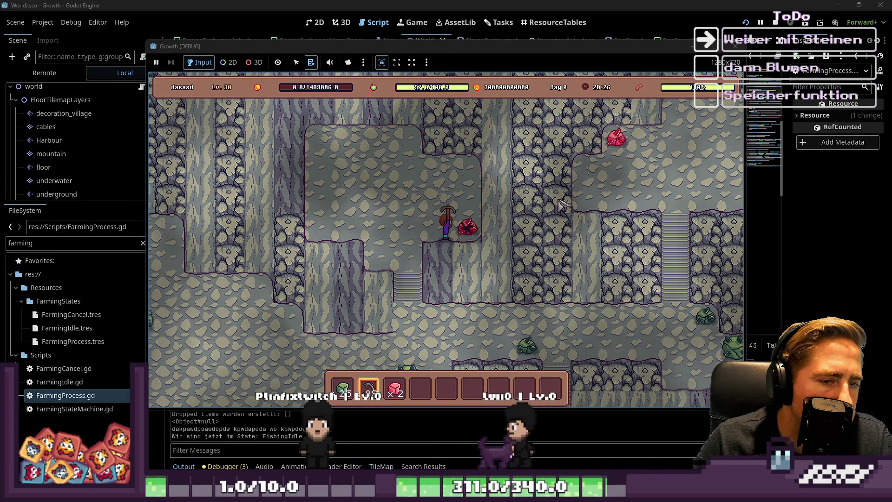
key(a)
key(s)
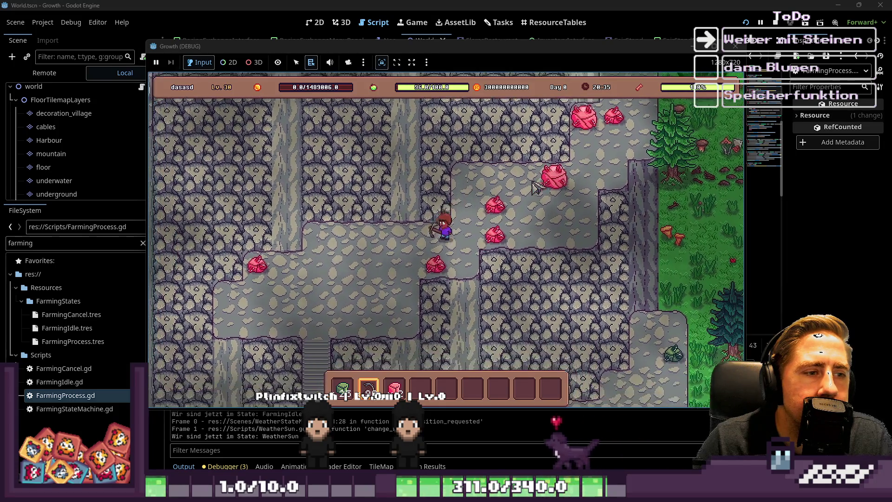
key(a)
key(s)
key(a)
key(s)
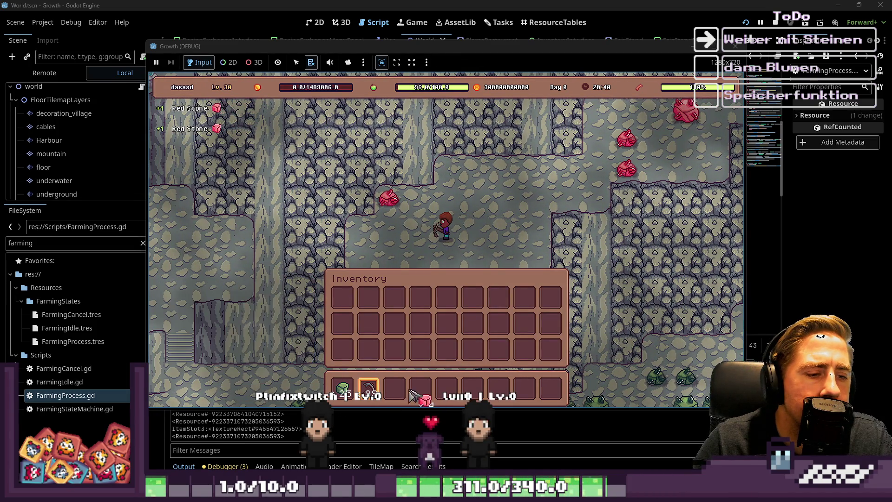
Mine a red crystal, then walk through the cave mining green stones to reach 29
key(2)
key(w)
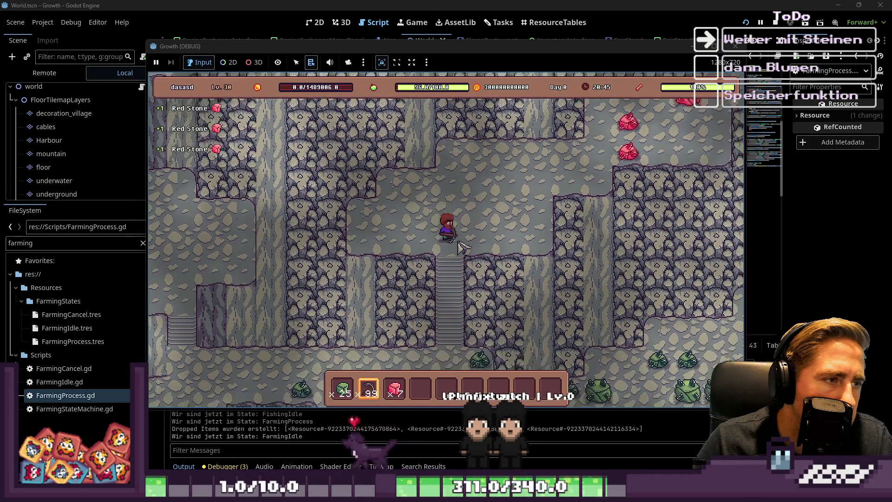
key(s)
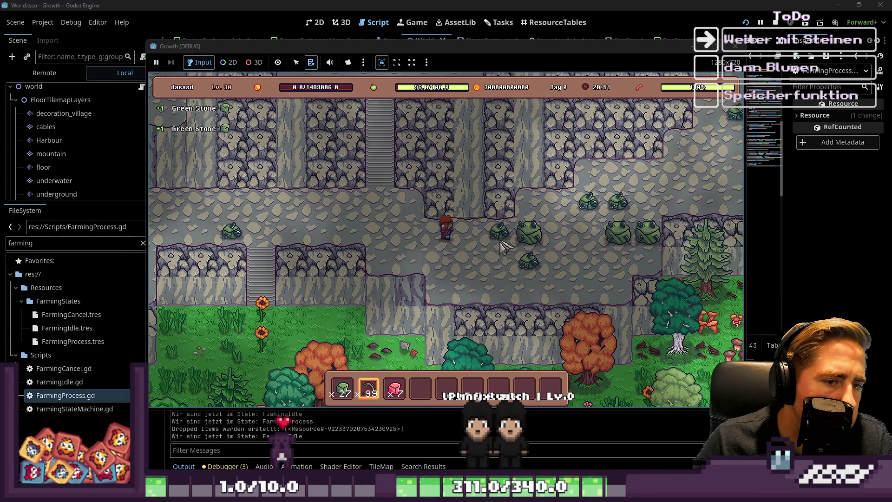
key(a)
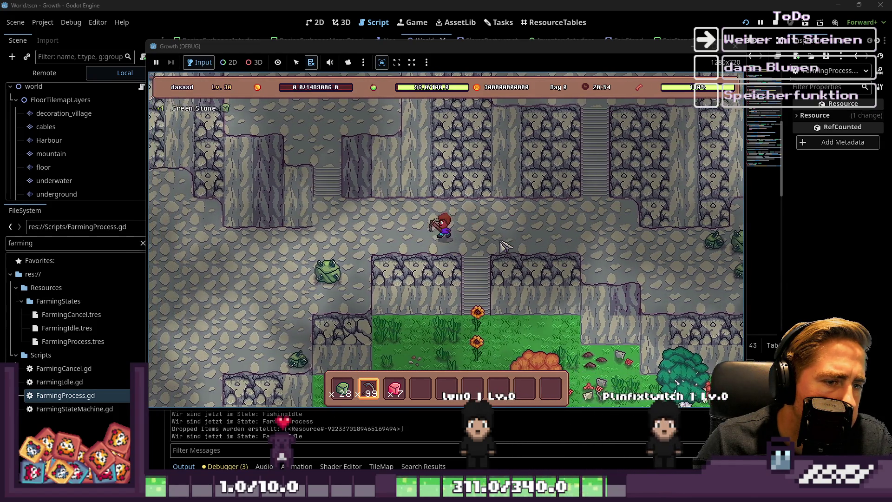
key(a)
key(s)
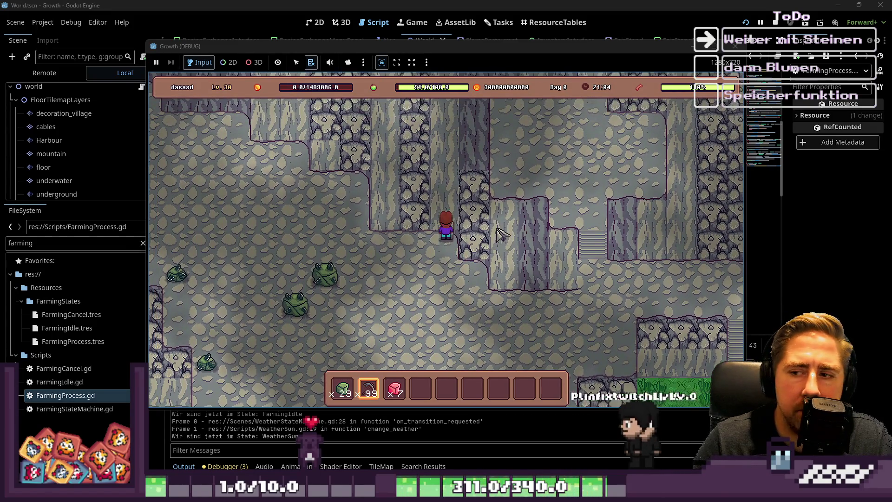
key(w)
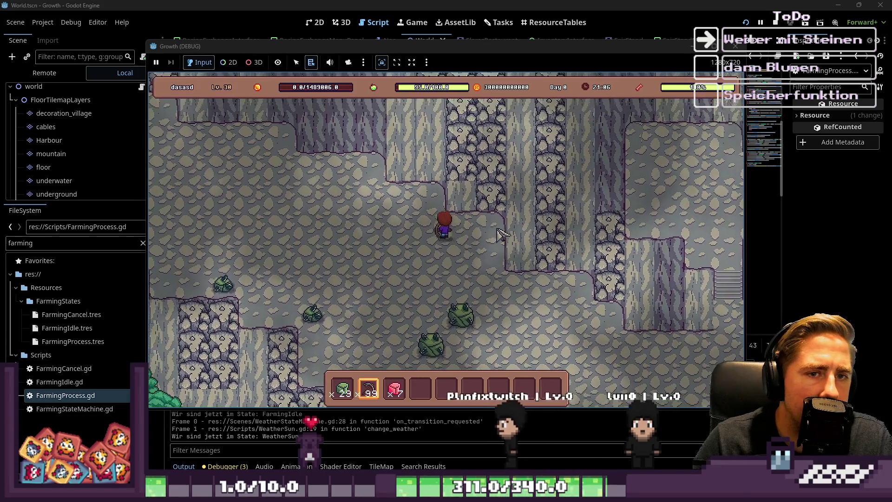
key(a)
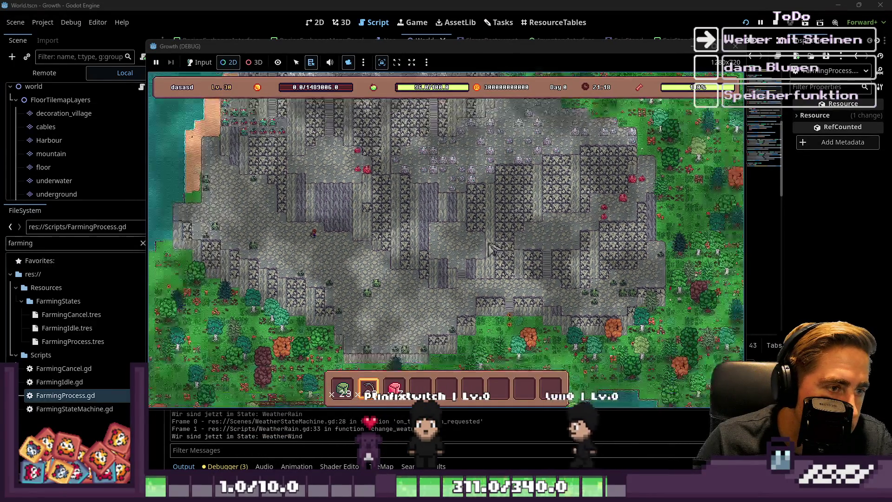
Pan and zoom the free camera around the cave map, then stop the game
key(s)
key(d)
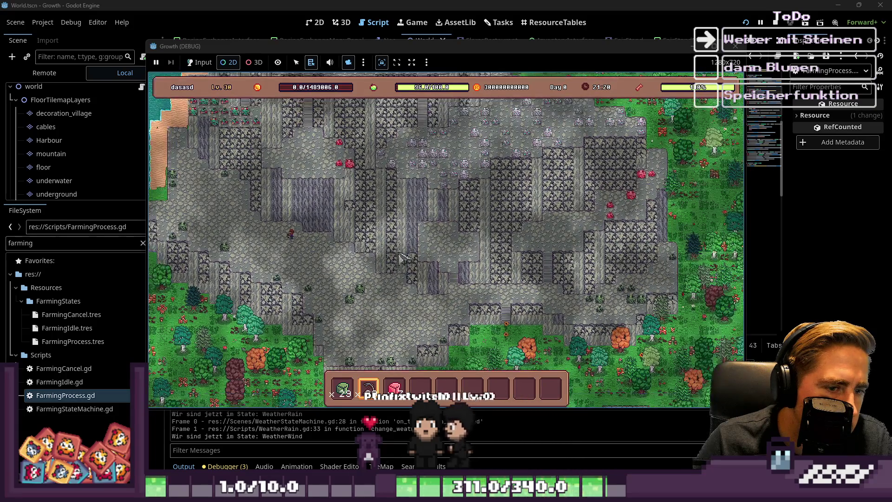
scroll(400, 338, up, 1)
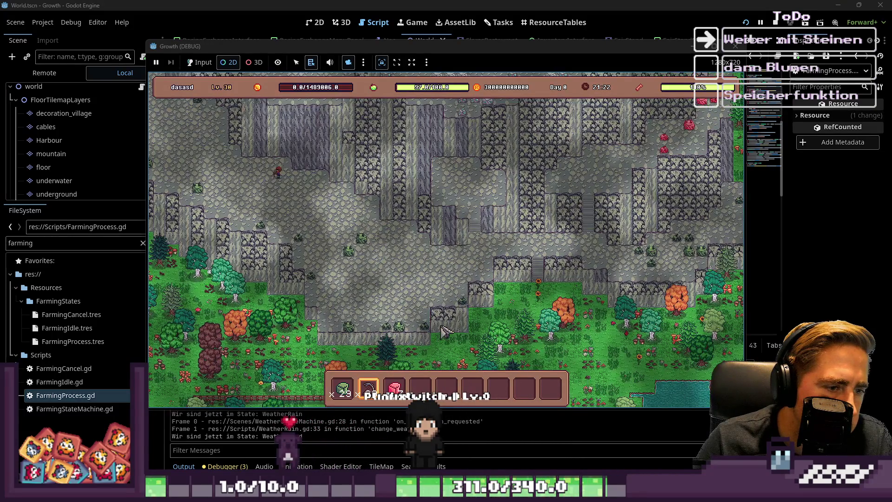
scroll(344, 195, up, 4)
scroll(349, 294, down, 4)
scroll(349, 293, down, 2)
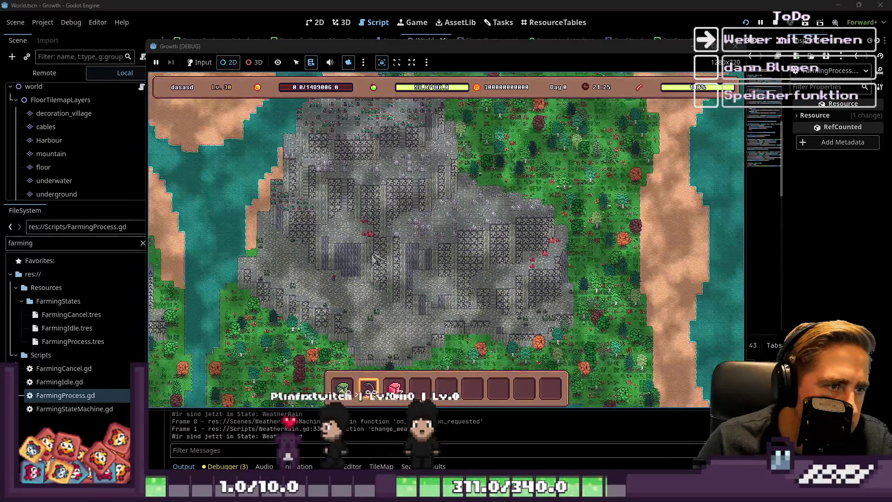
scroll(312, 223, up, 5)
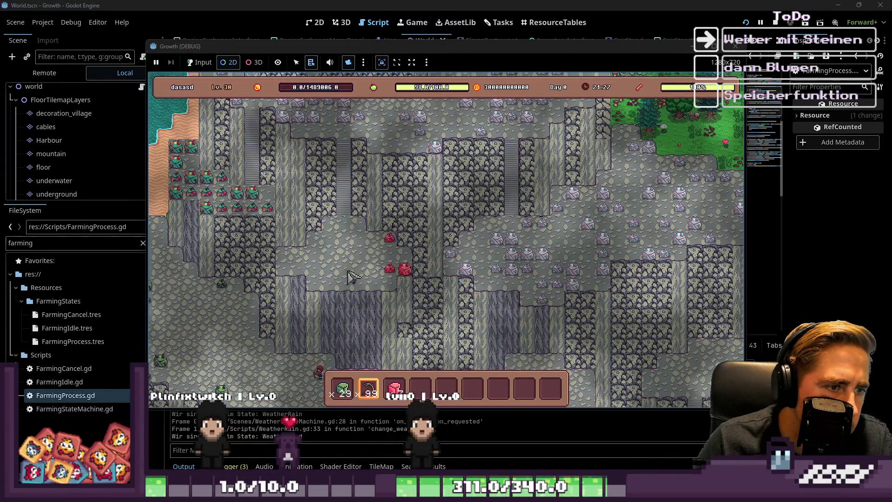
scroll(349, 277, down, 2)
scroll(416, 218, up, 2)
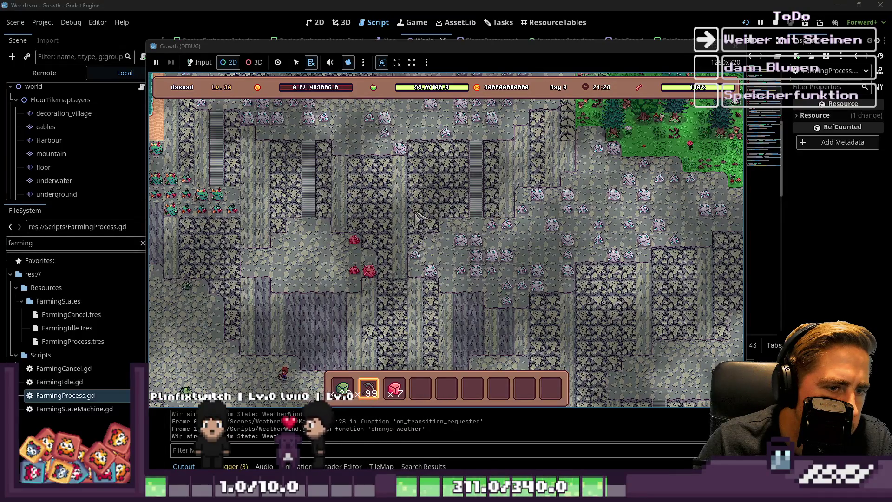
scroll(417, 217, down, 2)
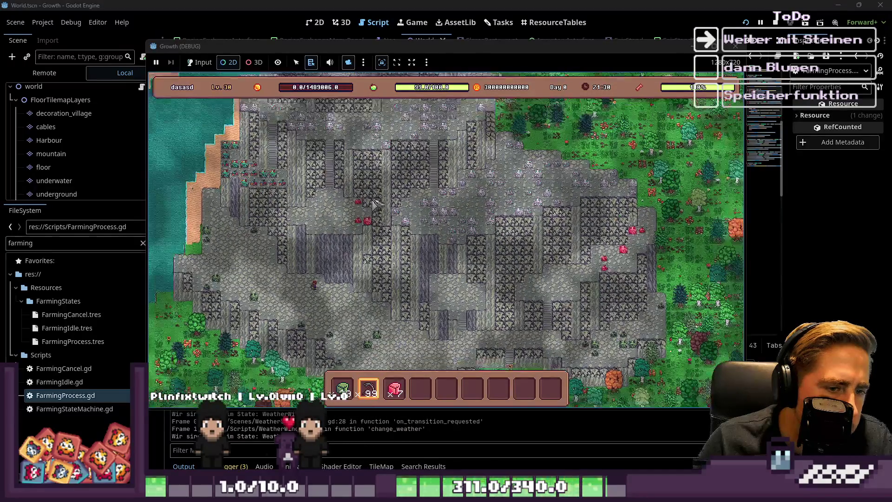
scroll(523, 283, up, 2)
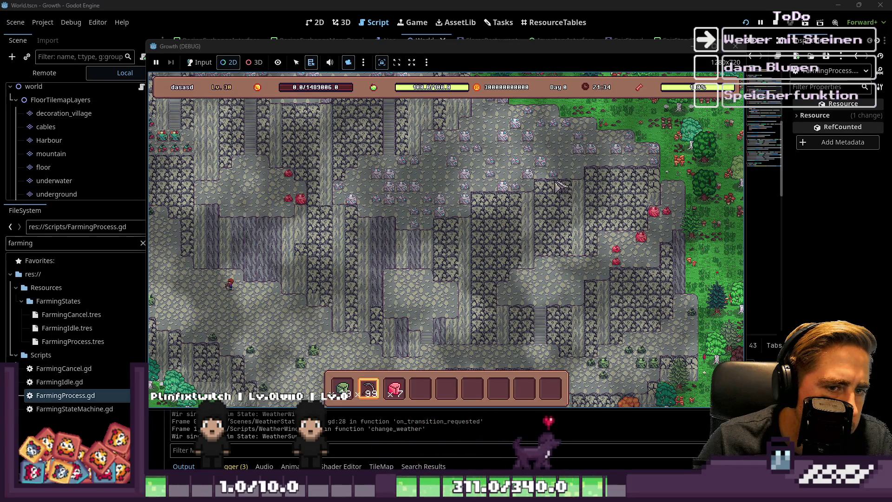
click(735, 46)
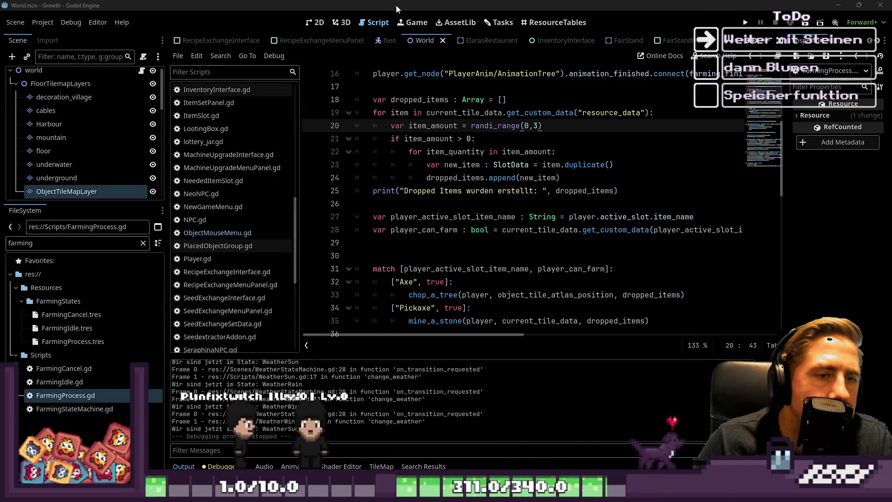
Switch to the World scene's 2D view, zoom around the mountain, and select the mountain layer
click(318, 26)
scroll(457, 278, down, 5)
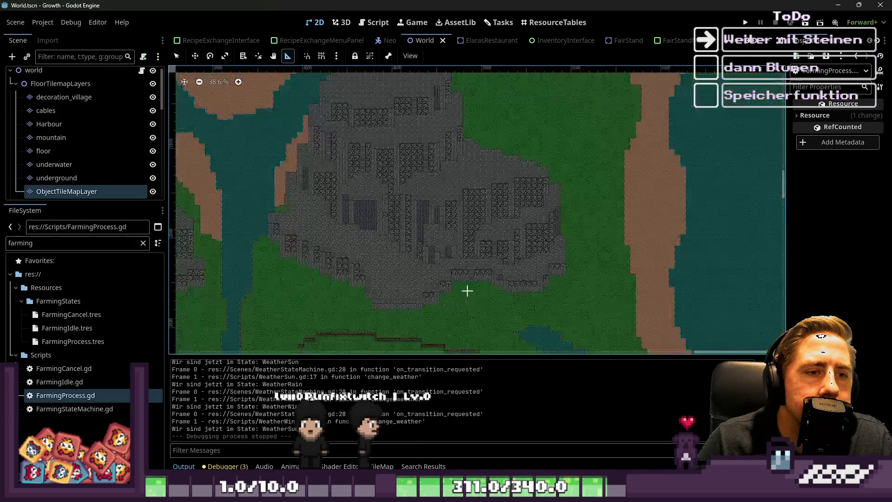
scroll(462, 279, up, 8)
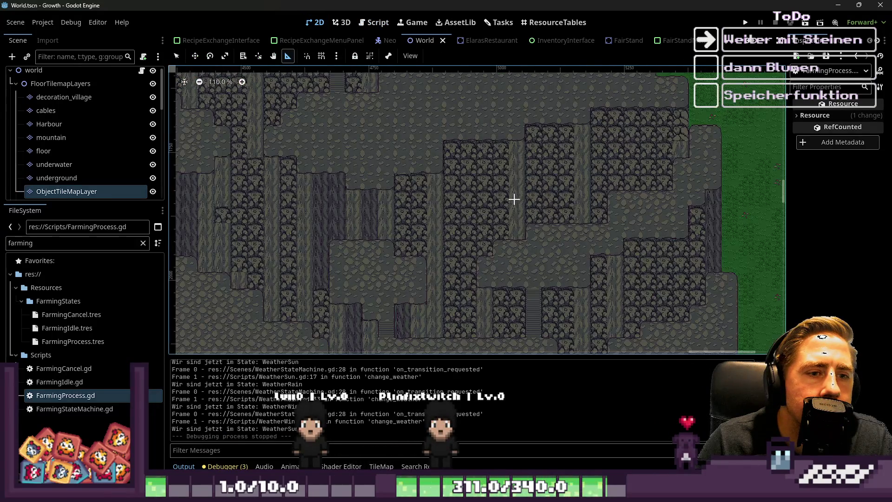
scroll(569, 241, down, 1)
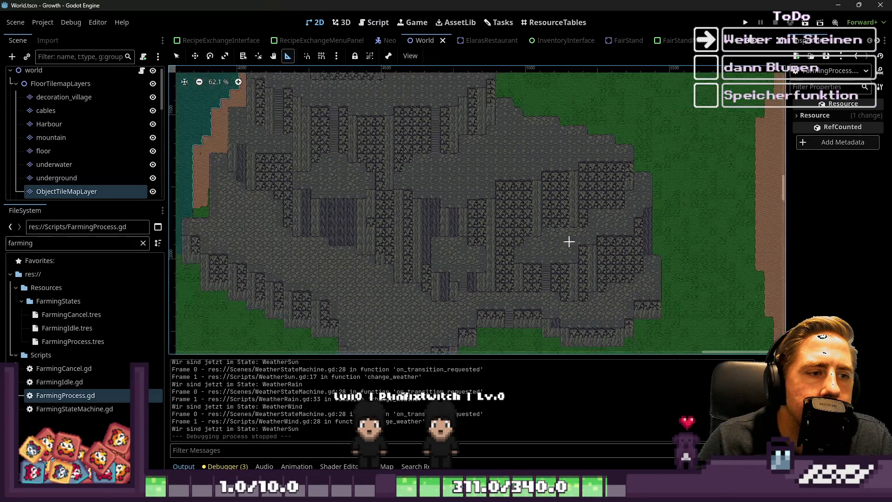
scroll(459, 192, up, 3)
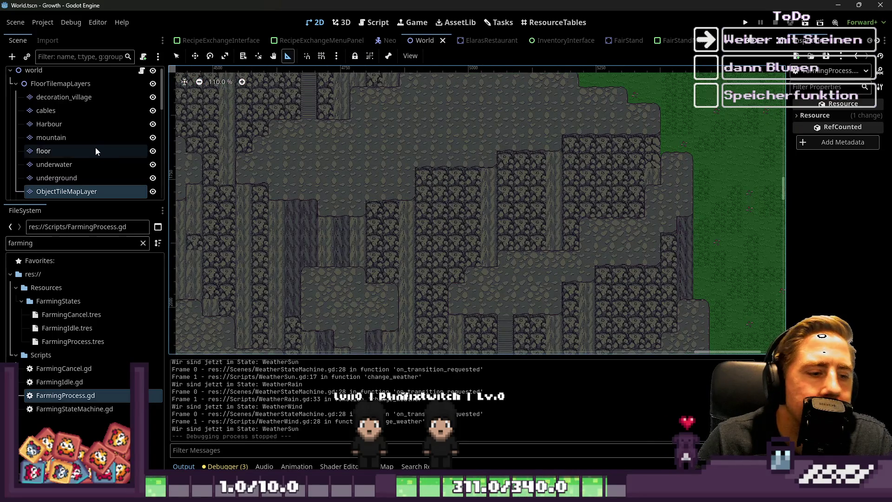
click(77, 137)
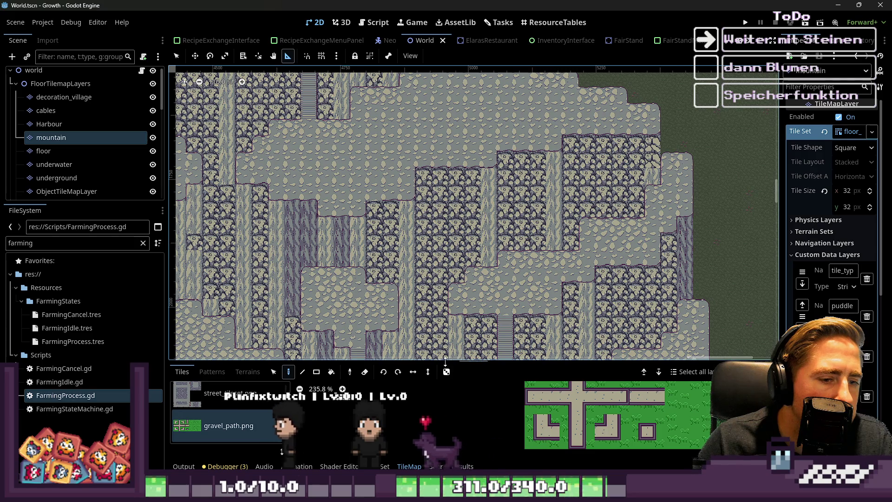
Choose the mountain_tileset source and pick its stairs tile in the tile palette
scroll(445, 363, left, 5)
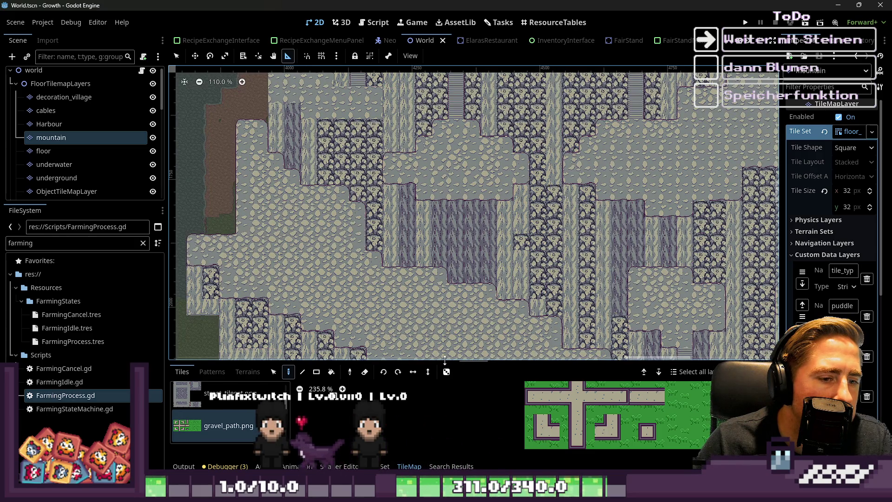
drag(445, 362, 445, 171)
click(241, 272)
click(207, 330)
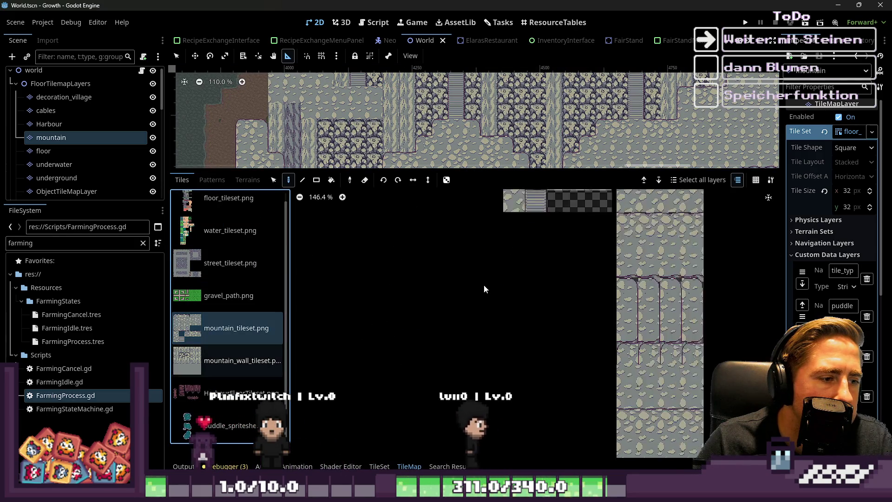
scroll(557, 339, up, 1)
click(546, 246)
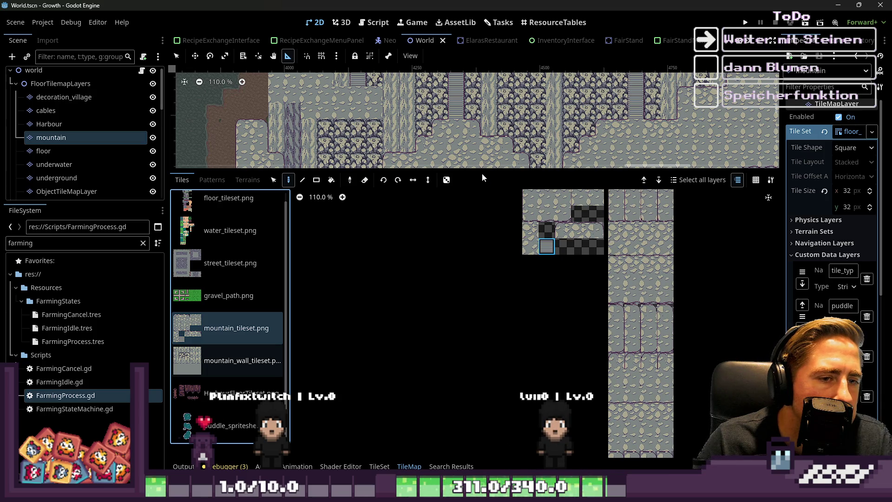
drag(483, 169, 484, 364)
scroll(572, 173, down, 5)
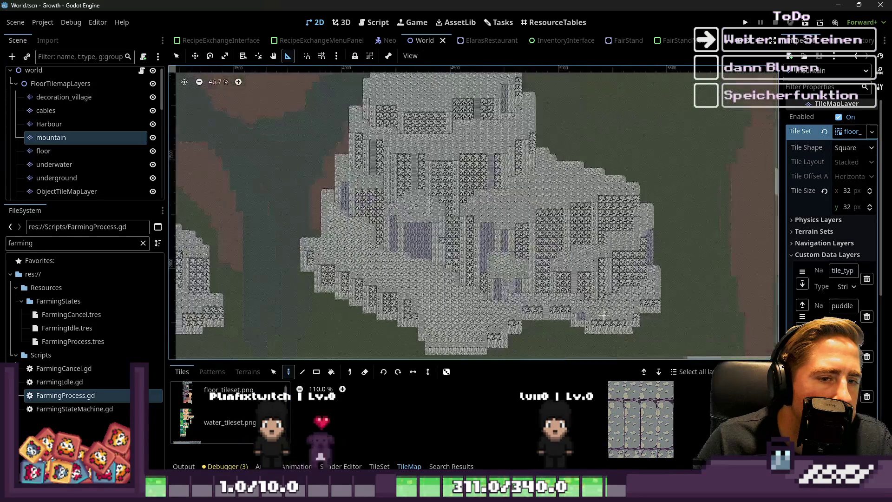
scroll(573, 173, up, 5)
scroll(572, 173, up, 6)
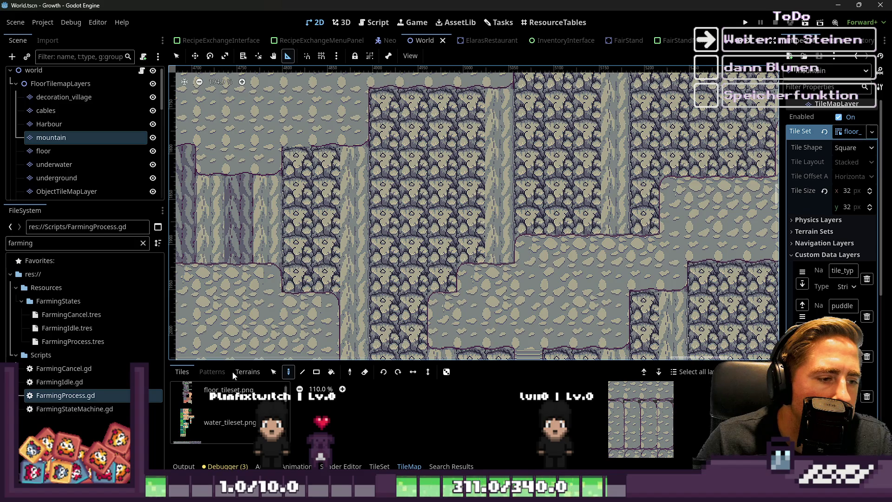
Check the saved tile patterns, then select the striped stairs tile to paint with
click(212, 372)
scroll(335, 316, down, 6)
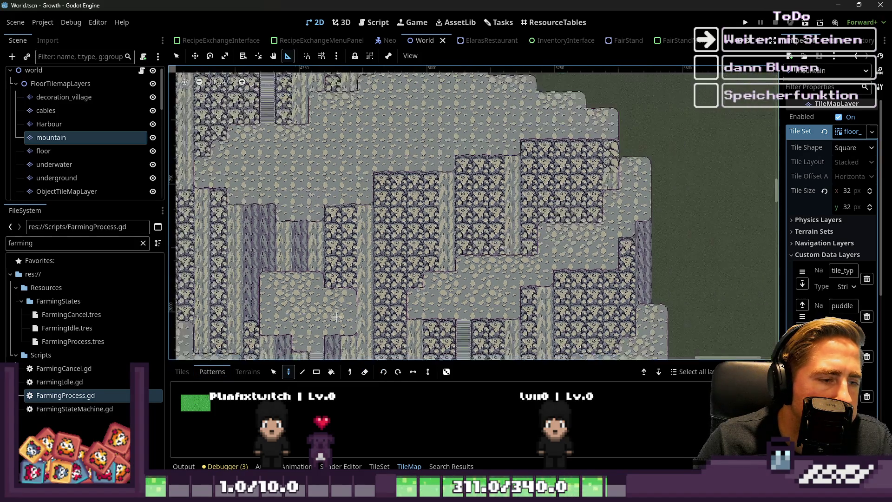
click(182, 372)
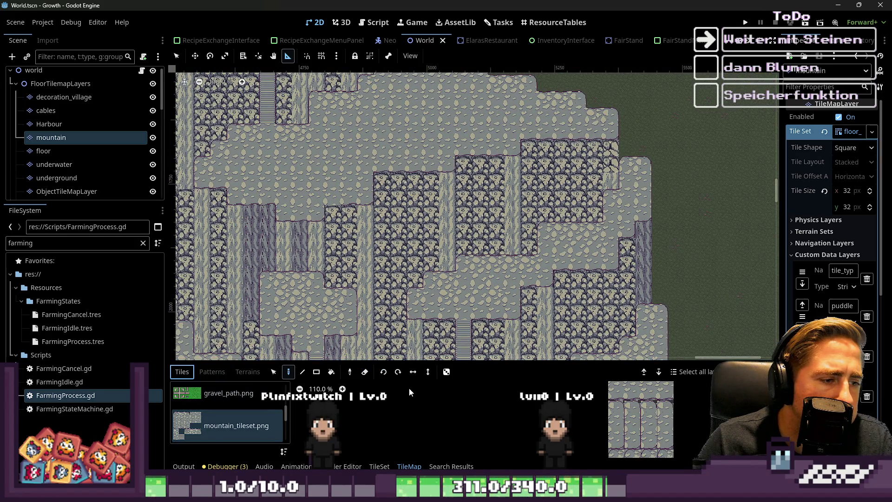
scroll(641, 422, down, 6)
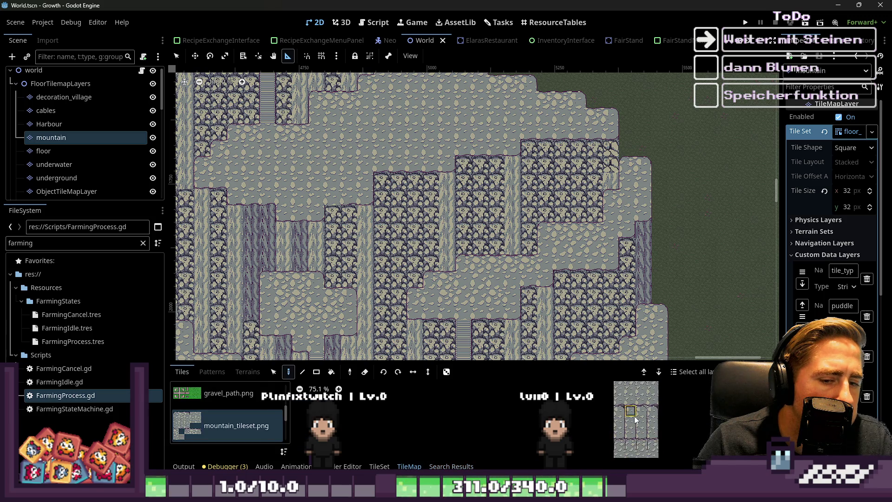
scroll(603, 399, up, 8)
click(631, 411)
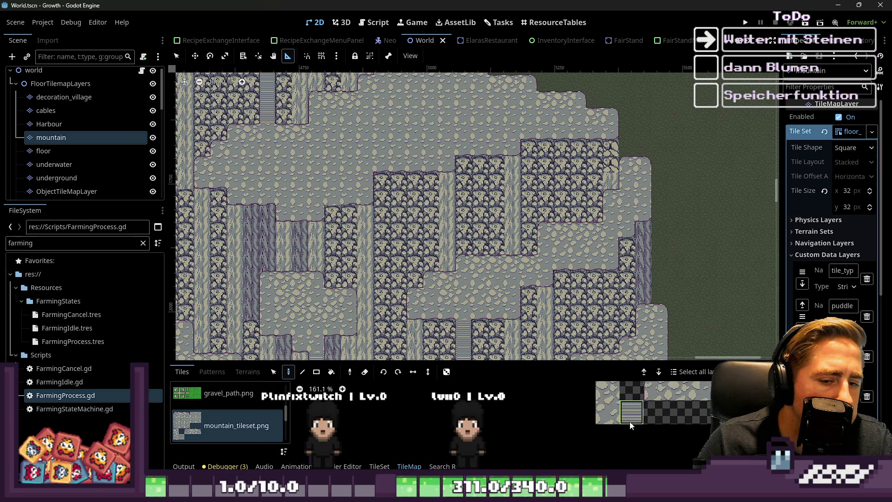
scroll(507, 201, up, 3)
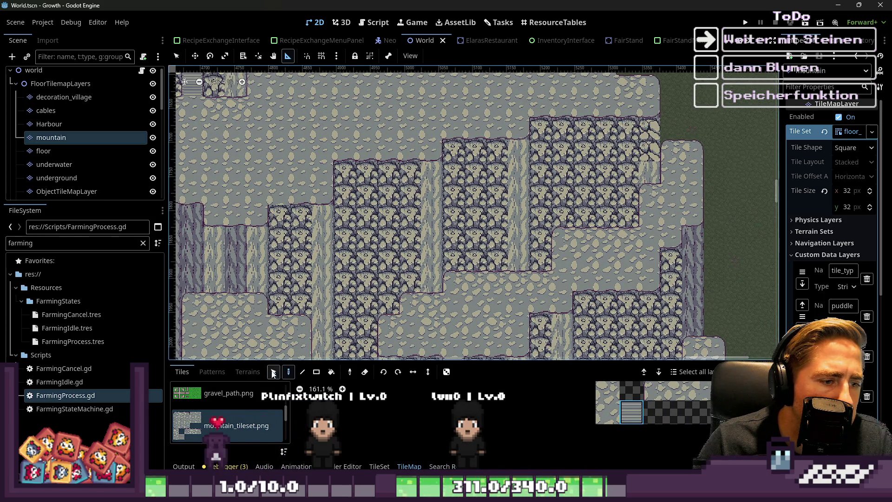
Select a one-tile-wide column running down through the cliff
drag(472, 179, 475, 256)
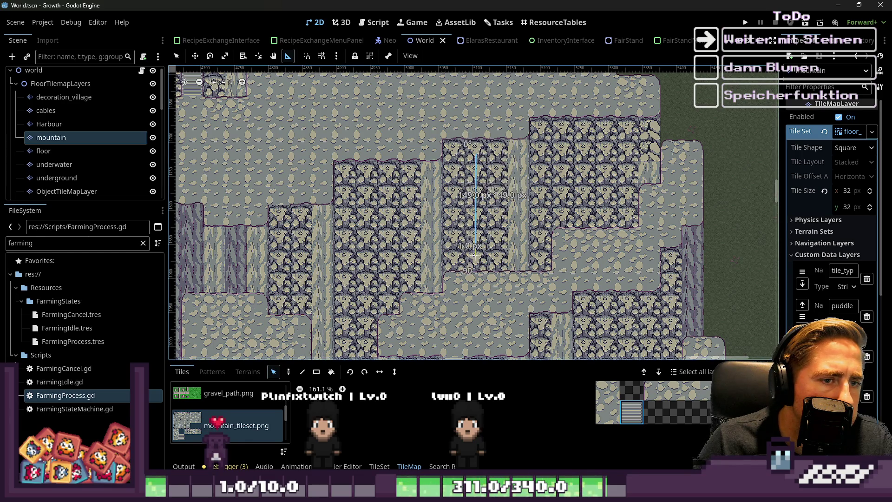
click(177, 57)
drag(473, 144, 472, 267)
click(483, 165)
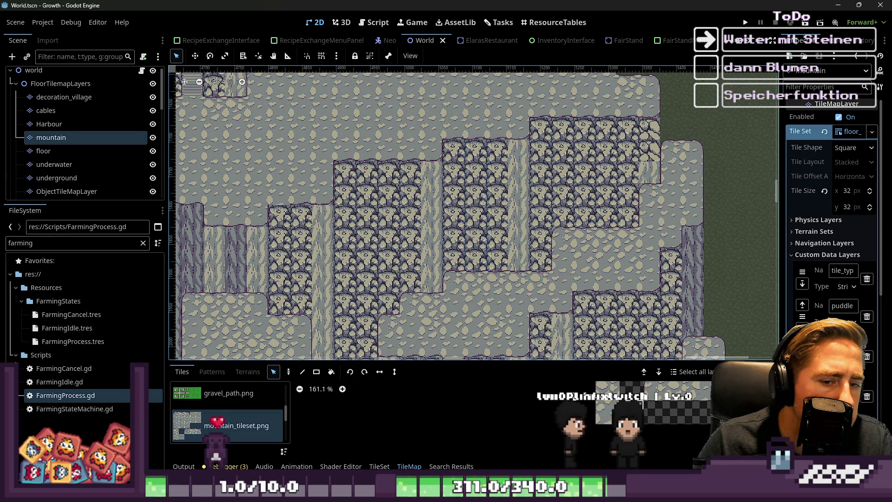
drag(479, 149, 471, 266)
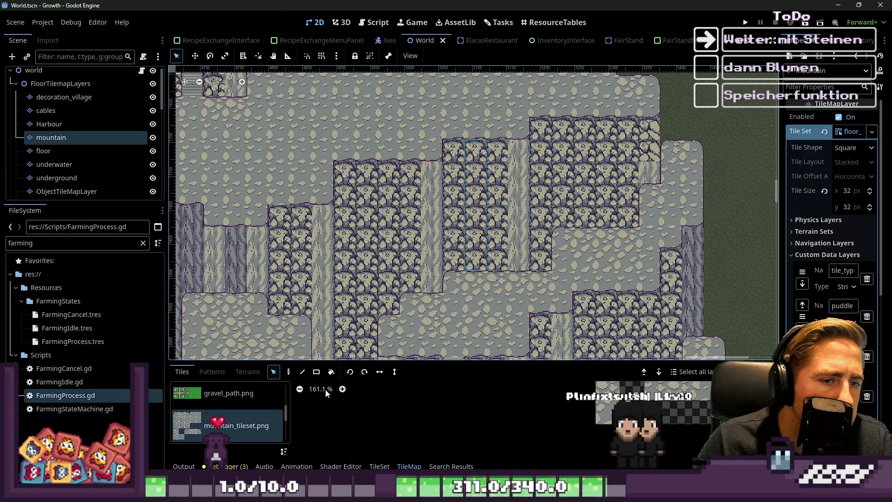
click(288, 371)
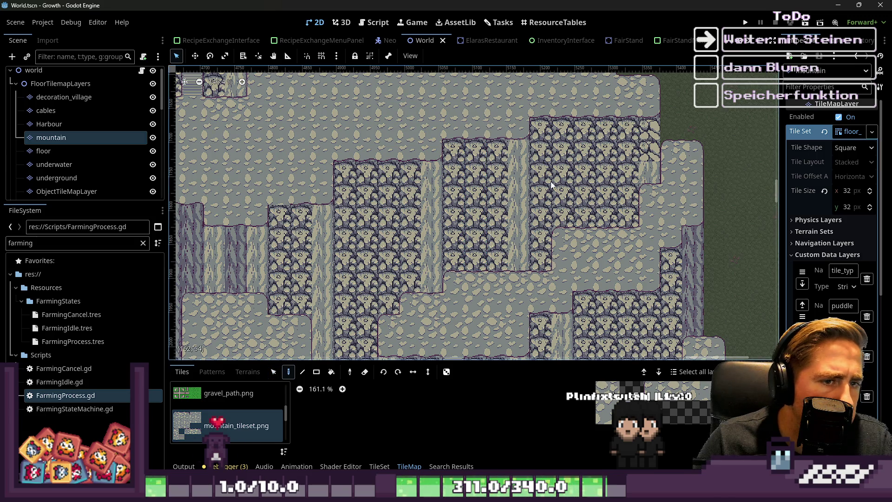
Reselect the mountain layer and paint a column of stairs from mountain_tileset.png up the cliff
key(Escape)
click(481, 174)
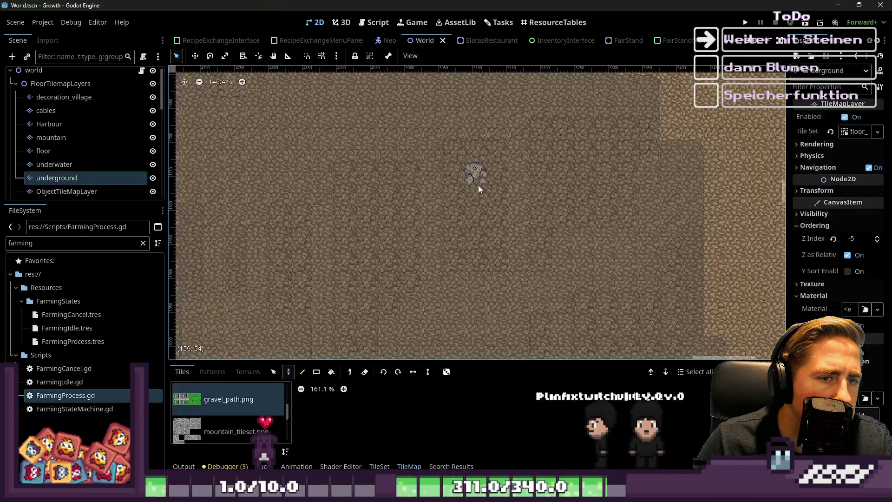
click(71, 133)
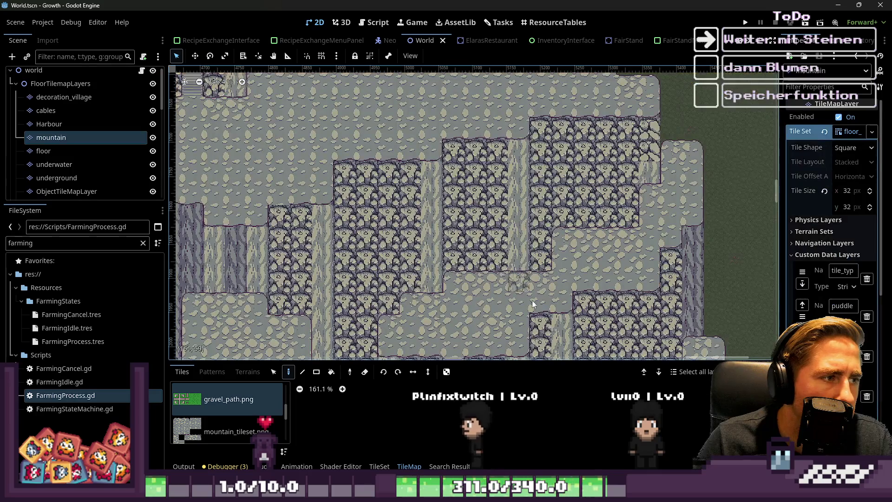
click(227, 420)
drag(475, 145, 467, 227)
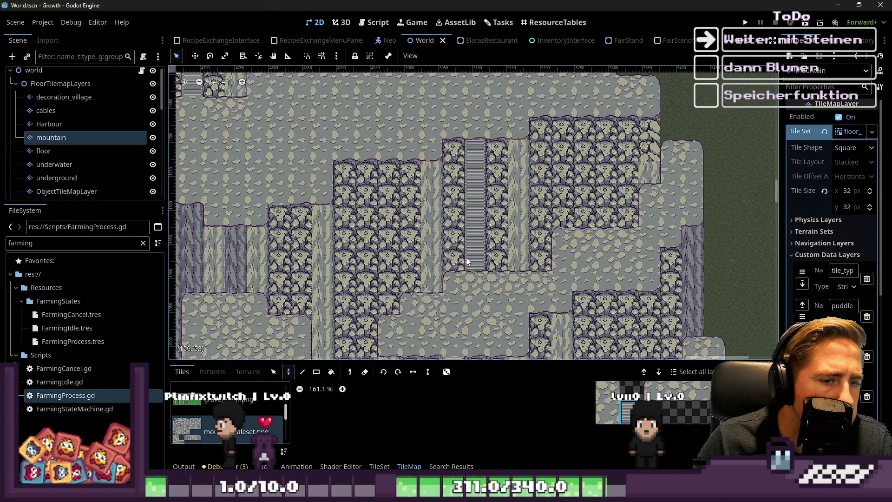
scroll(511, 251, down, 2)
scroll(568, 275, up, 5)
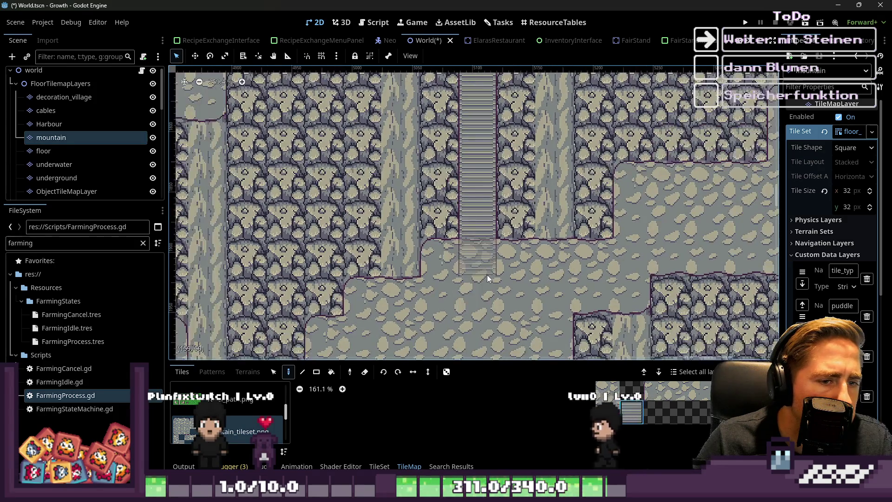
scroll(567, 275, down, 1)
Sample floor tiles from the map, then select the World root and save the scene
click(353, 375)
click(481, 316)
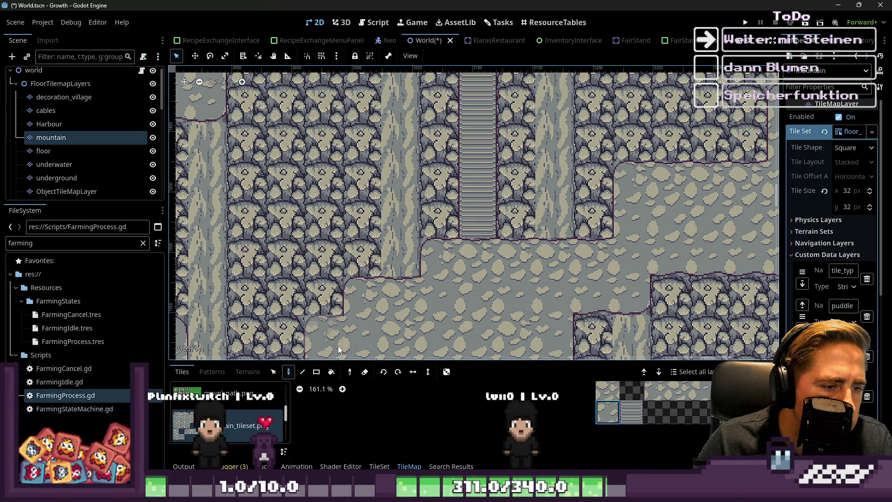
scroll(479, 264, down, 4)
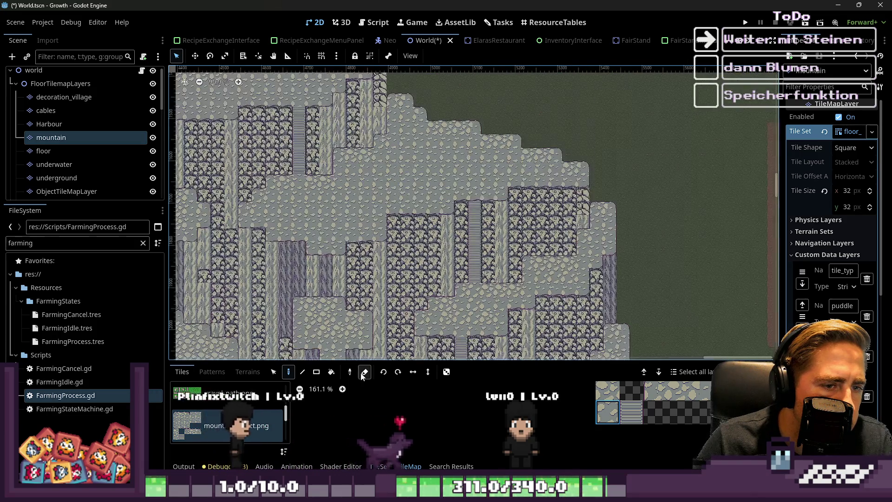
click(350, 372)
scroll(480, 172, up, 3)
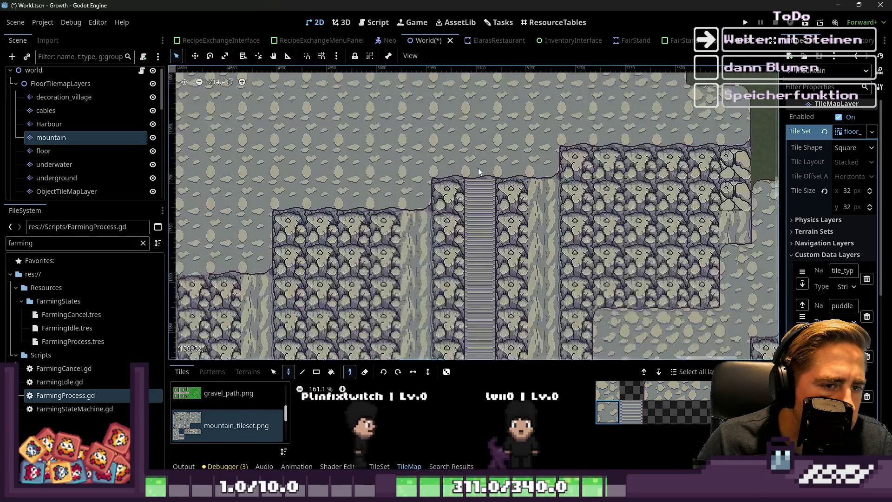
scroll(480, 172, up, 1)
click(500, 176)
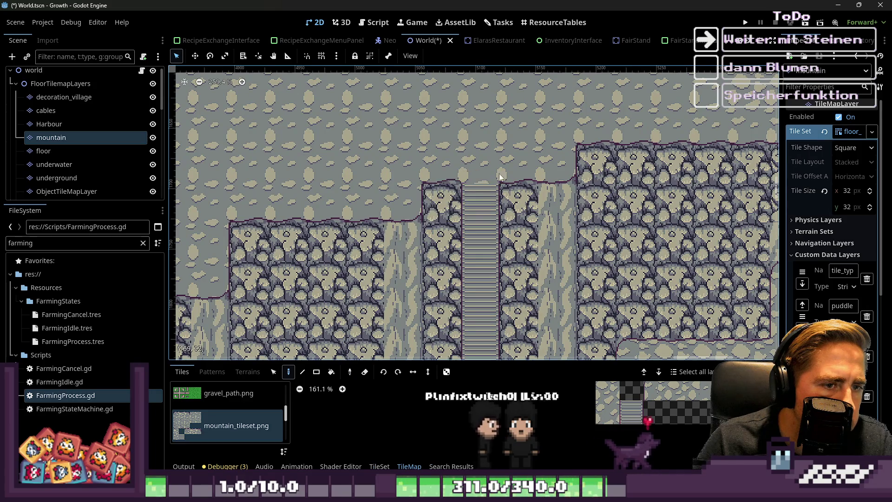
scroll(500, 176, down, 7)
scroll(53, 81, up, 1)
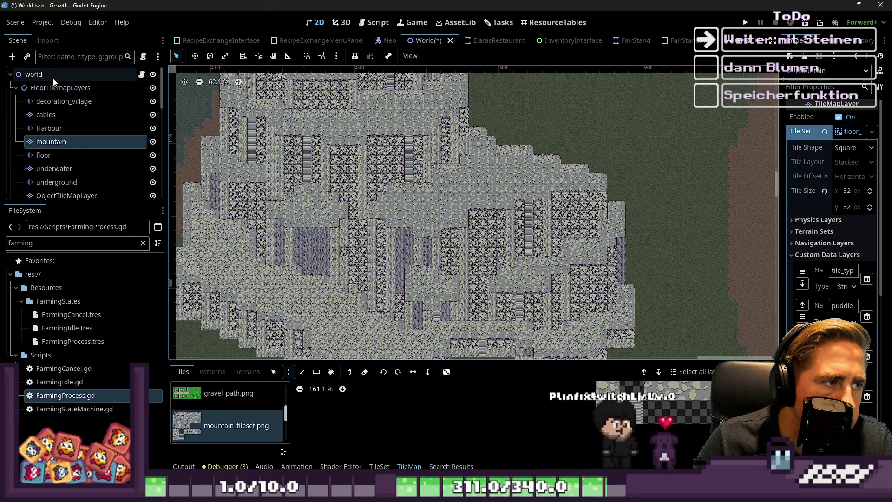
click(54, 78)
key(ctrl+s)
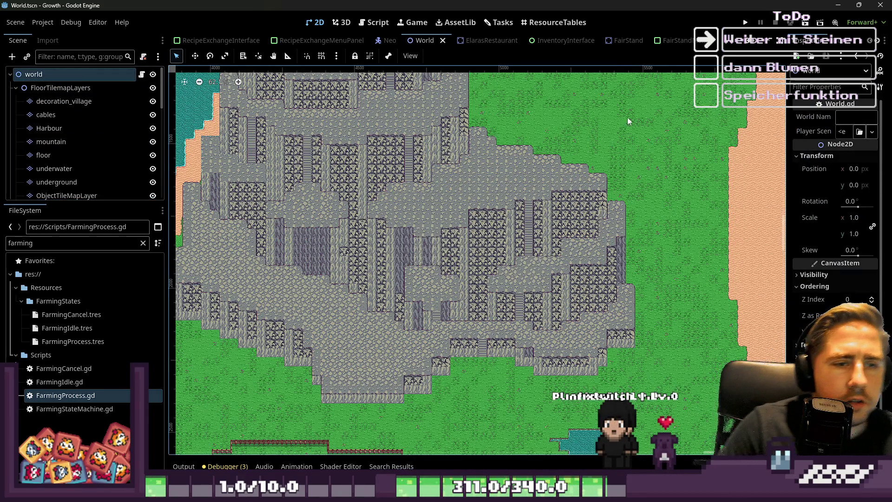
scroll(592, 228, down, 1)
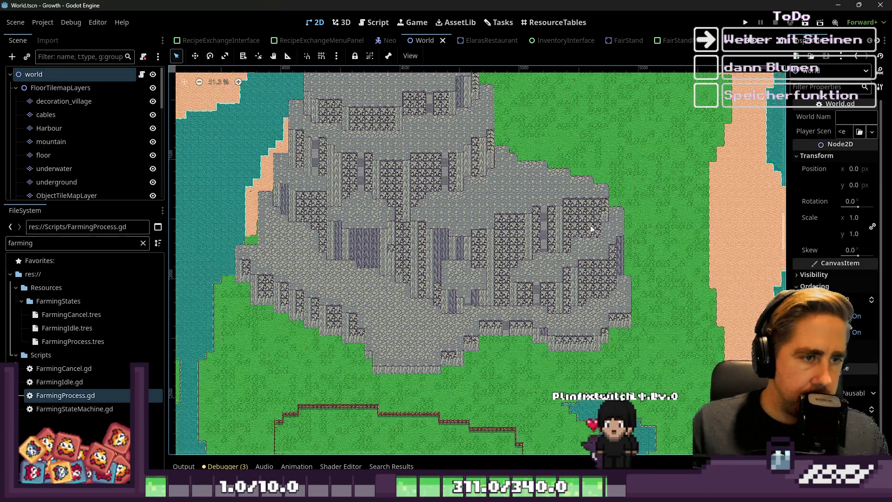
scroll(407, 196, up, 2)
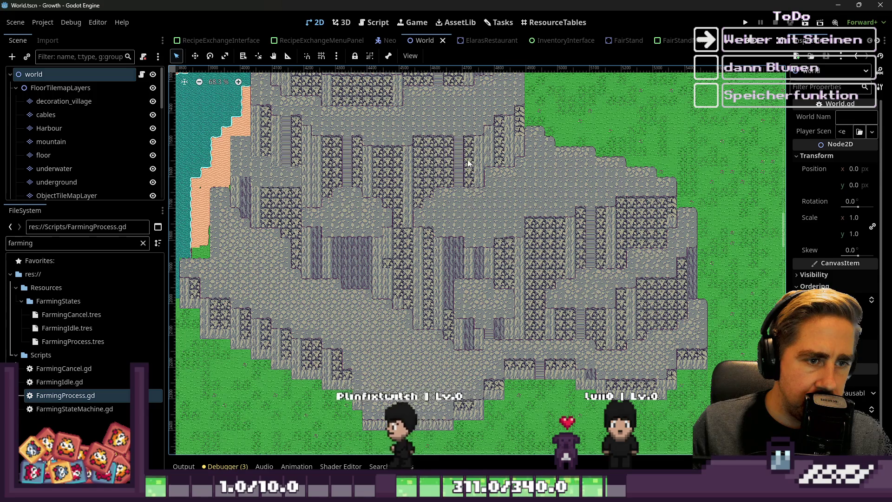
scroll(460, 190, down, 2)
scroll(521, 213, up, 4)
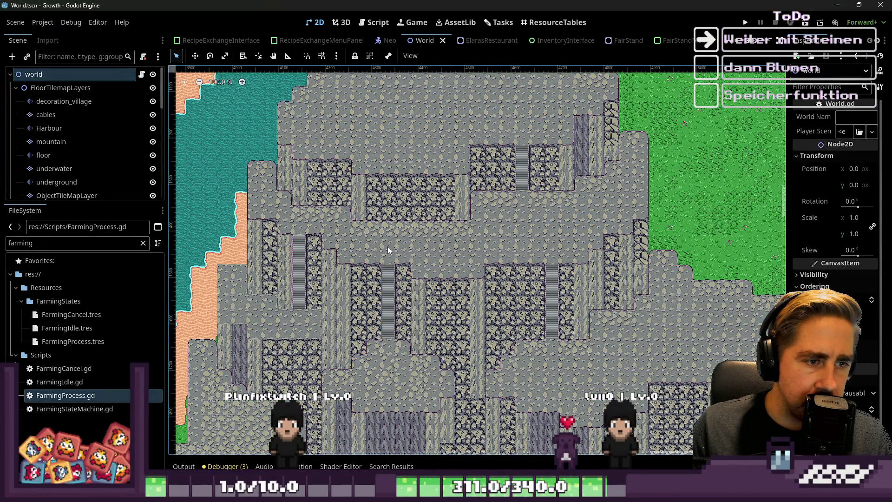
scroll(375, 194, down, 2)
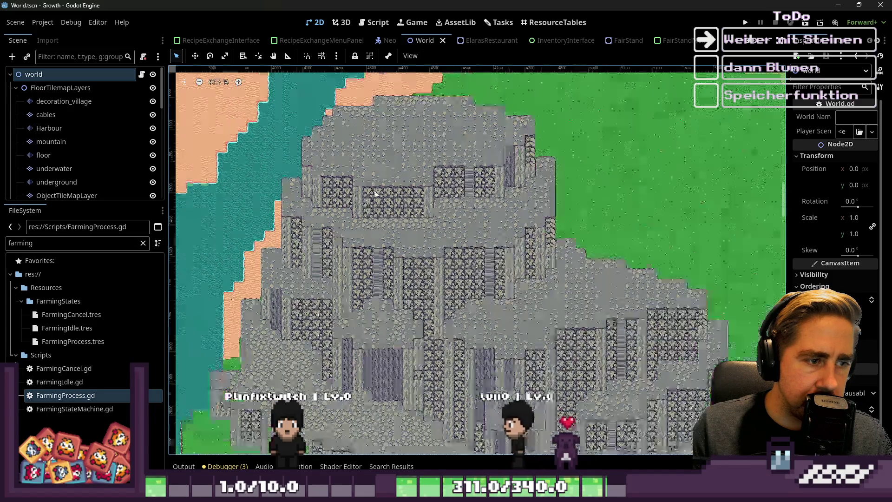
scroll(375, 194, down, 1)
scroll(402, 318, up, 3)
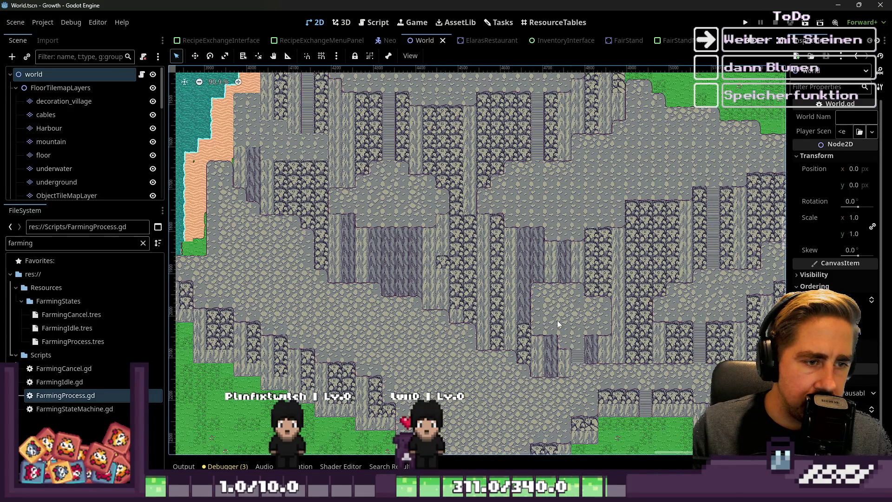
scroll(558, 320, down, 4)
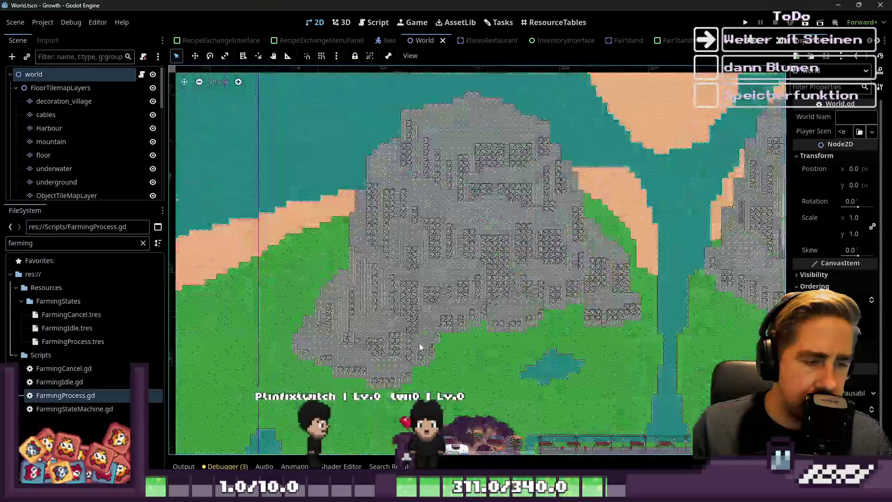
scroll(418, 343, up, 4)
scroll(425, 341, down, 2)
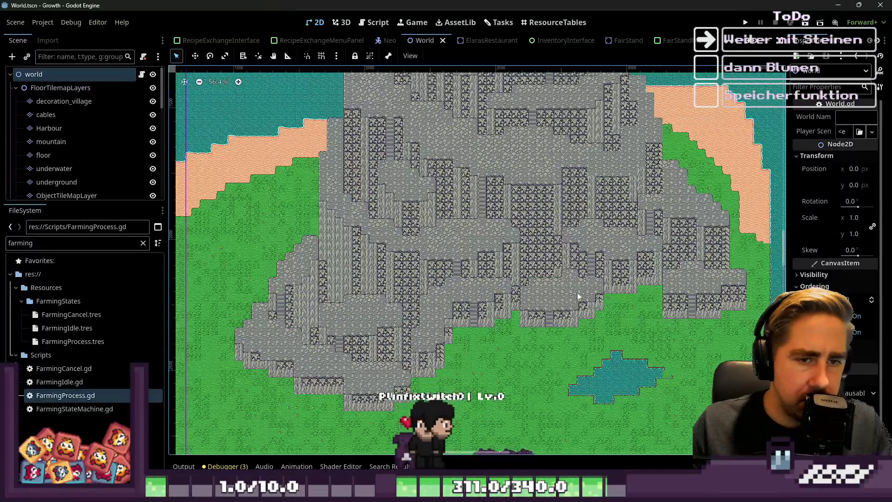
scroll(694, 315, up, 2)
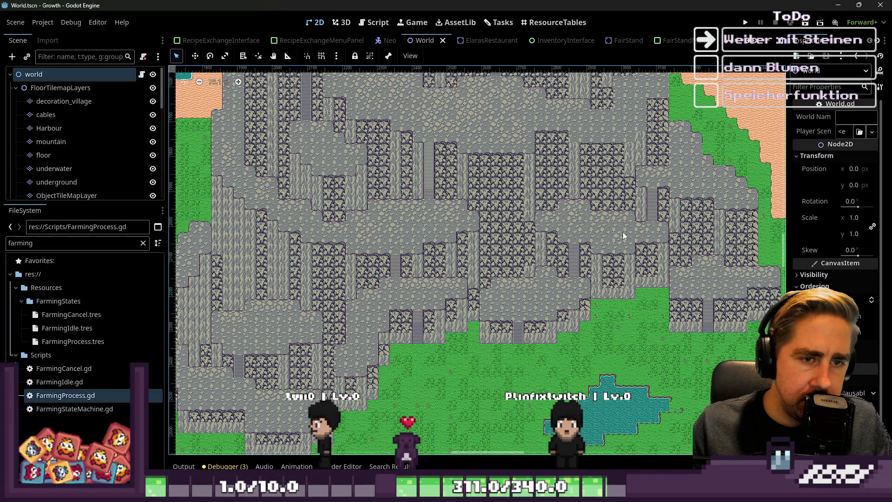
scroll(411, 335, left, 3)
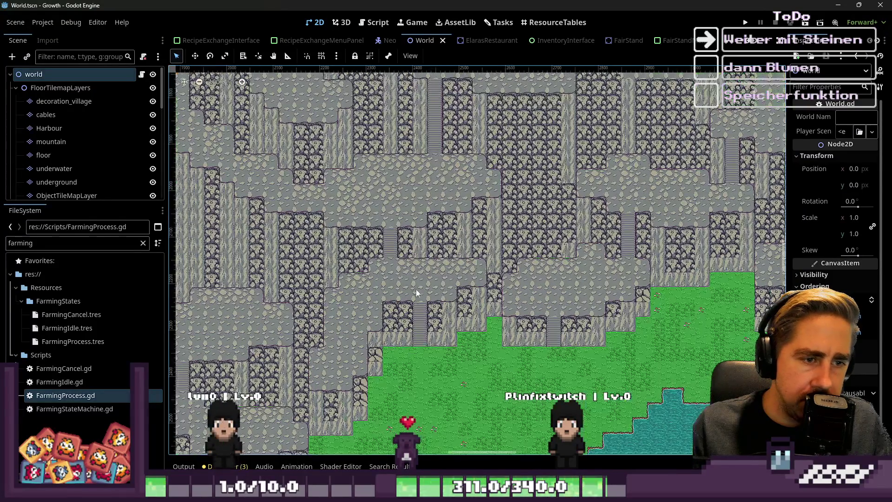
scroll(475, 238, down, 2)
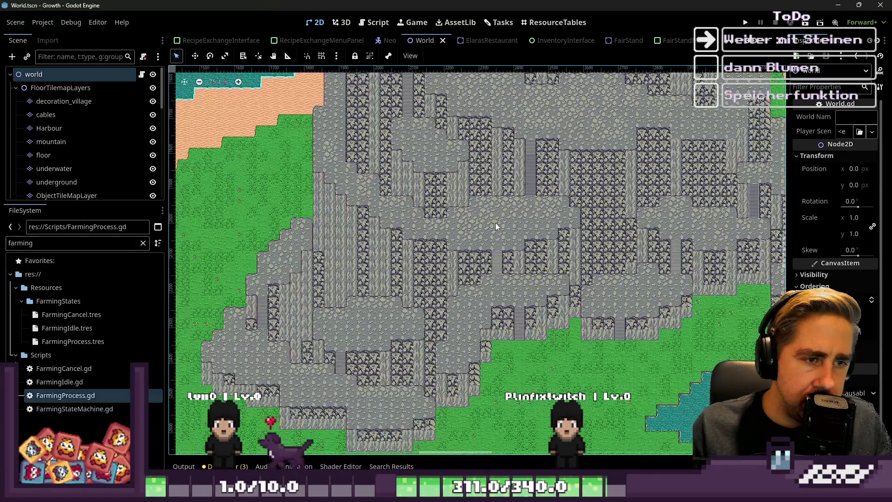
scroll(545, 148, up, 1)
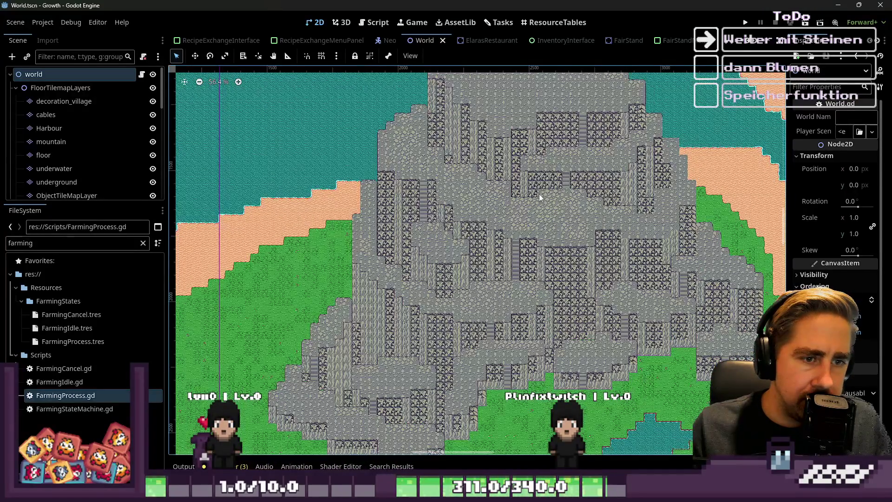
scroll(556, 119, down, 2)
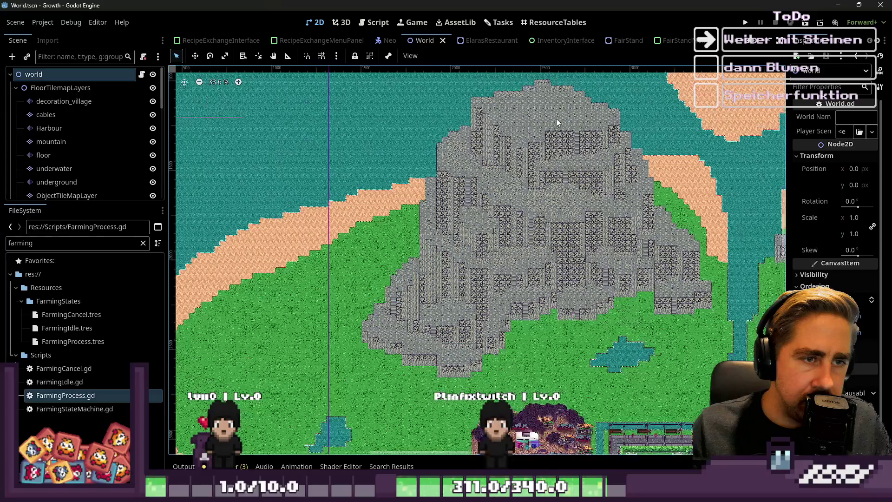
scroll(561, 148, up, 2)
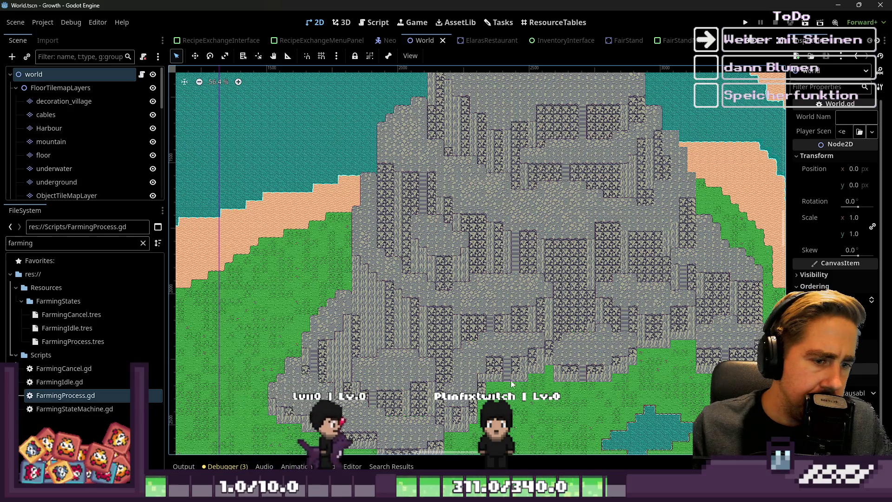
scroll(480, 238, up, 4)
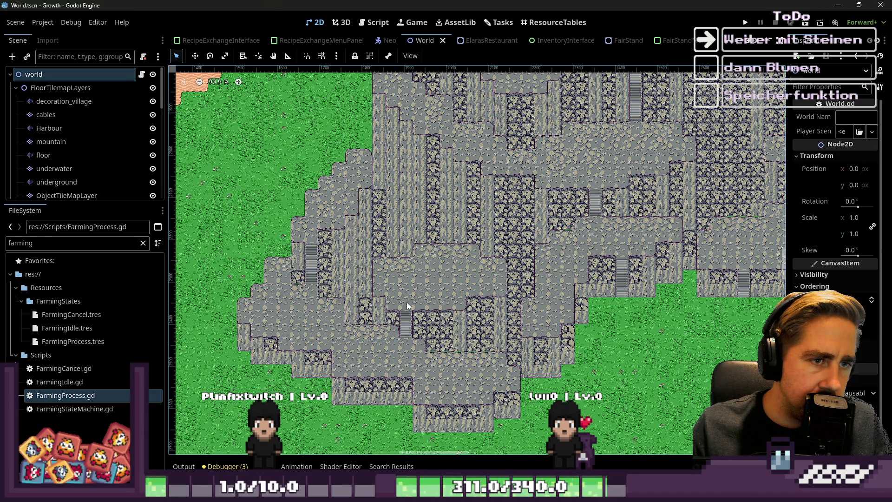
scroll(407, 305, up, 4)
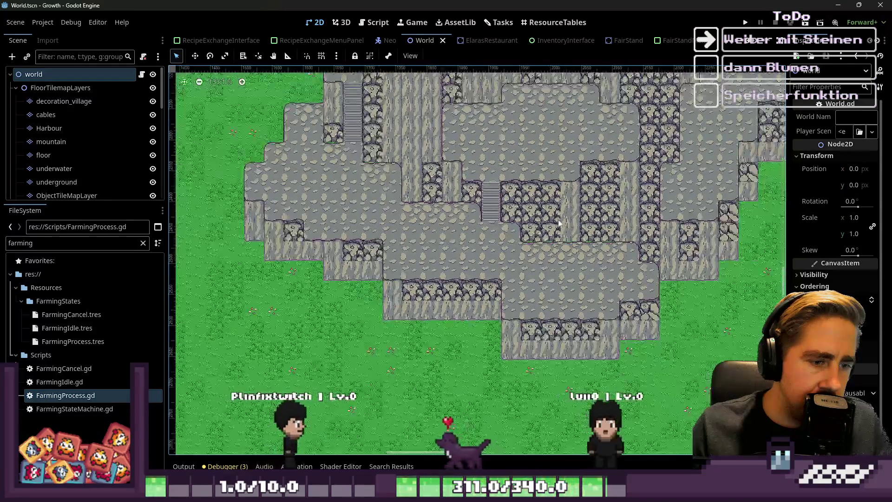
scroll(559, 224, up, 5)
click(78, 141)
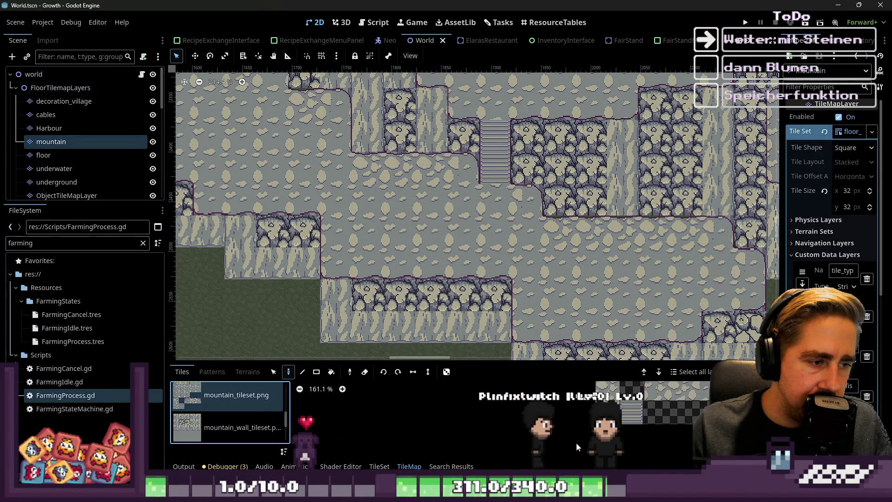
Place a stair tile in the lower cliff gap, then select the decoration_village layer
scroll(411, 323, down, 7)
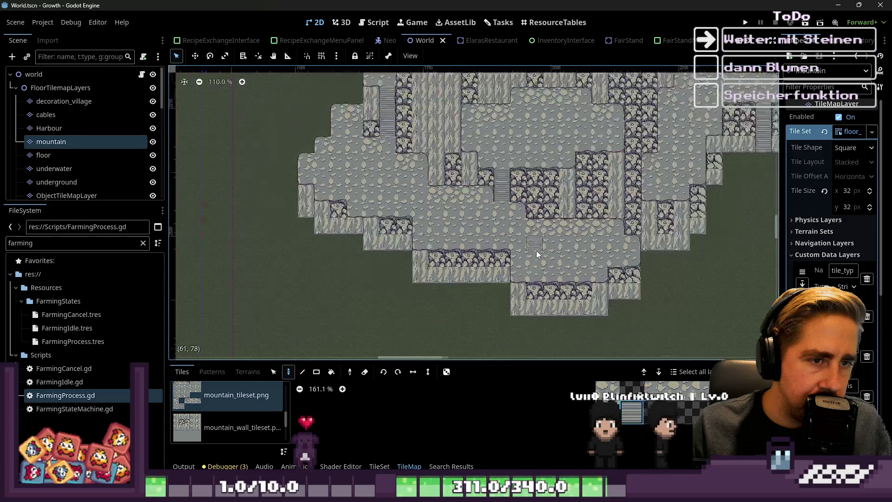
scroll(536, 250, up, 3)
scroll(458, 291, down, 3)
scroll(559, 284, up, 4)
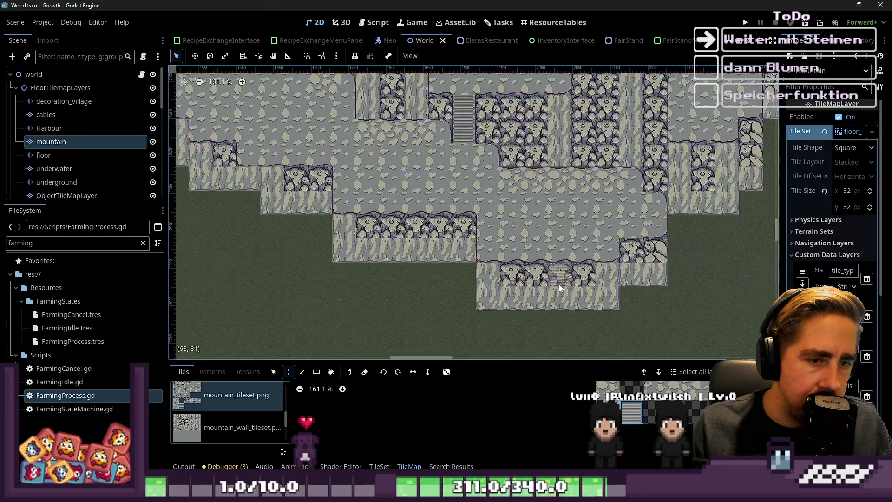
click(559, 283)
scroll(559, 279, up, 2)
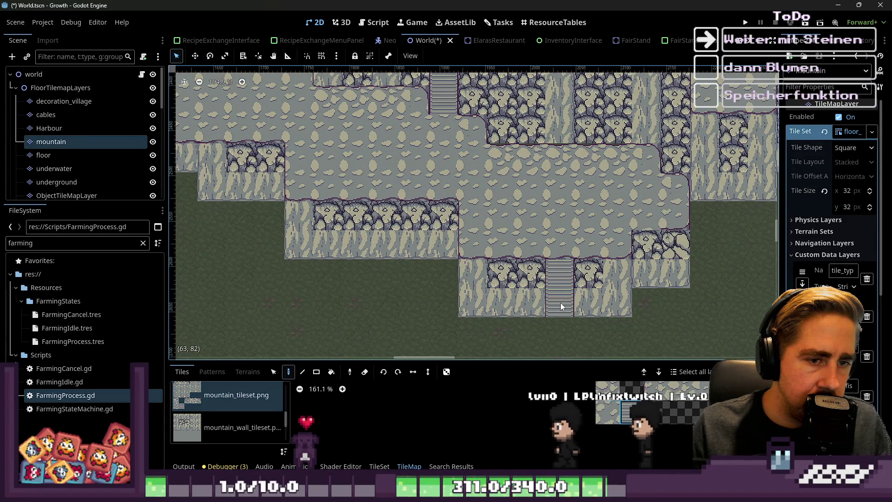
scroll(575, 311, up, 6)
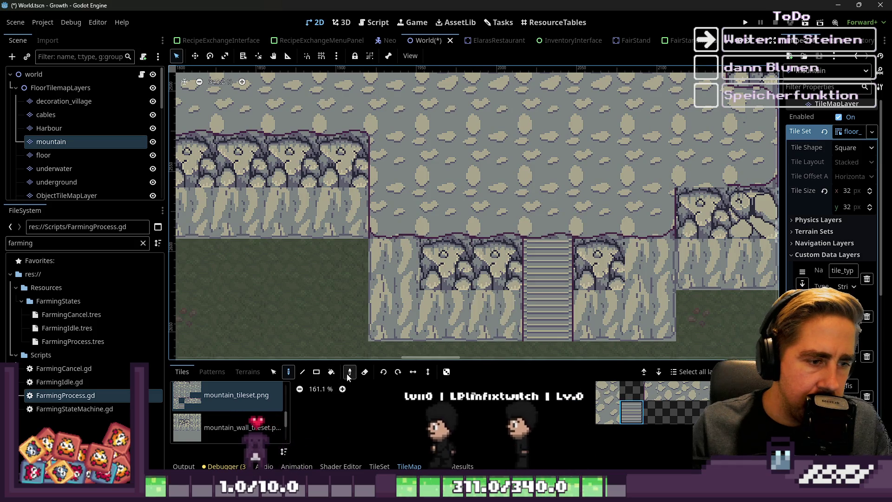
scroll(505, 263, down, 11)
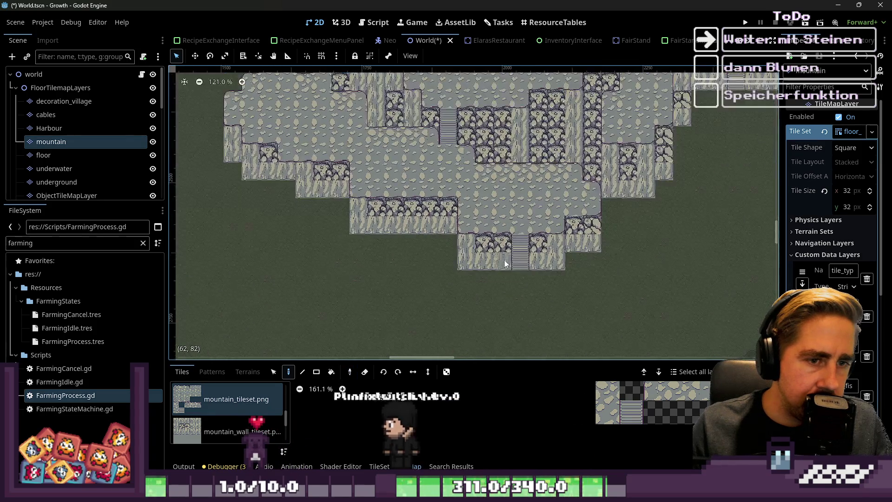
scroll(520, 241, up, 10)
scroll(515, 223, down, 7)
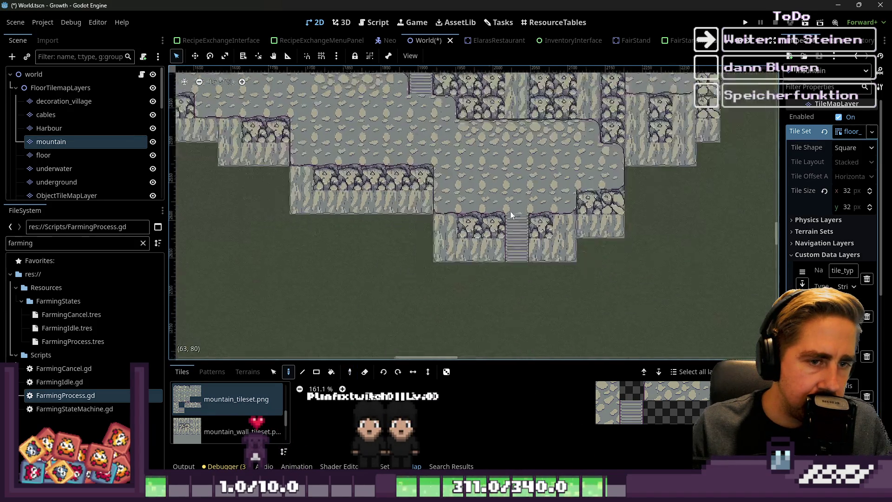
scroll(510, 212, down, 1)
click(80, 101)
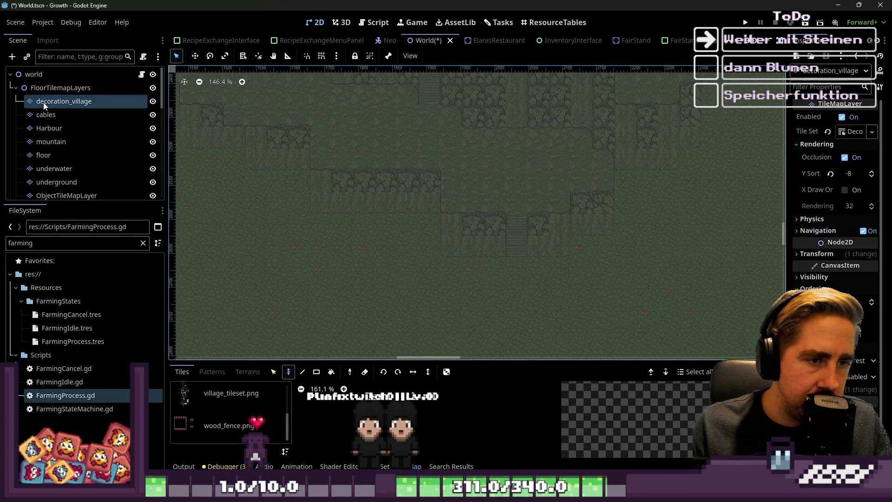
click(61, 87)
scroll(399, 262, down, 15)
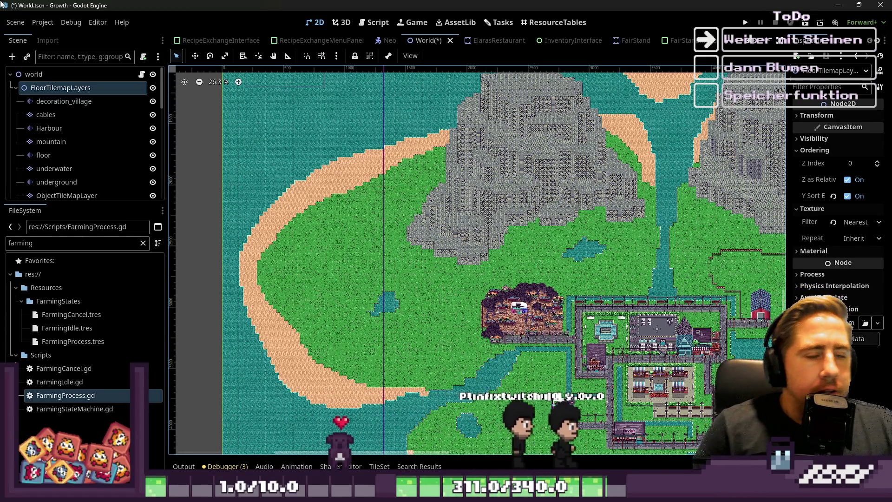
scroll(385, 233, down, 3)
scroll(385, 232, up, 4)
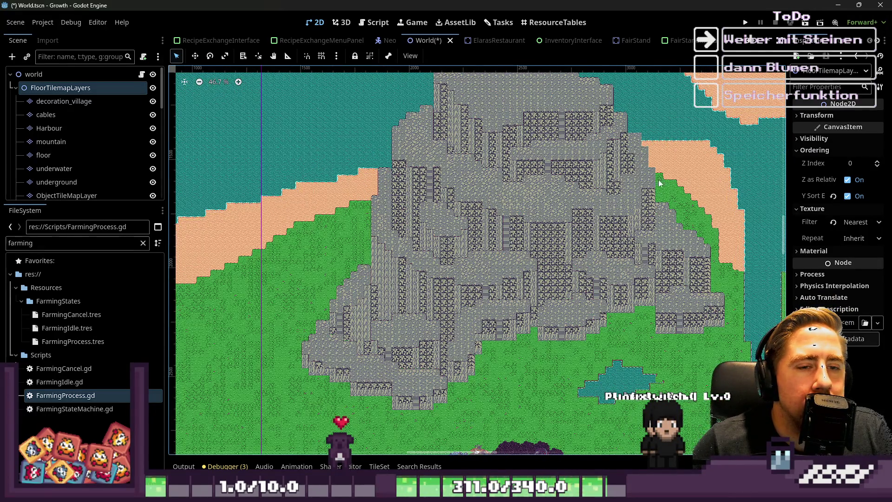
scroll(258, 175, down, 7)
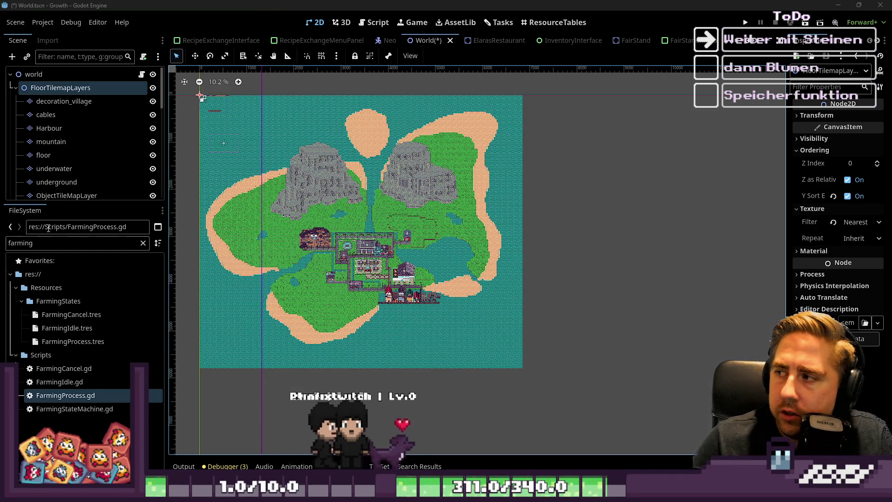
scroll(552, 215, down, 2)
scroll(335, 233, up, 8)
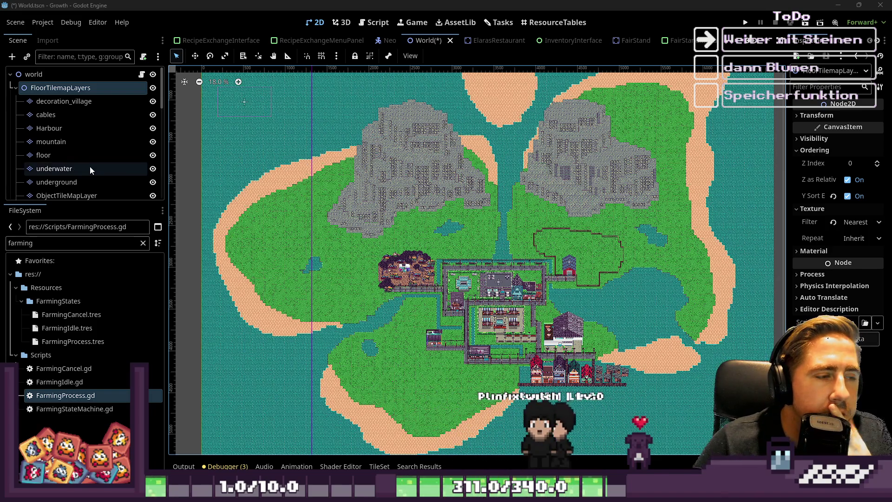
scroll(90, 168, down, 3)
Select the ObjectTileMapLayer, enlarge its tile palette, and open the object tile set editor
click(70, 131)
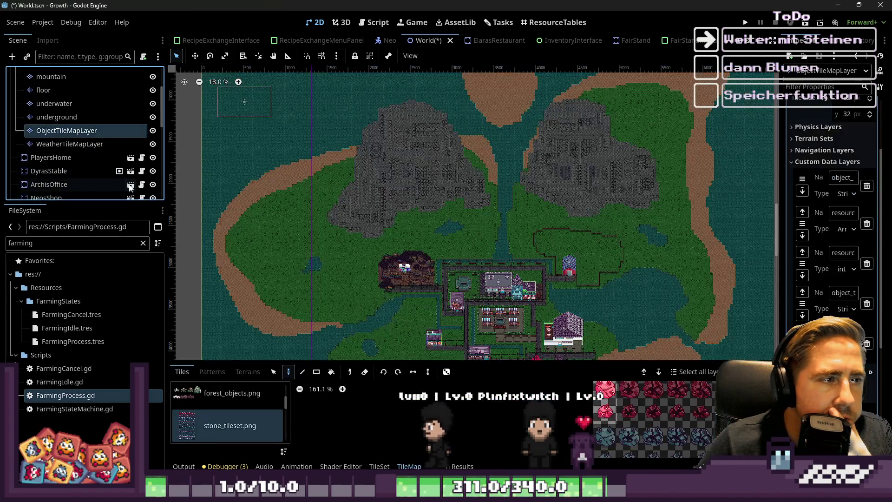
drag(380, 363, 380, 97)
scroll(667, 262, up, 4)
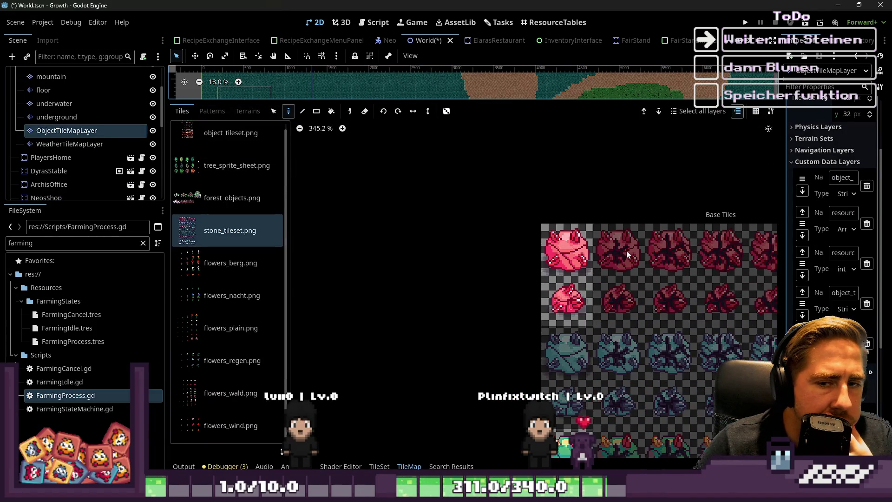
click(376, 466)
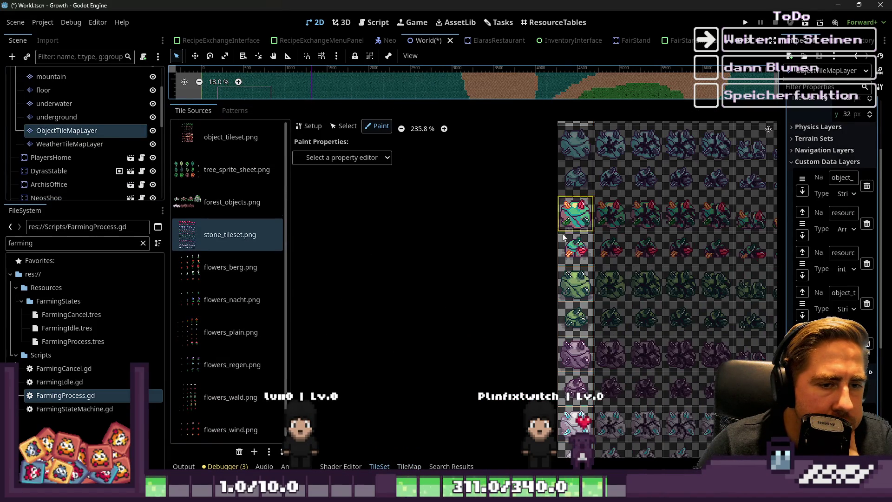
scroll(562, 237, down, 3)
Display each stone tile's resource_data values in the tile property painter
click(384, 158)
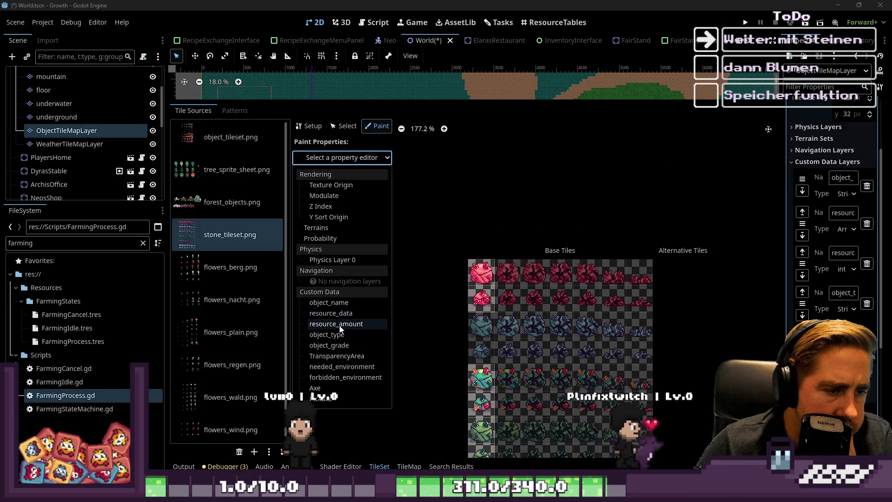
click(331, 313)
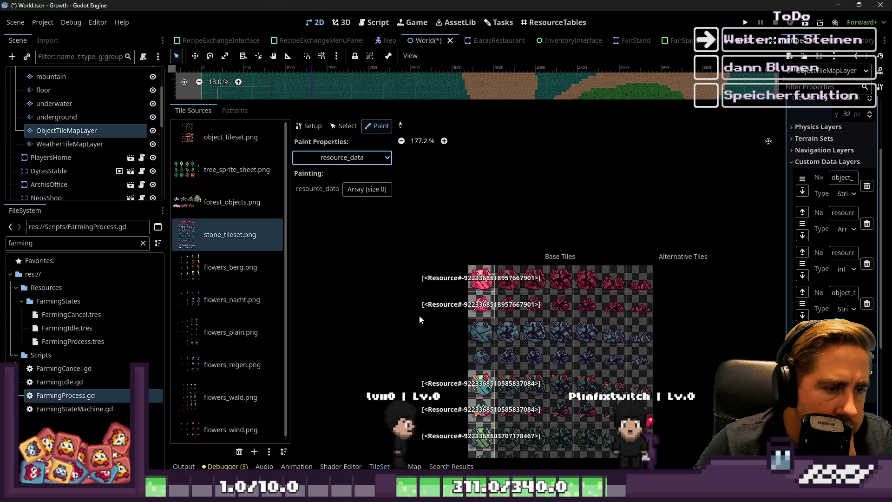
scroll(507, 305, up, 2)
scroll(501, 268, down, 2)
scroll(510, 382, down, 5)
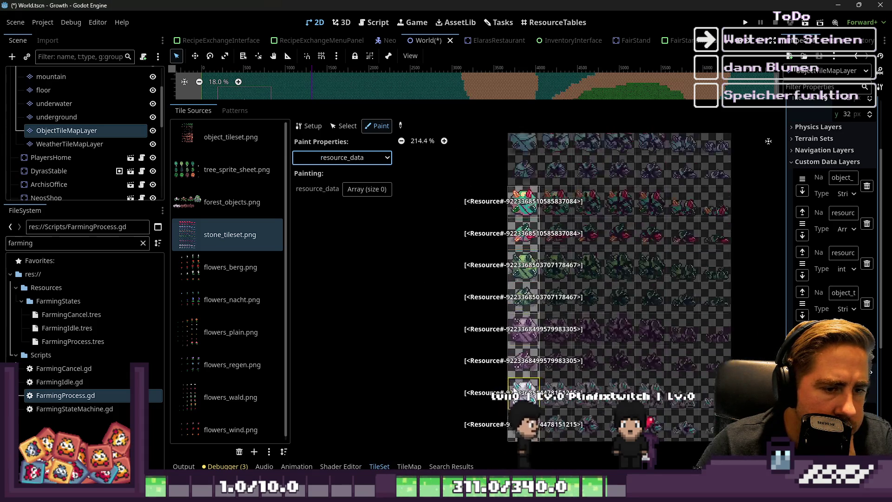
scroll(511, 385, up, 2)
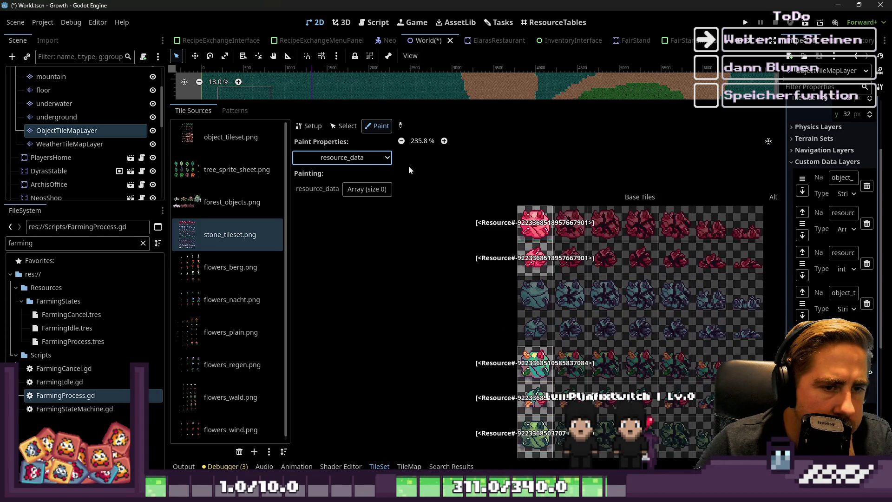
Display the stone tiles' resource_amount values, then enlarge the map and open ResourceTables
click(368, 159)
click(351, 324)
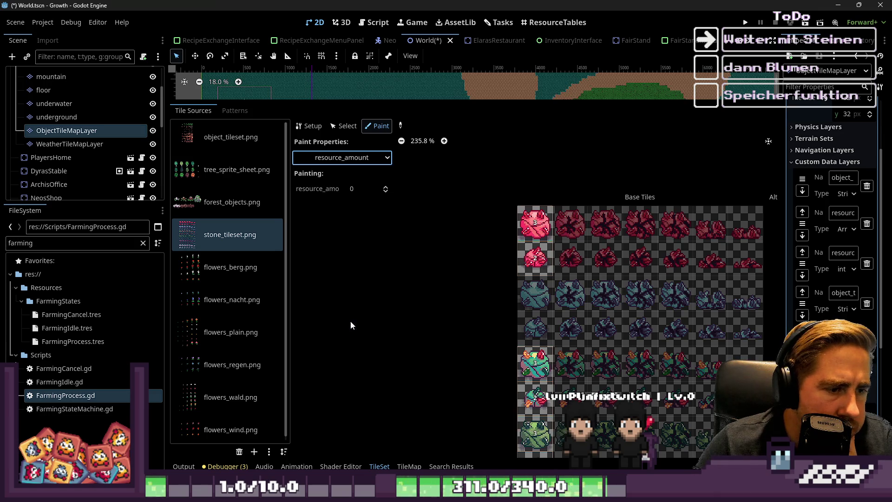
scroll(614, 257, down, 2)
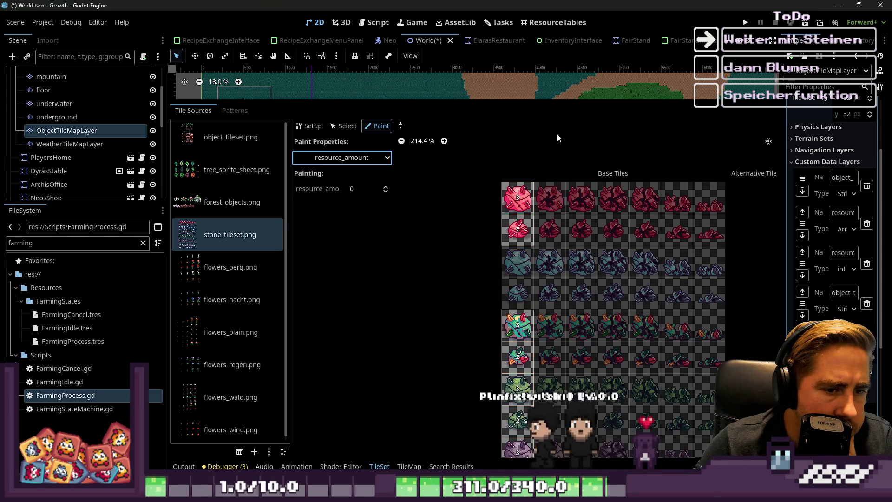
scroll(547, 194, down, 3)
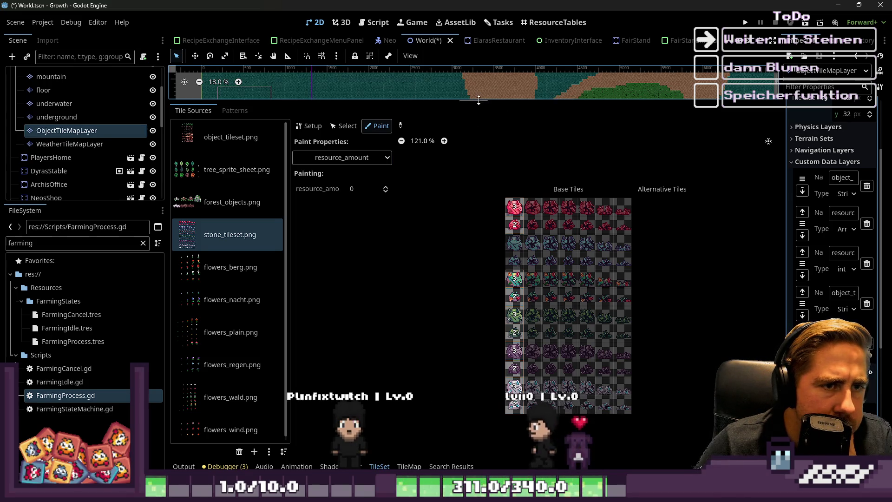
drag(477, 99, 460, 235)
click(553, 22)
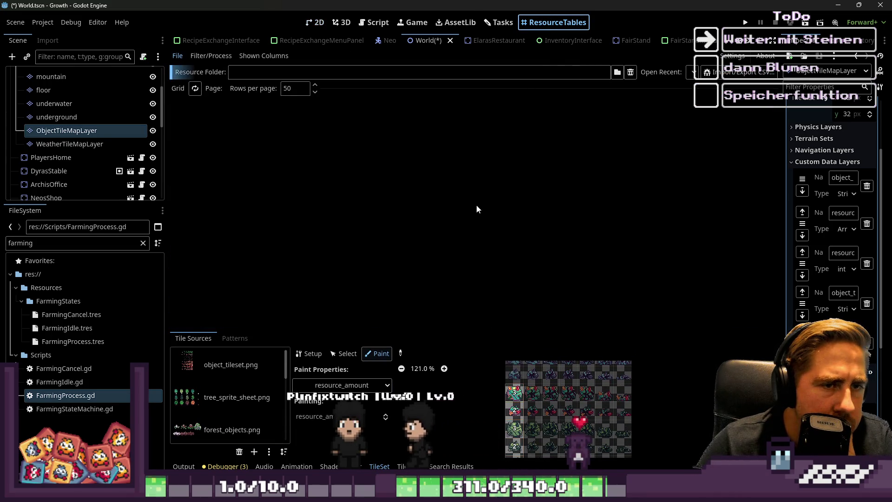
Open the Tasks board, then in FarmingProcess.gd select the chop_a_tree call and DroppedItems
click(493, 22)
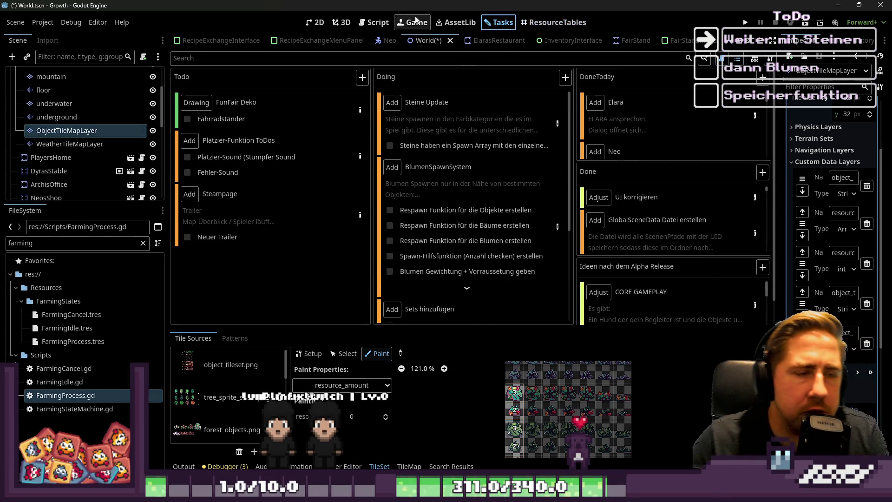
click(374, 22)
scroll(503, 149, down, 3)
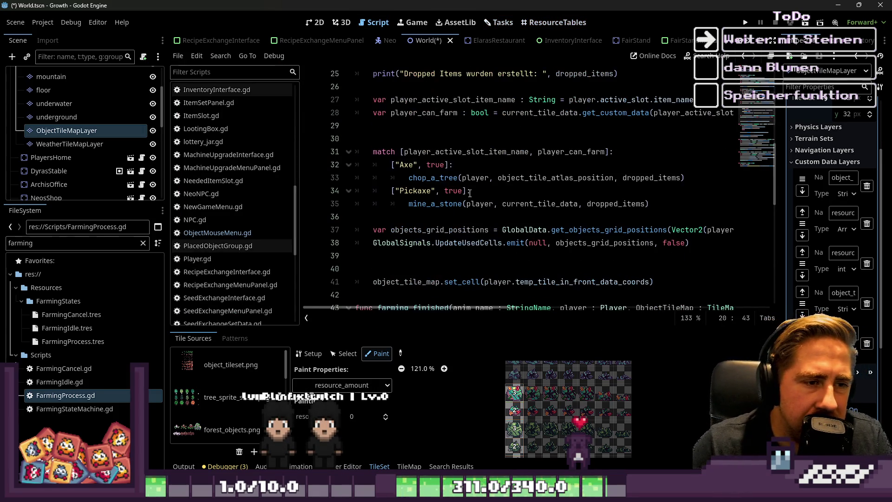
double_click(443, 178)
scroll(443, 180, down, 9)
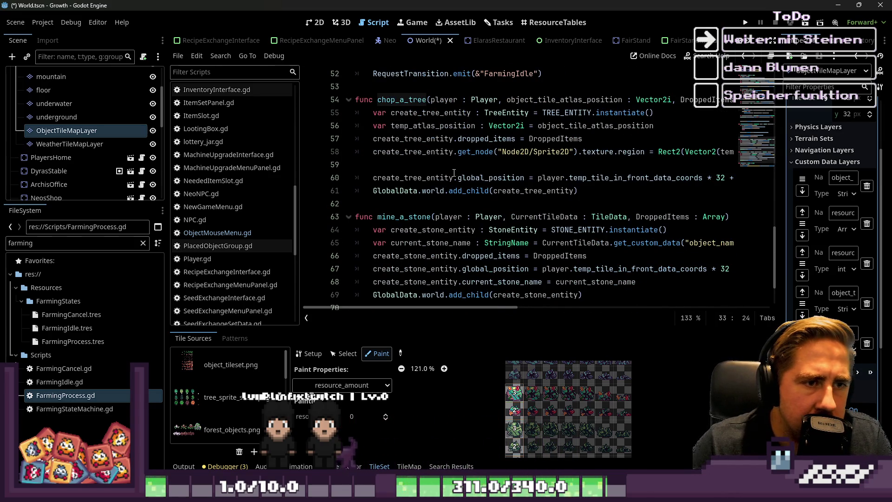
click(489, 139)
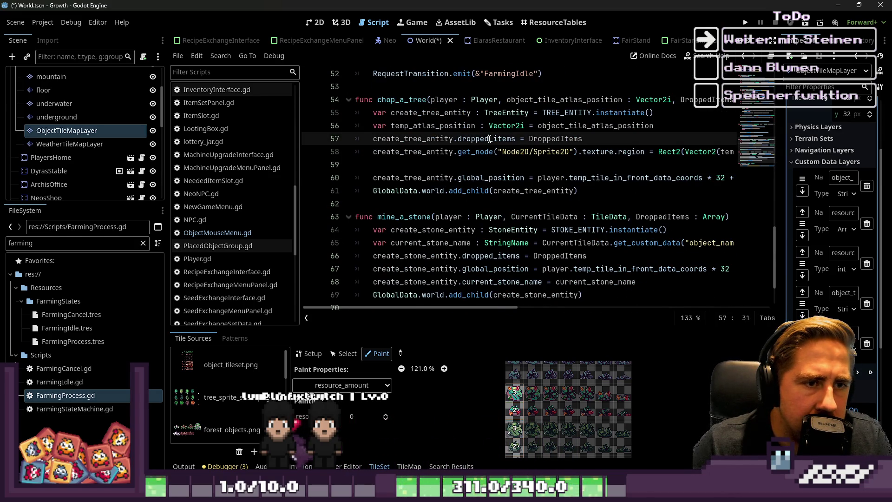
double_click(548, 139)
Review where DroppedItems is used throughout the farming script
scroll(507, 216, down, 1)
mouse_move(493, 214)
scroll(487, 212, up, 1)
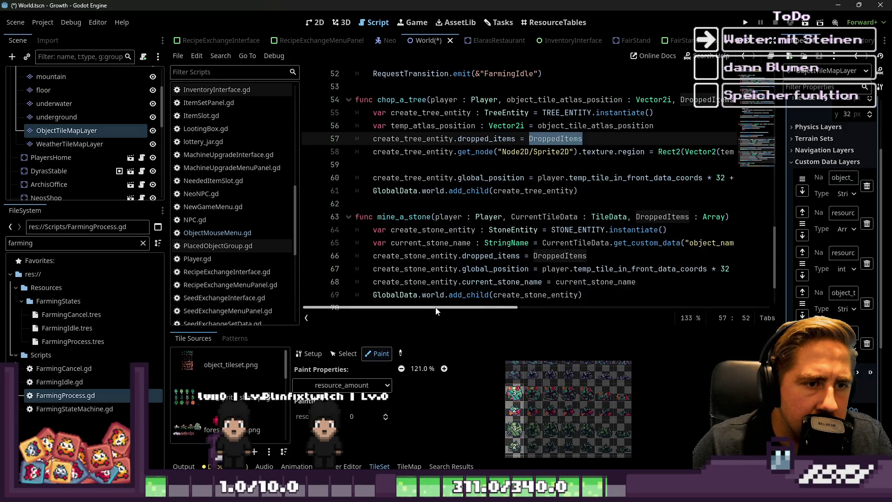
scroll(437, 310, down, 5)
scroll(427, 311, up, 5)
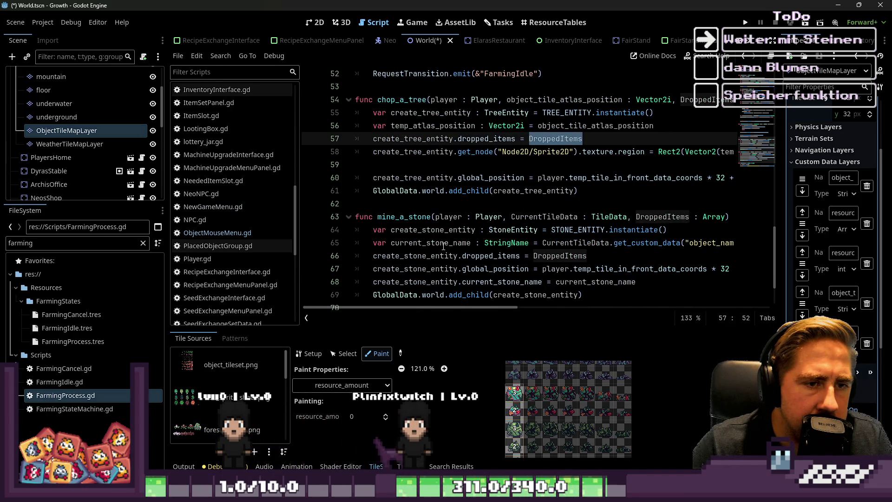
scroll(444, 246, up, 3)
scroll(445, 241, down, 2)
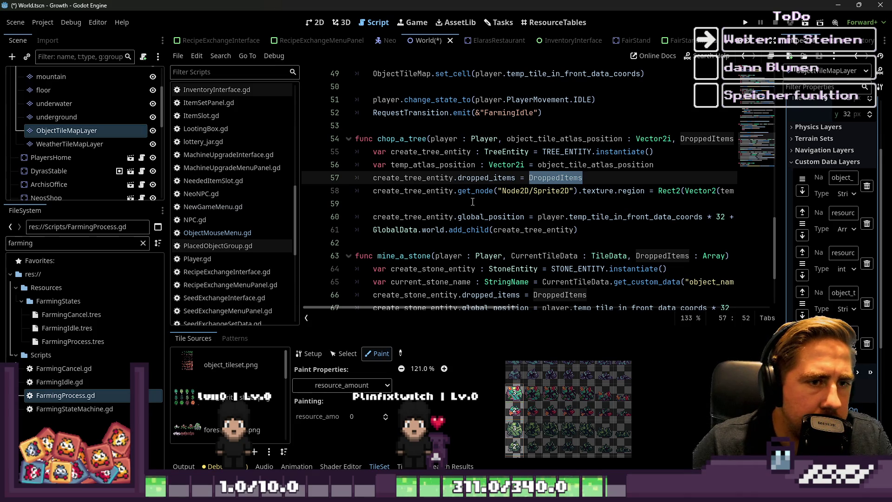
mouse_move(498, 174)
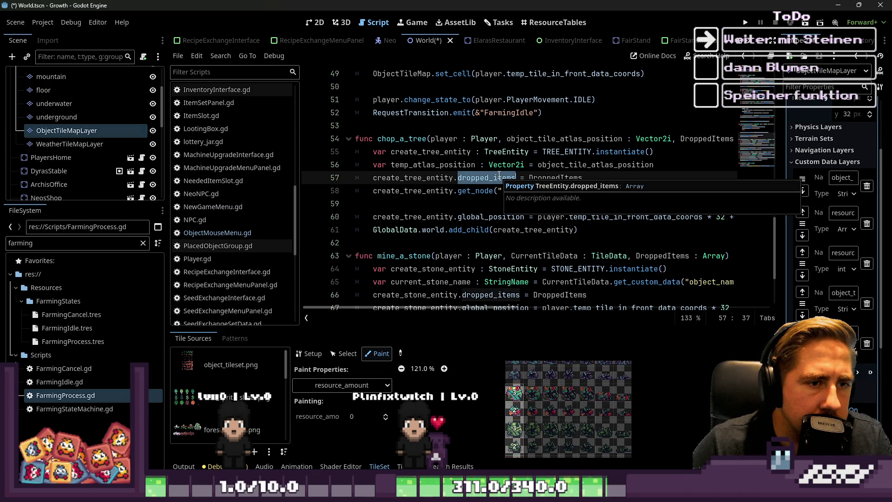
scroll(511, 181, up, 1)
double_click(534, 217)
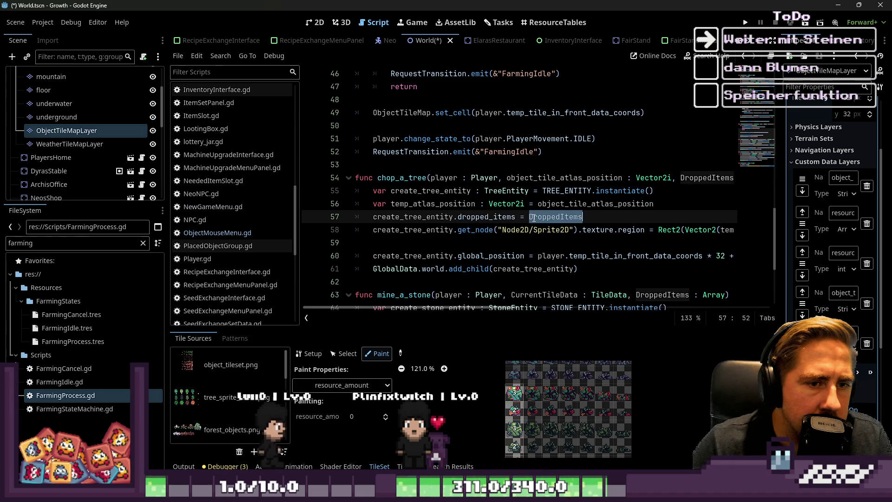
Inspect the chop_a_tree function header and the dropped_items argument passed to it
click(389, 178)
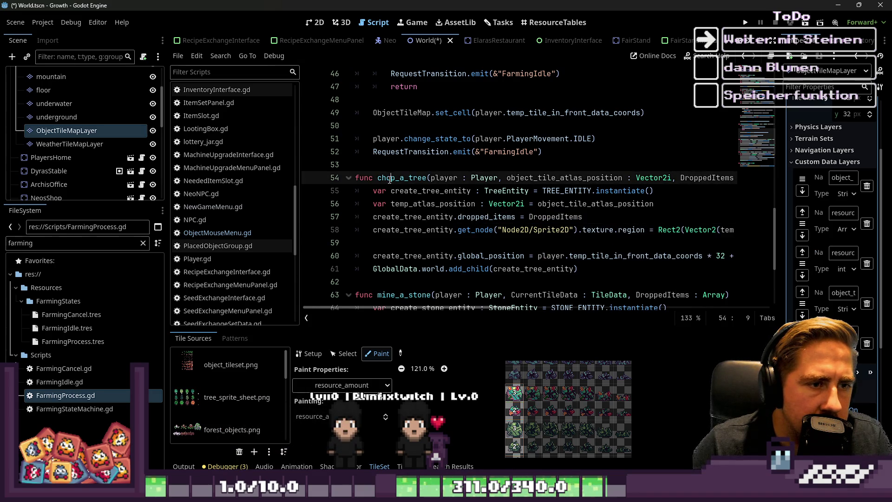
scroll(389, 181, up, 6)
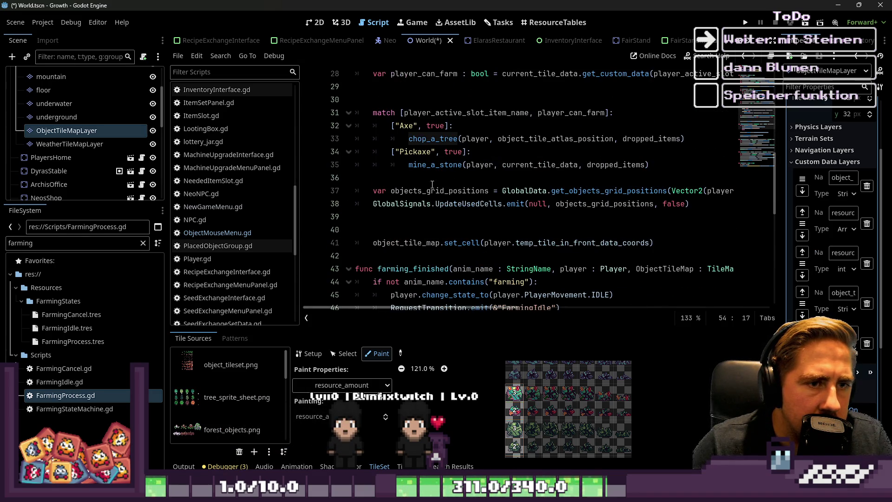
double_click(643, 139)
scroll(545, 174, up, 3)
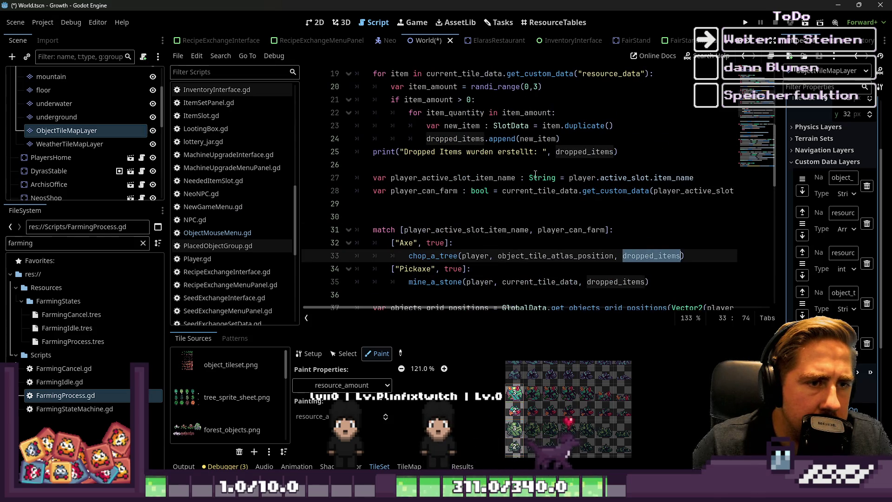
mouse_move(532, 173)
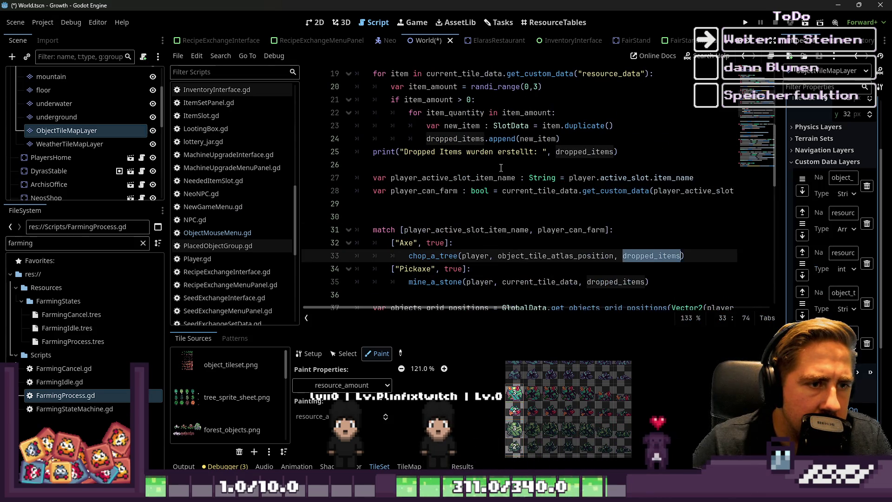
scroll(474, 164, up, 1)
Delete the dropped items print line, then select the drop loop on lines 18–24
mouse_move(635, 191)
mouse_down()
mouse_move(464, 191)
mouse_move(367, 204)
mouse_move(357, 191)
mouse_up()
key(BackSpace)
key(BackSpace)
key(Up)
key(Up)
key(Up)
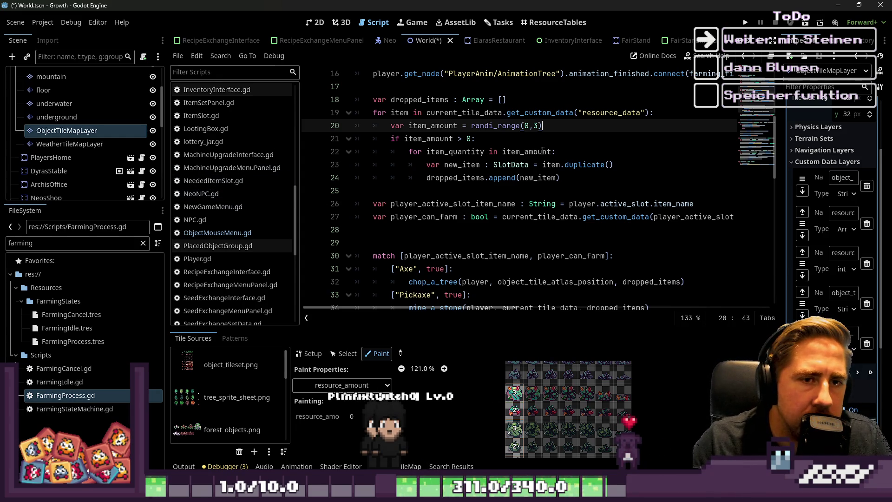
scroll(542, 151, up, 5)
scroll(536, 141, down, 3)
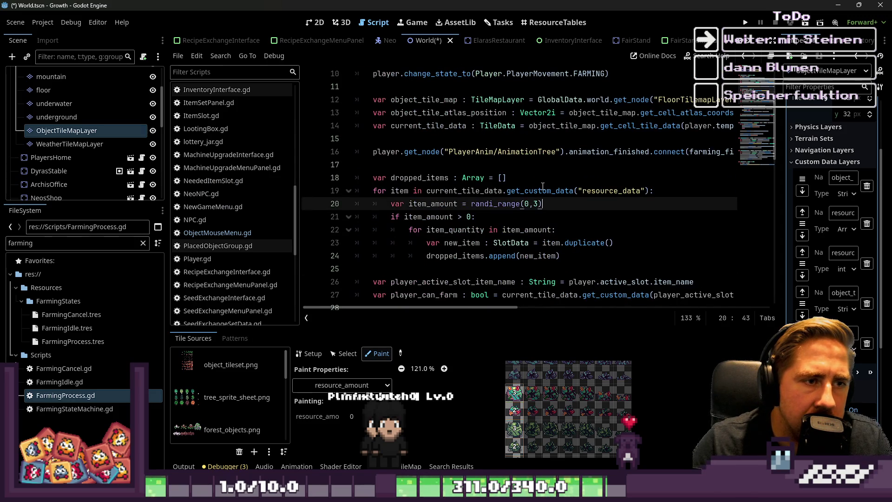
mouse_move(571, 255)
mouse_down()
mouse_move(441, 255)
mouse_move(332, 180)
mouse_up()
key(ctrl+c)
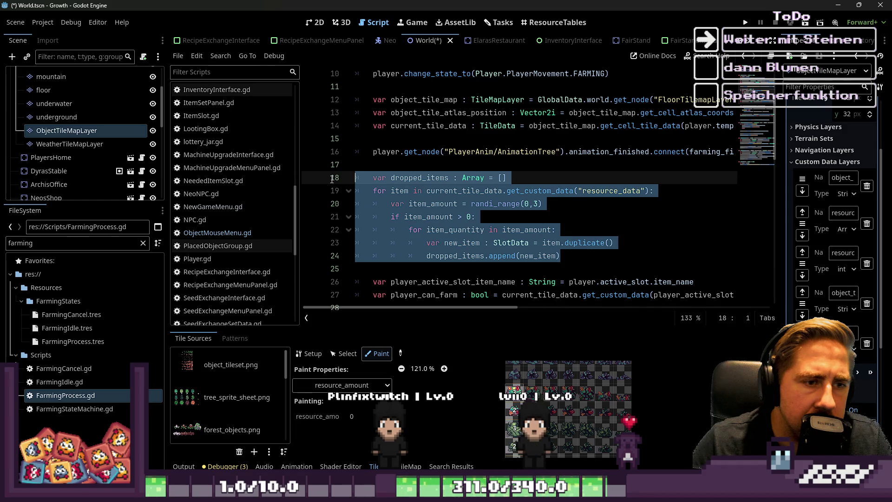
Cut the dropped_items array and for-loop (lines 18–24) and remove the leftover empty line
key(BackSpace)
key(BackSpace)
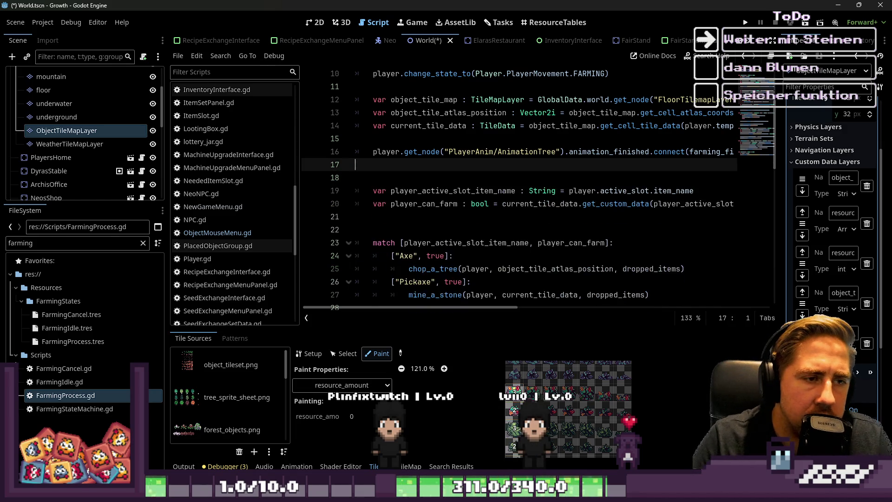
key(BackSpace)
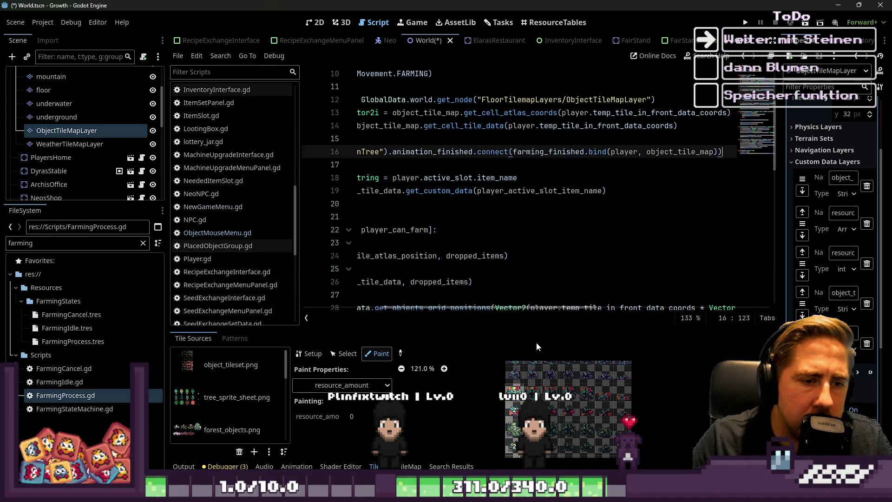
scroll(416, 260, left, 5)
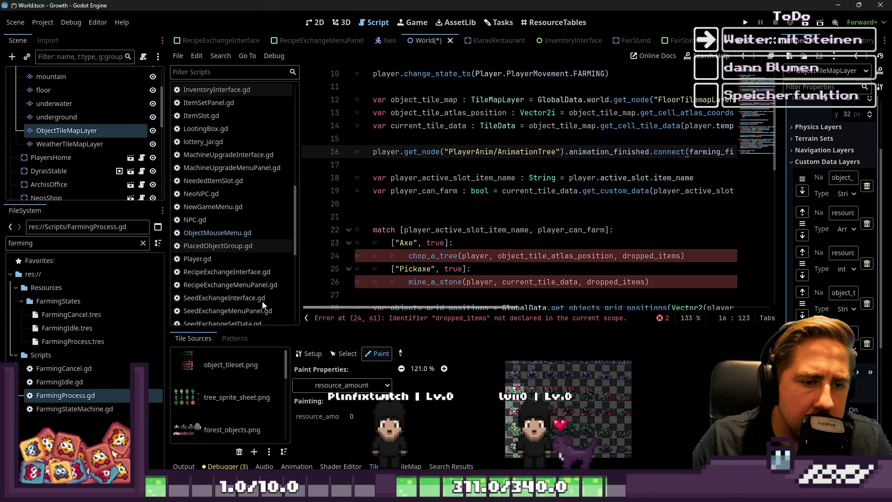
Move down past farming_finished to the chop_a_tree function
click(423, 168)
scroll(414, 172, down, 6)
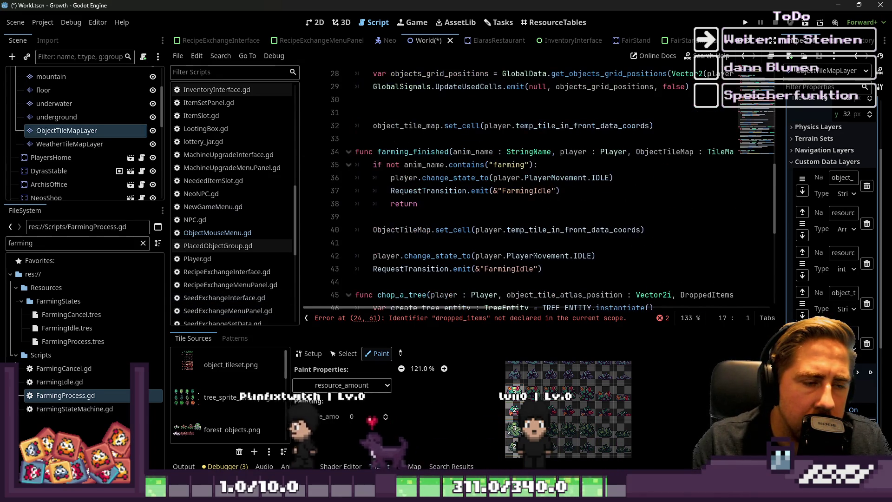
click(408, 204)
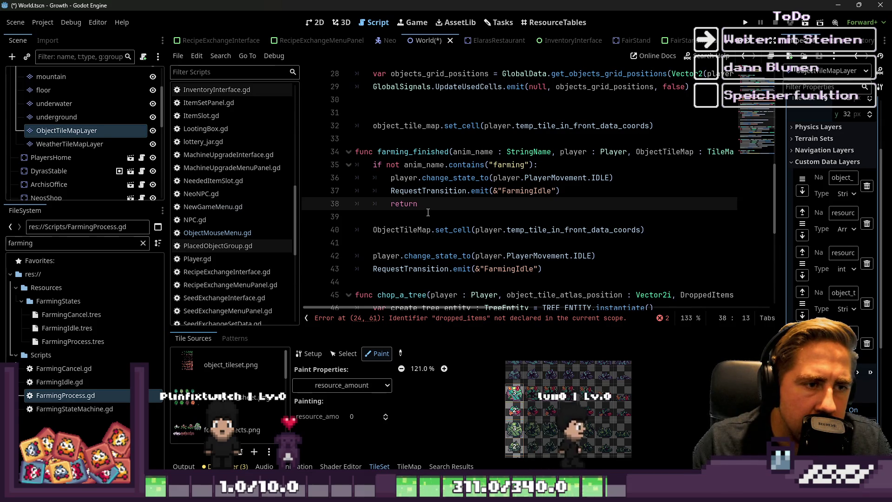
double_click(433, 154)
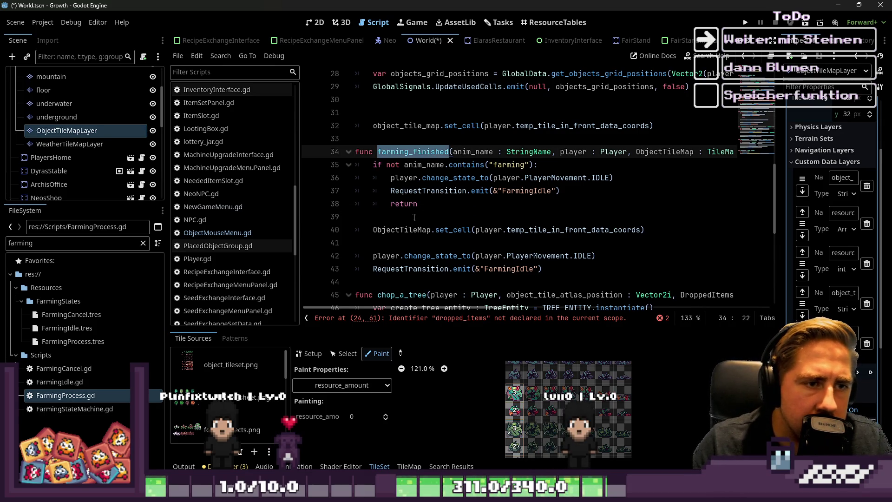
scroll(390, 229, down, 2)
click(393, 218)
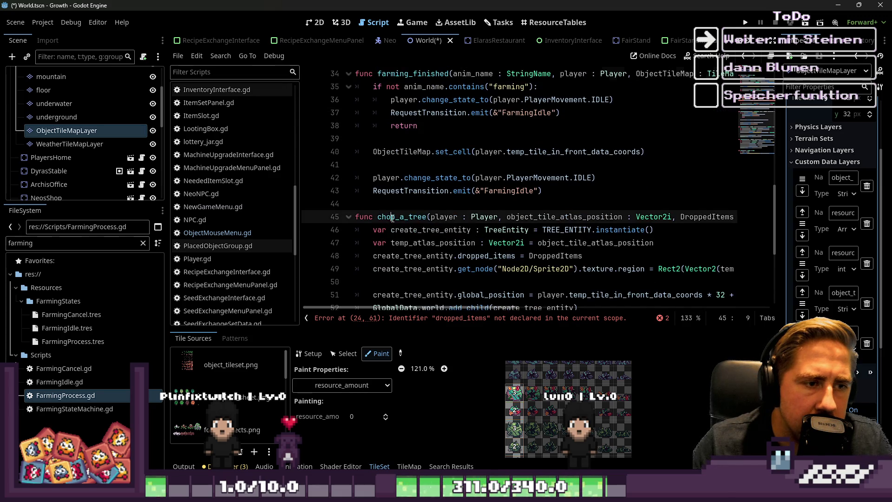
scroll(394, 219, down, 2)
scroll(393, 219, up, 2)
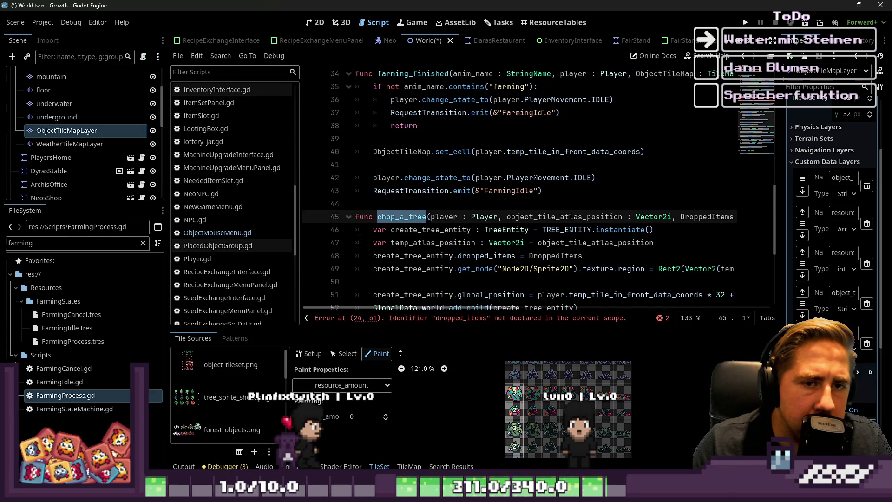
Paste the dropped_items loop at the top of chop_a_tree and fix its indentation
key(Down)
key(Home)
key(ctrl+v)
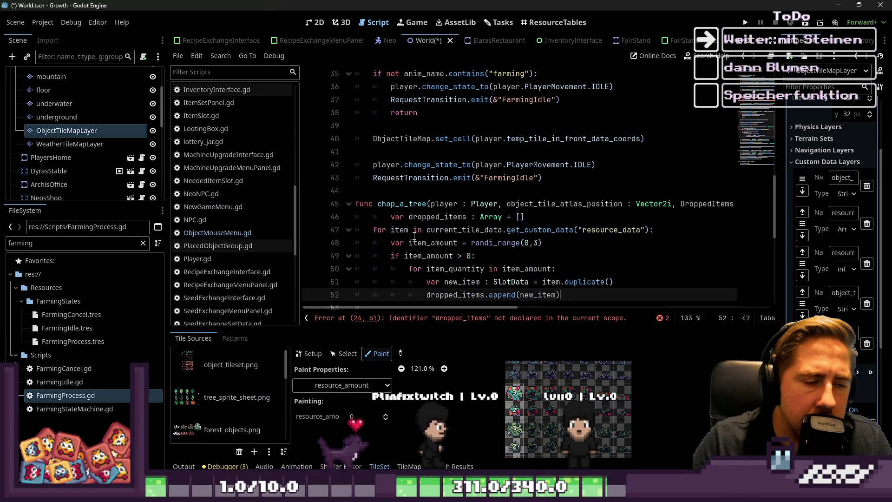
click(371, 216)
scroll(333, 225, down, 3)
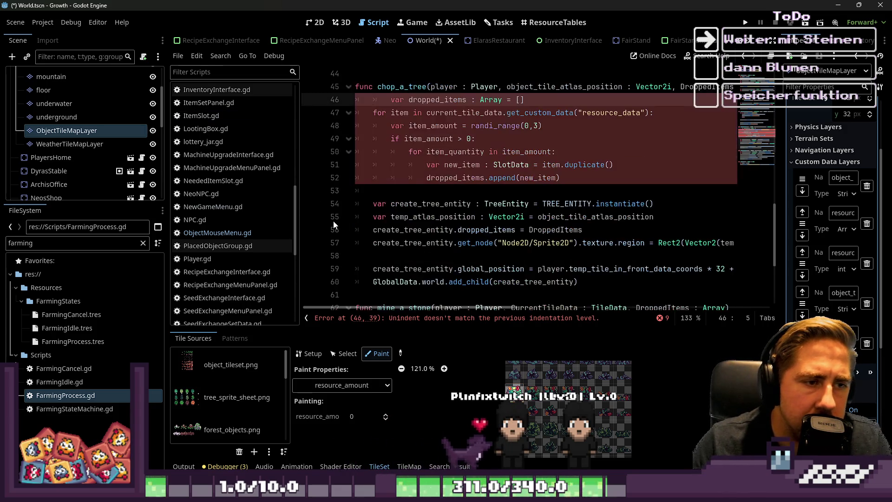
key(Down)
key(Home)
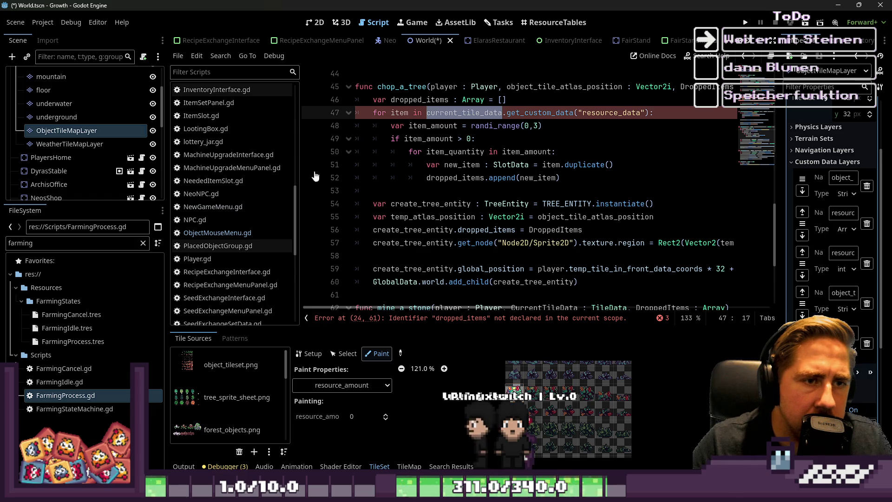
scroll(425, 69, up, 1)
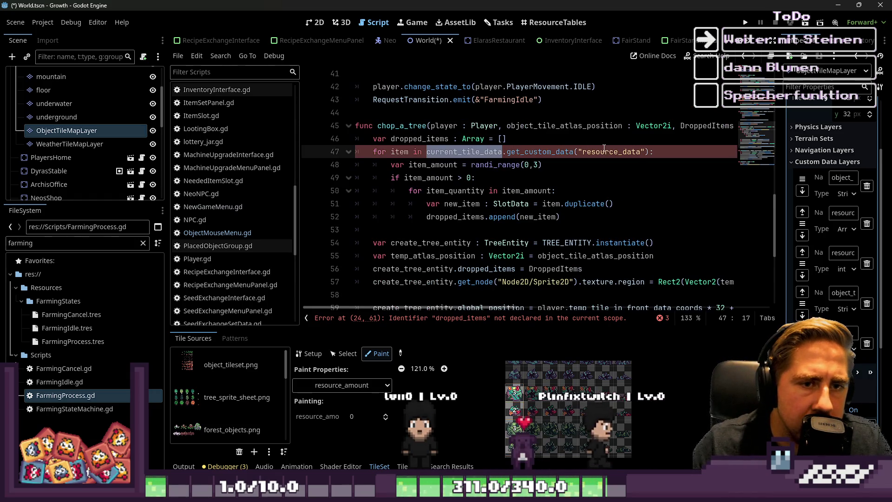
double_click(590, 153)
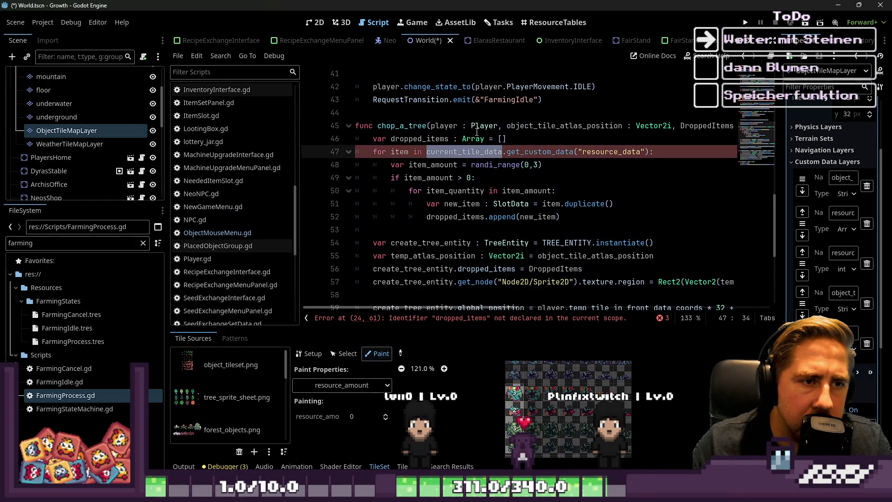
Change chop_a_tree's DroppedItems : Array parameter to CurrentTileData : TileData
click(537, 130)
key(ctrl+Right)
key(ctrl+Right)
key(ctrl+Right)
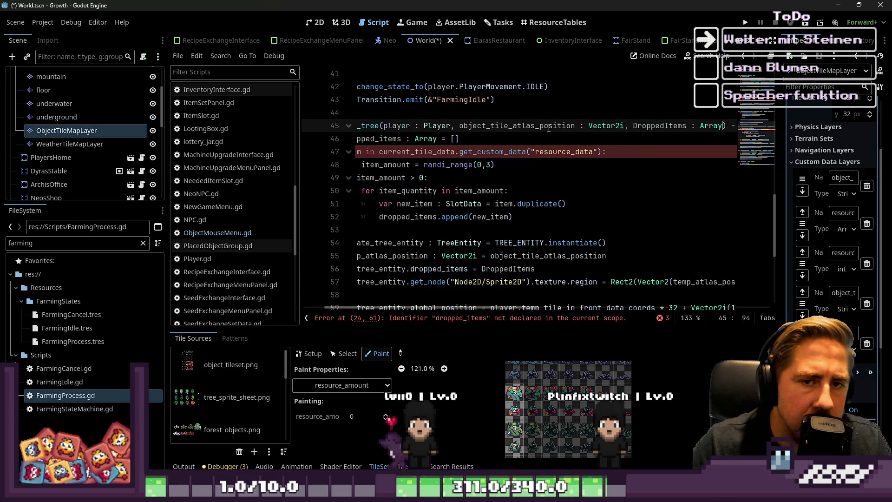
key(ctrl+shift+Right)
text(CurrentTileData)
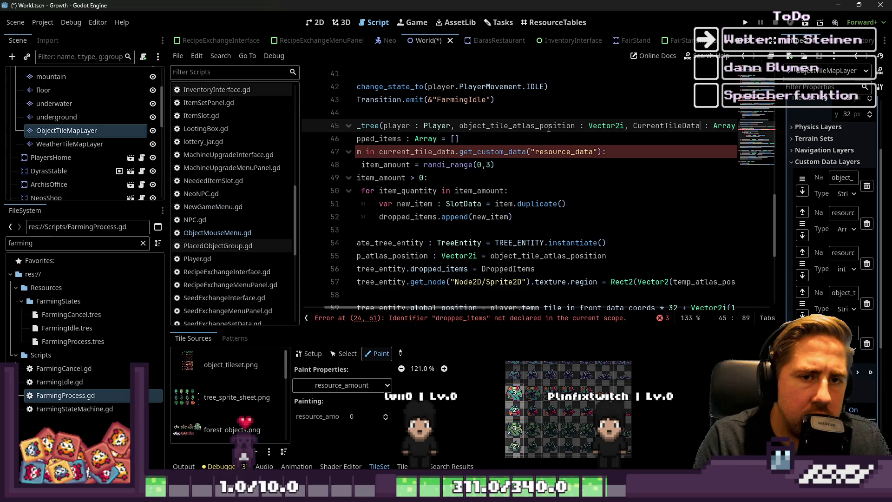
key(ctrl+Right)
key(ctrl+Right)
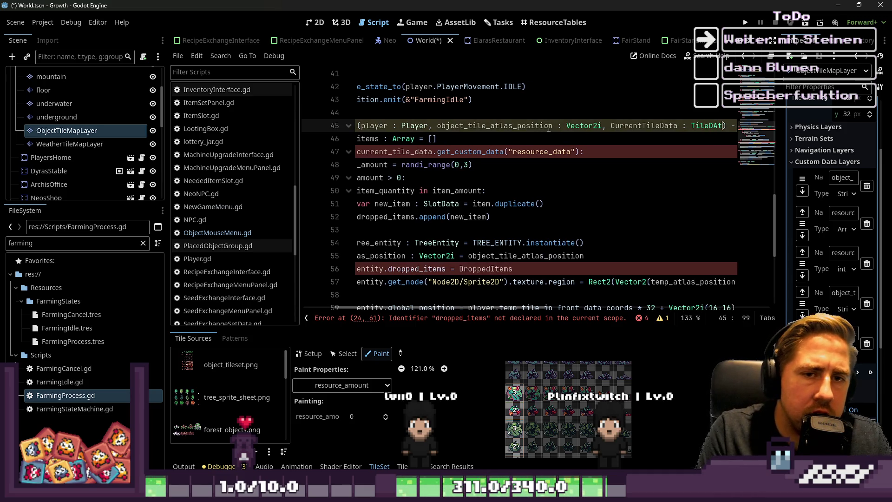
text(D)
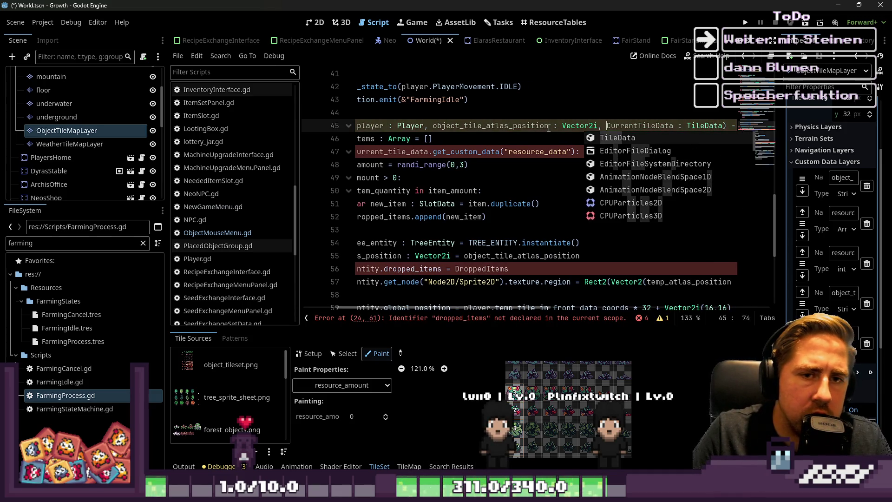
key(Escape)
Make the loop iterate over CurrentTileData instead of current_tile_data
key(Down)
key(Down)
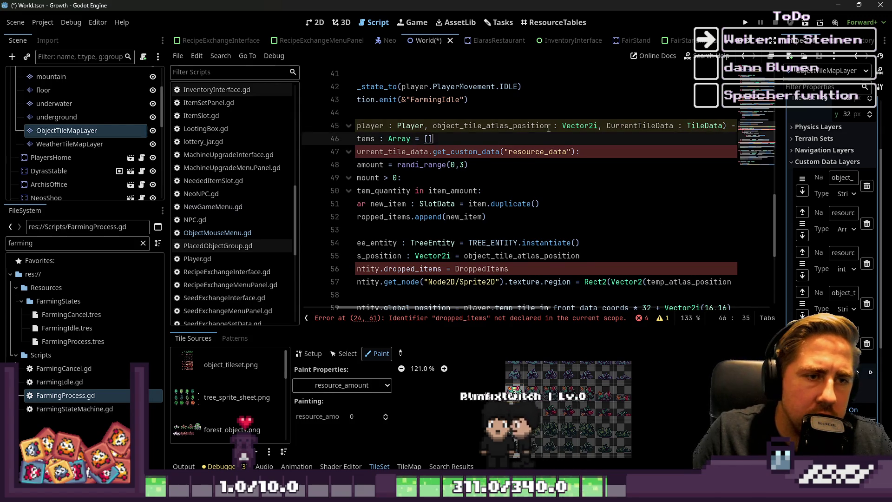
key(ctrl+Left)
key(ctrl+Left)
key(Left)
key(ctrl+shift+Right)
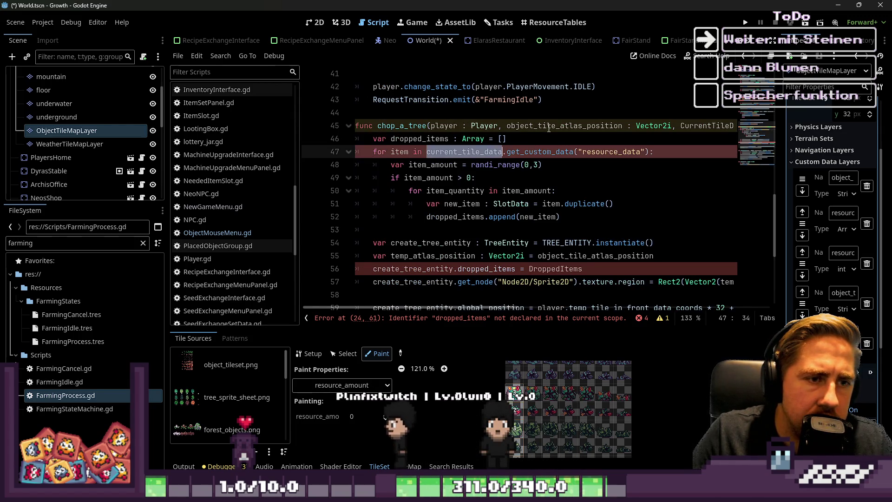
text(CurrentTileData)
Assign the local dropped_items to create_tree_entity.dropped_items on line 56
key(Up)
key(Left)
key(Left)
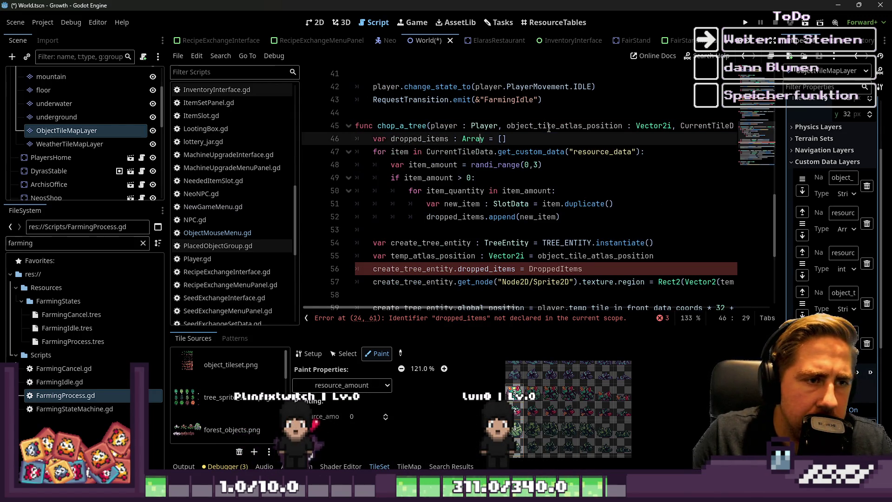
key(Down)
key(Down)
key(Down)
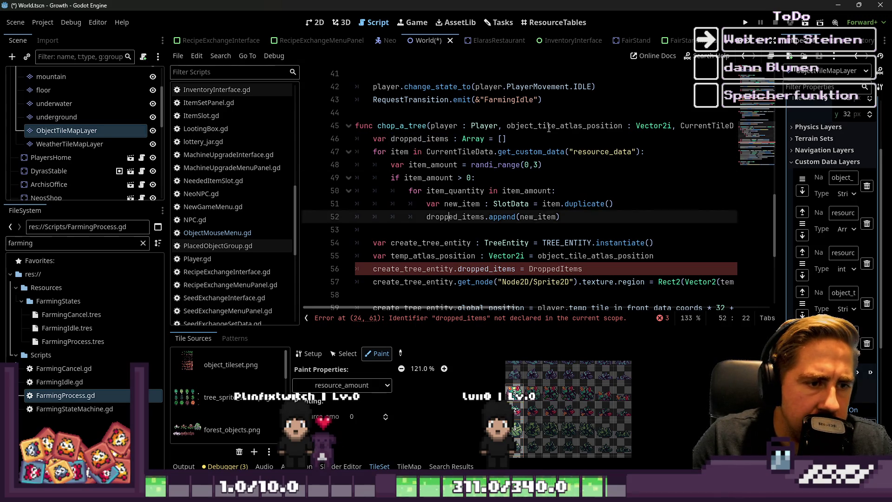
key(Down)
key(ctrl+Right)
key(shift+Home)
key(BackSpace)
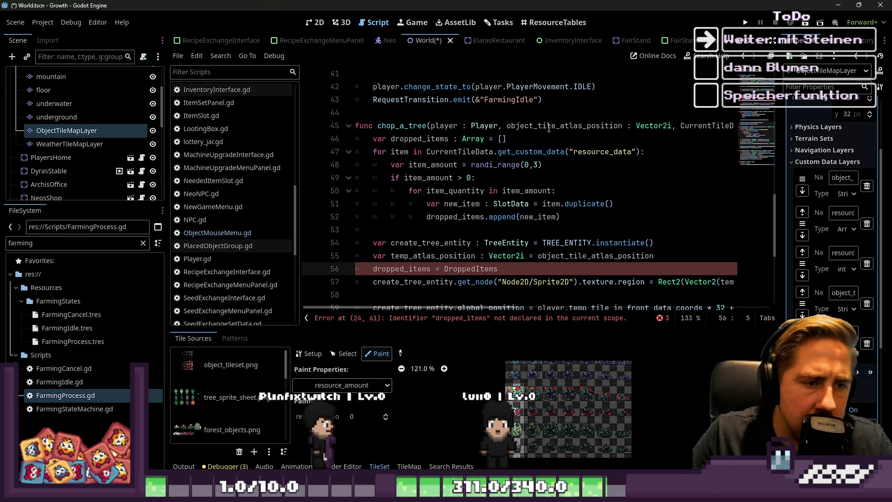
key(ctrl+z)
key(End)
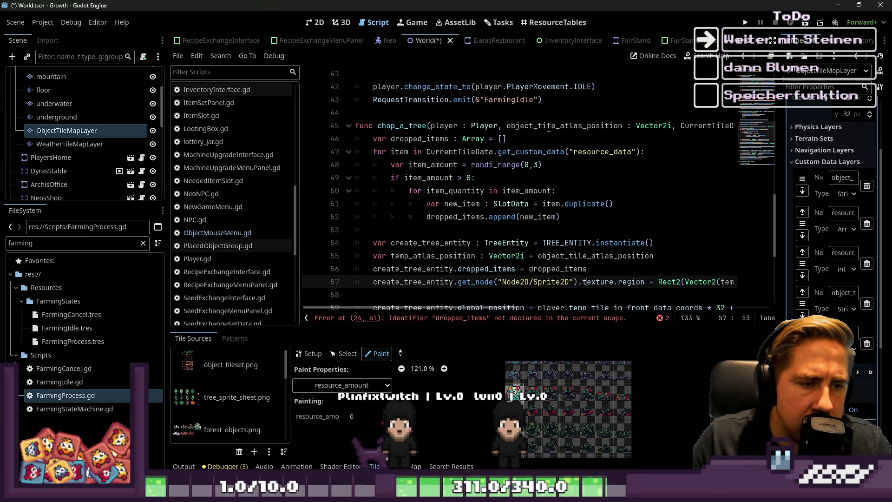
Review the randi_range item-amount lines and select the item drop block, lines 46–52
key(Up)
key(Up)
key(Up)
key(Up)
key(Up)
key(Up)
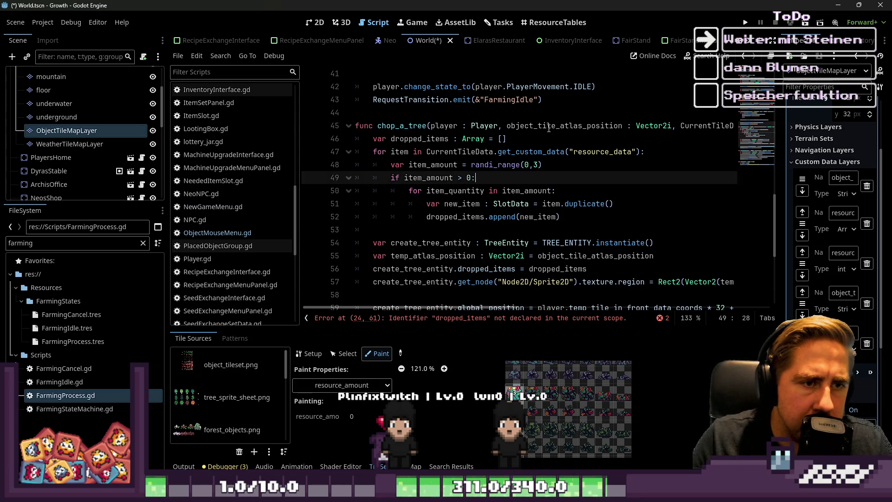
key(End)
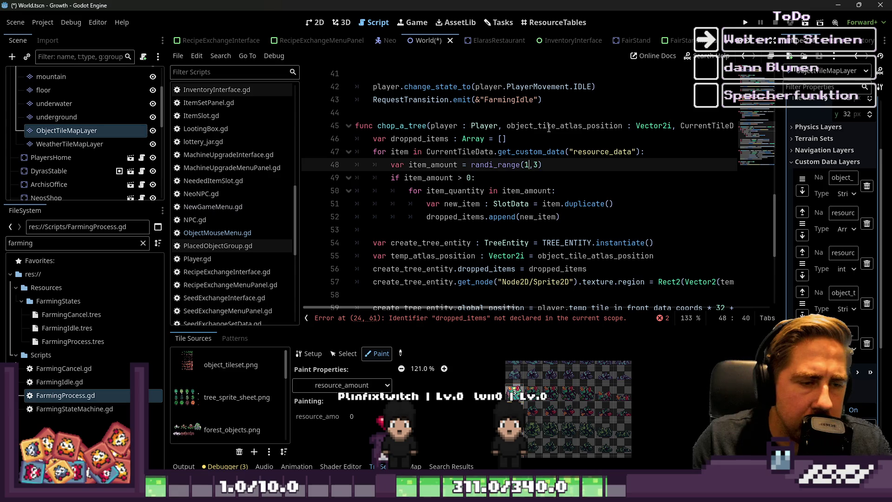
key(Down)
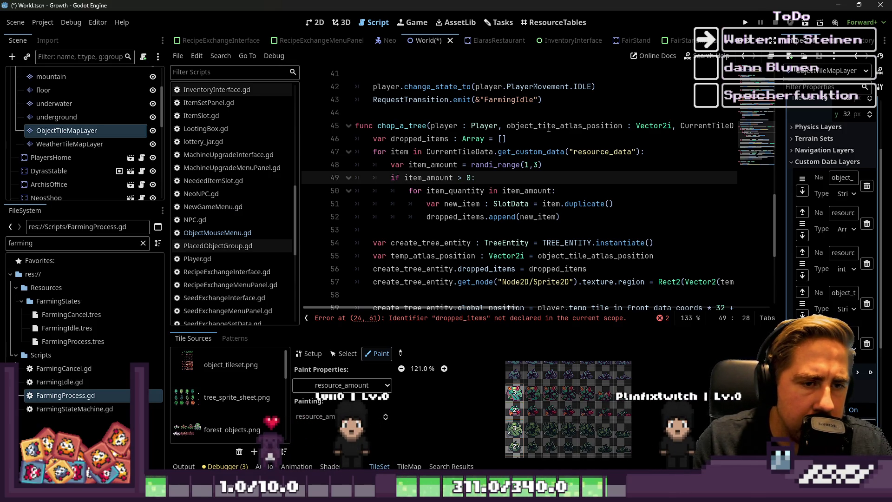
key(Up)
key(Up)
key(Up)
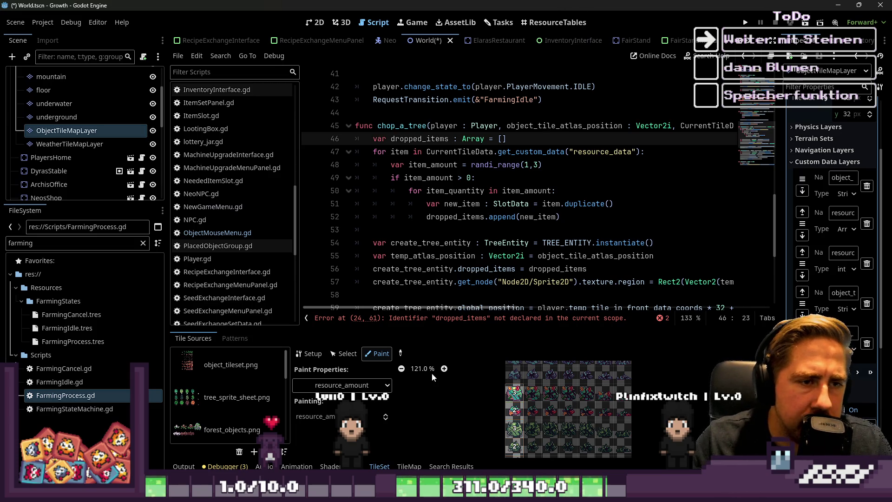
drag(573, 216, 390, 145)
key(ctrl+c)
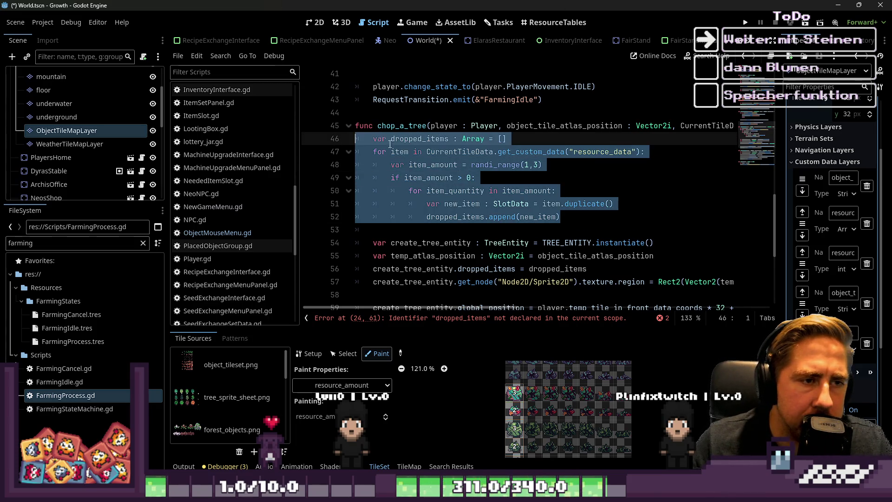
Delete the blank line above the match statement
scroll(459, 147, up, 9)
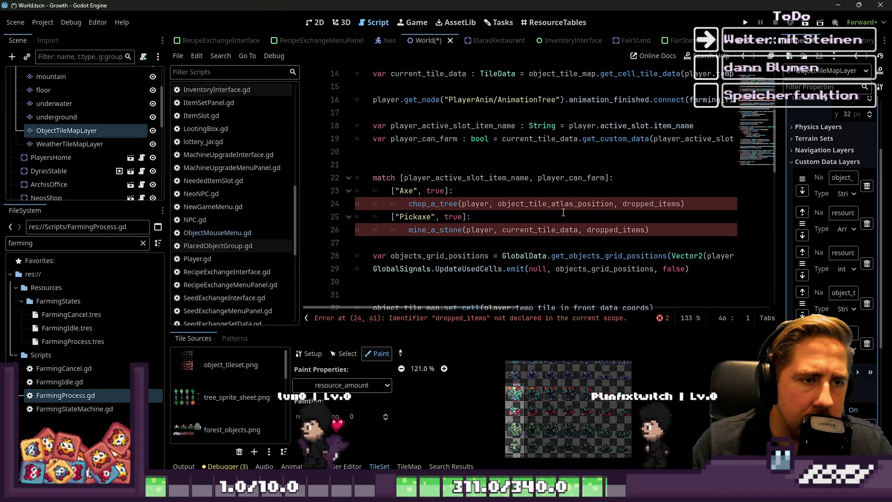
click(640, 204)
double_click(640, 205)
scroll(560, 182, up, 1)
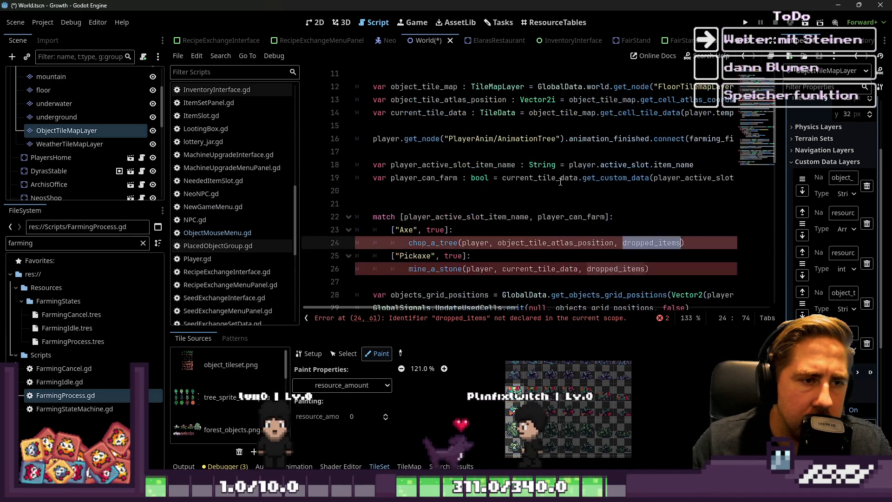
click(457, 187)
key(Delete)
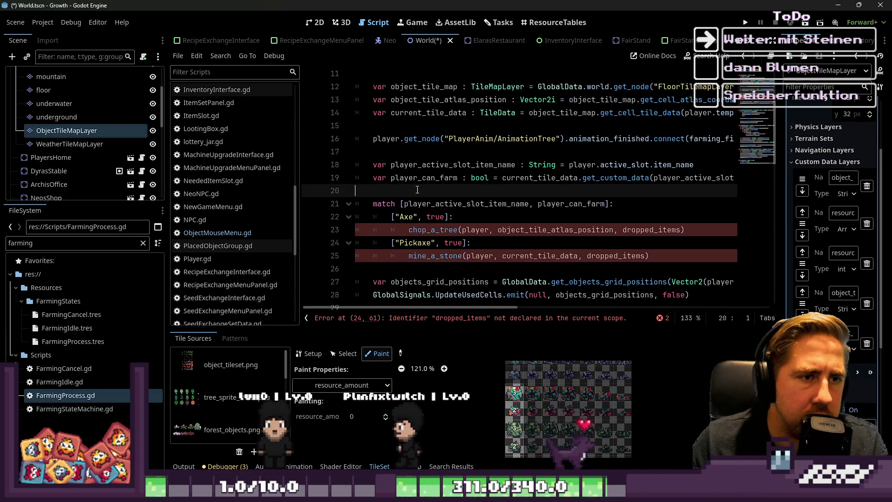
Replace dropped_items with current_tile_data in the chop_a_tree and mine_a_stone calls
click(638, 231)
double_click(638, 231)
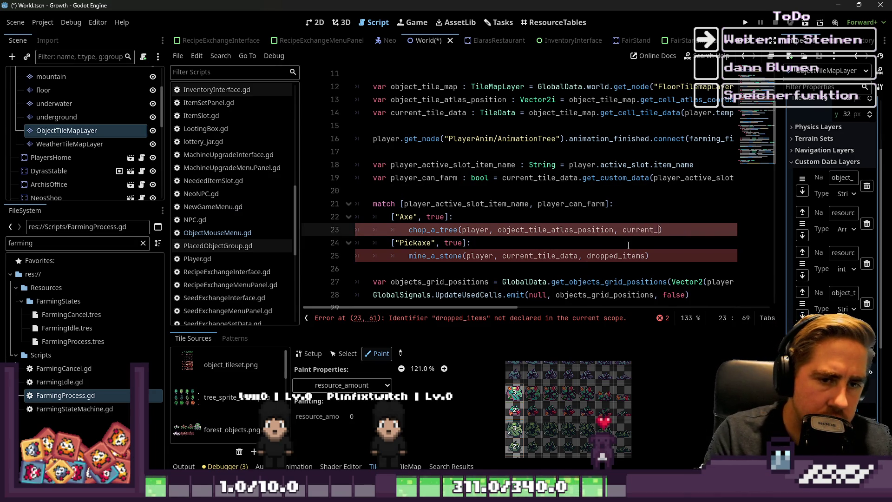
key(Down)
key(Down)
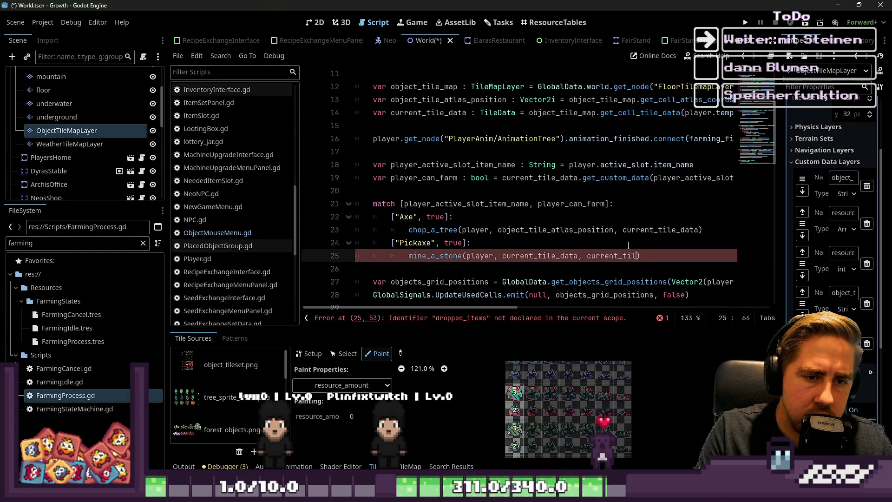
text(e_data)
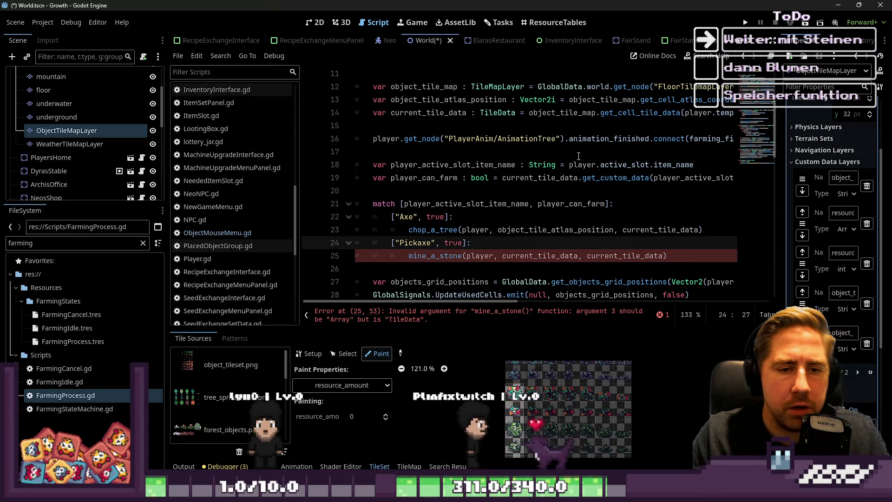
key(Up)
scroll(423, 209, down, 1)
double_click(623, 216)
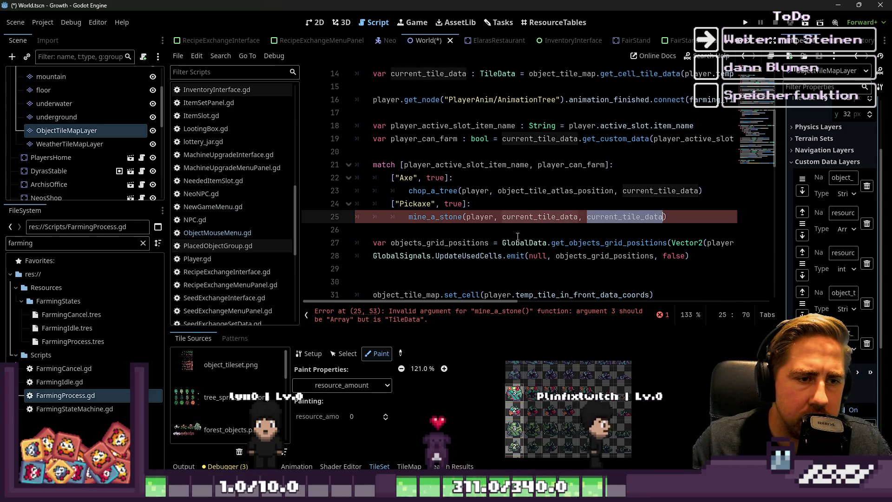
scroll(498, 238, down, 6)
scroll(497, 239, down, 8)
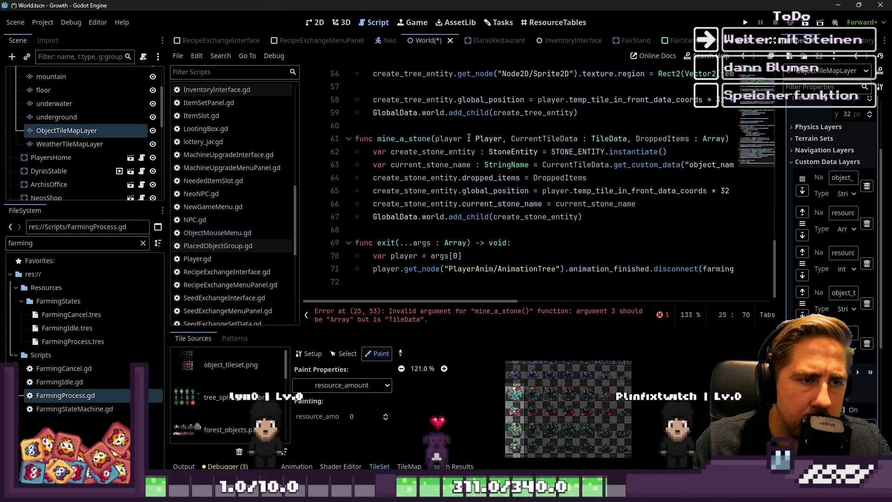
Change mine_a_stone's DroppedItems parameter to CurrentTileData : TileData
double_click(656, 139)
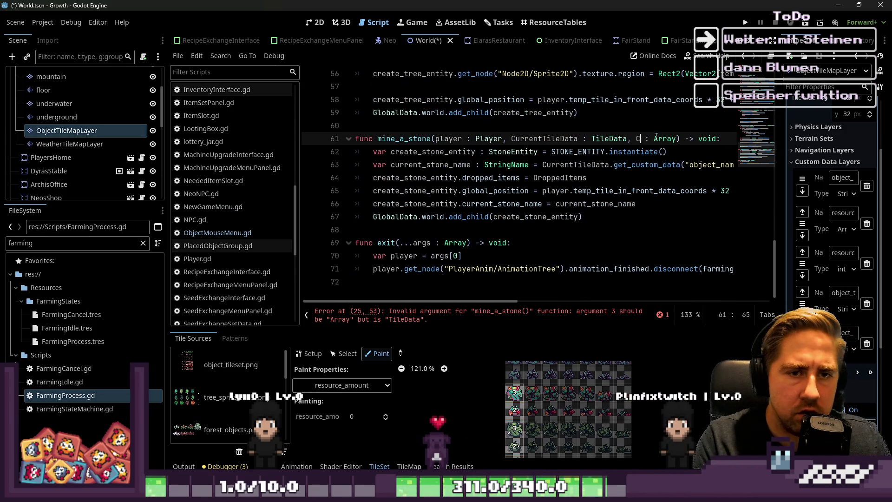
text(_)
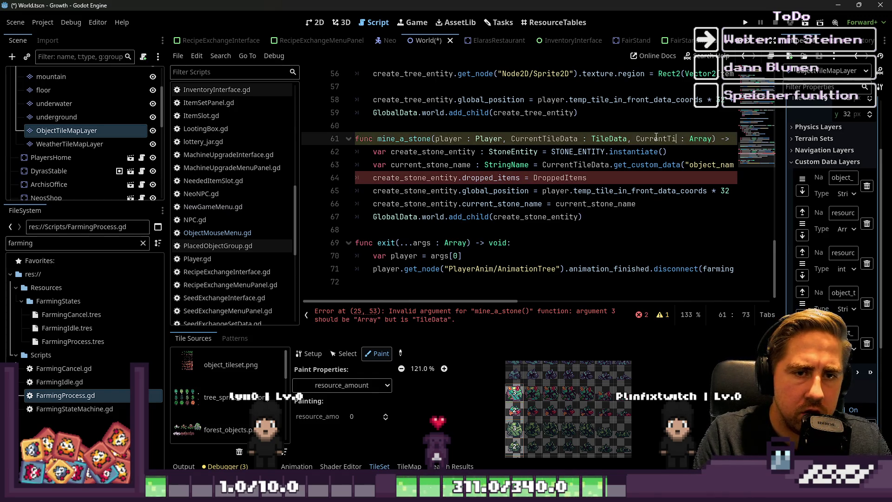
text(ta)
key(ctrl+Right)
key(ctrl+Right)
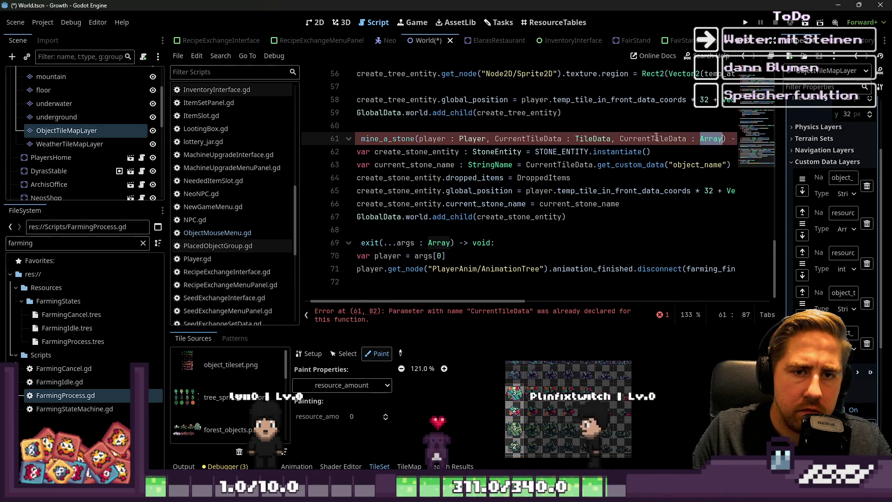
text(TileData)
key(Down)
Paste the dropped_items creation loop into mine_a_stone
key(Up)
key(Up)
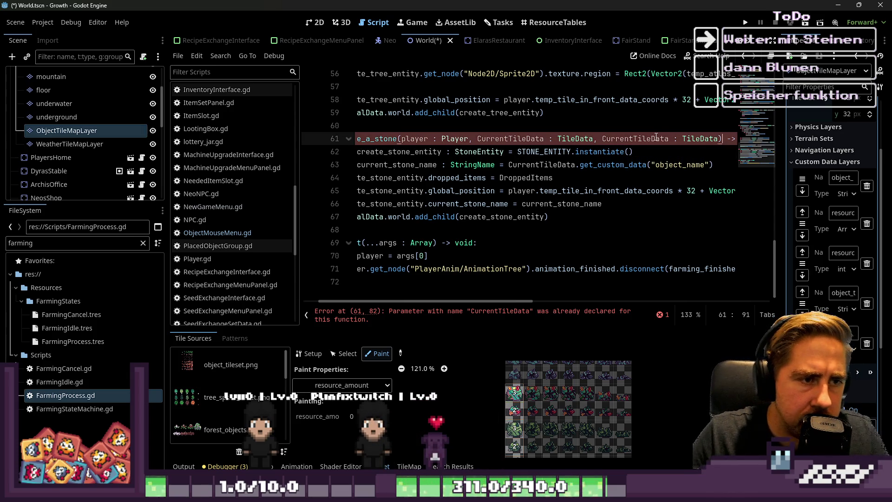
key(Down)
key(End)
key(Return)
key(Return)
key(Up)
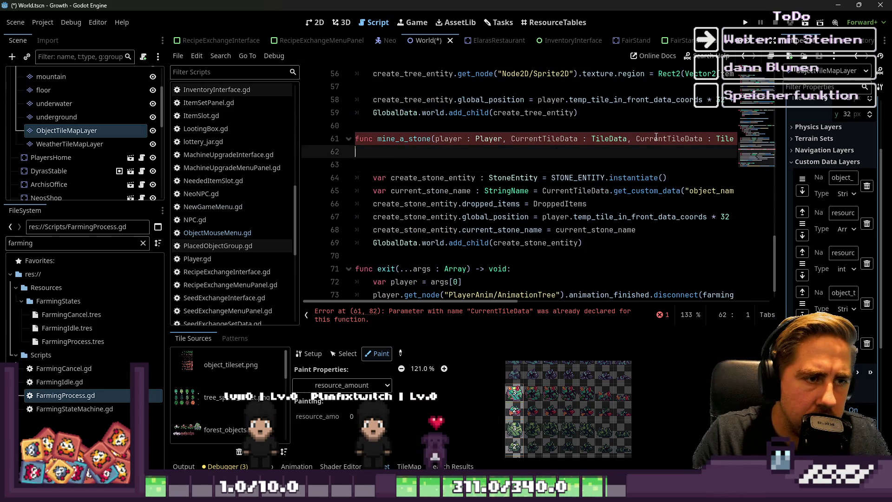
key(ctrl+v)
key(Up)
key(Up)
key(Up)
key(Up)
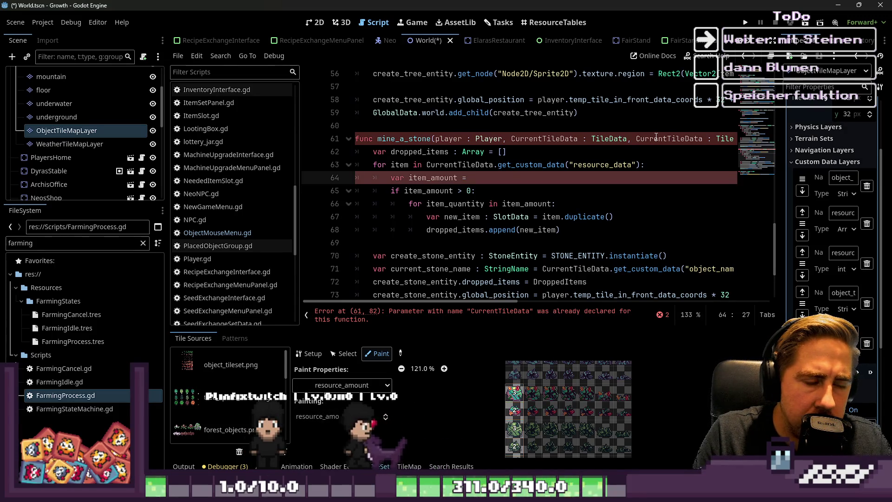
Set item_amount = CurrentTileData.get_custom_data("resource_amount") on line 64
key(Up)
key(ctrl+Left)
key(ctrl+shift+Right)
key(ctrl+shift+Right)
key(ctrl+shift+Right)
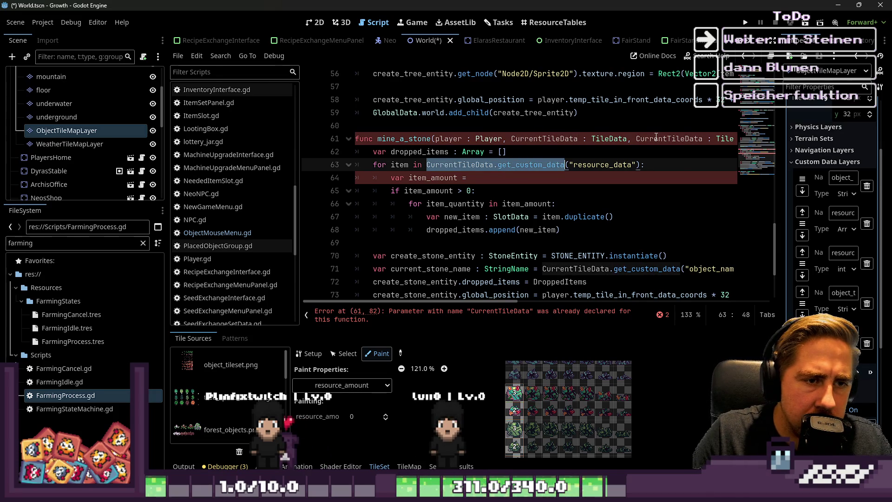
key(ctrl+c)
key(Down)
key(ctrl+v)
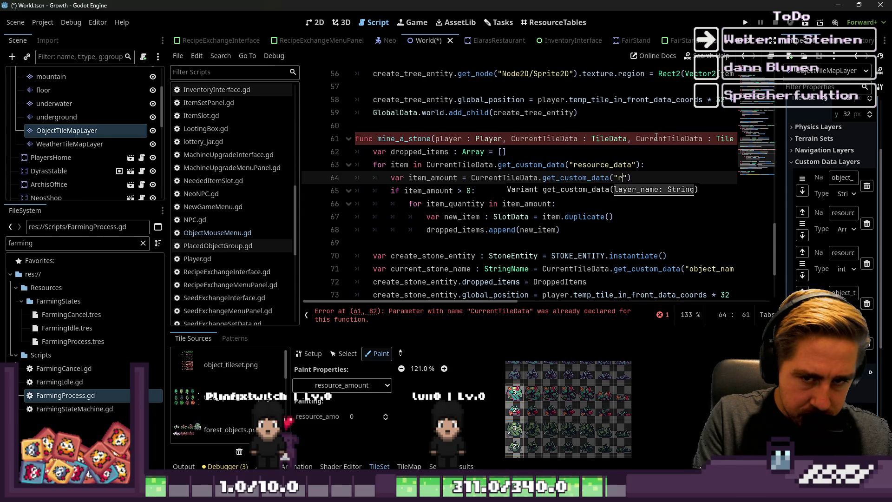
key(BackSpace)
key(BackSpace)
key(BackSpace)
text(source_ma)
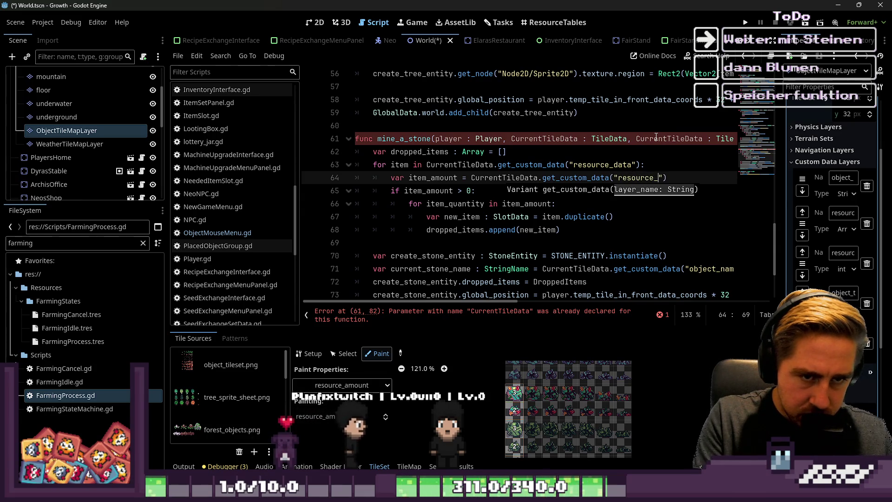
key(BackSpace)
key(BackSpace)
text(amou)
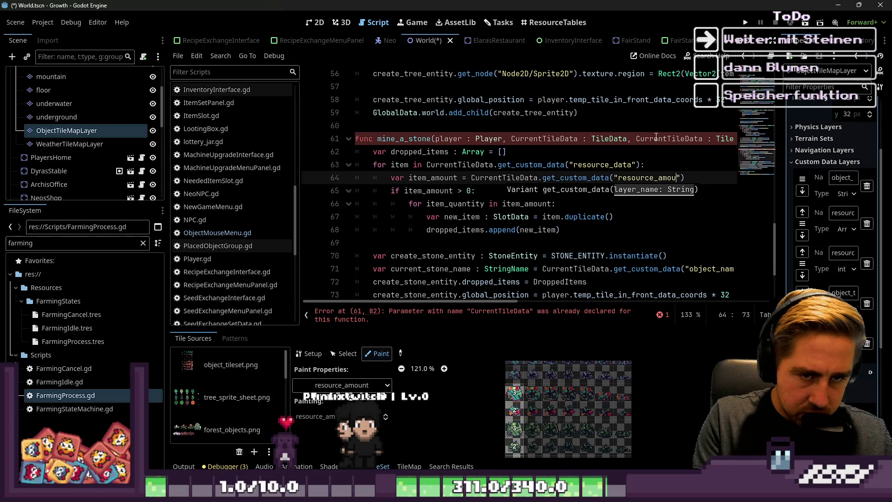
text(nt)
mouse_move(779, 256)
mouse_down()
mouse_move(741, 256)
mouse_move(770, 256)
mouse_move(757, 256)
mouse_up()
click(566, 205)
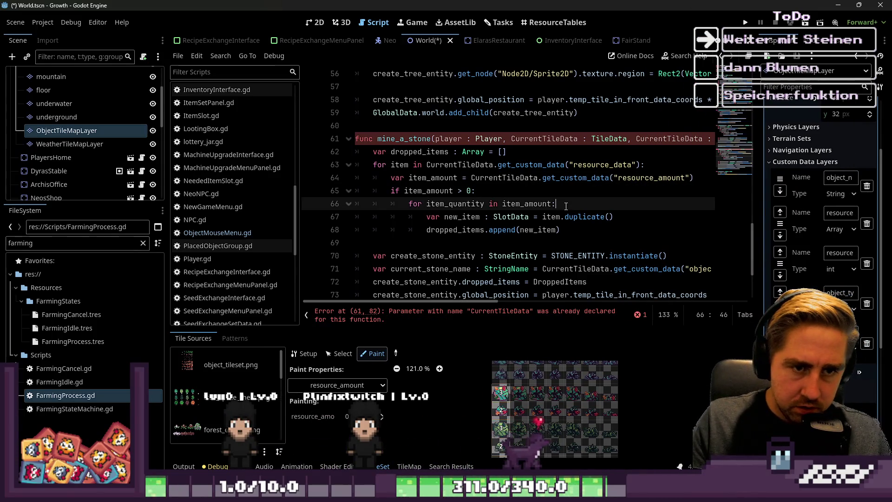
Inspect item_amount and the duplicated CurrentTileData parameters in mine_a_stone's signature
click(450, 178)
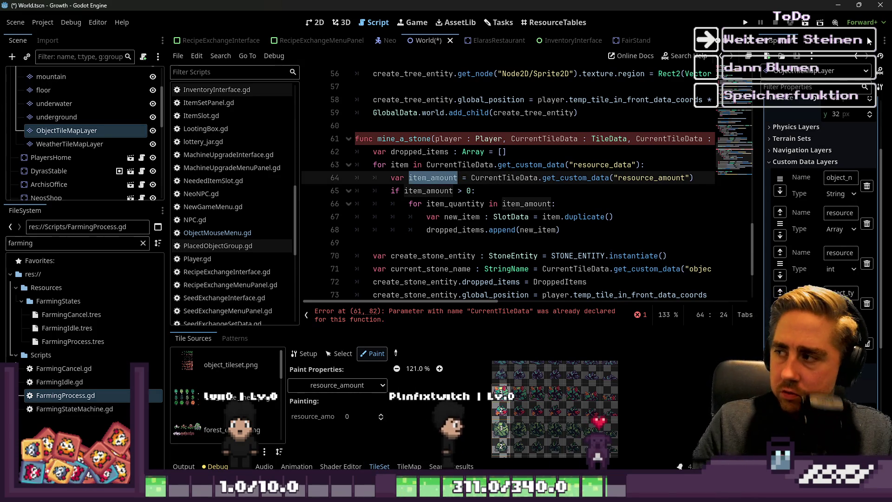
click(520, 177)
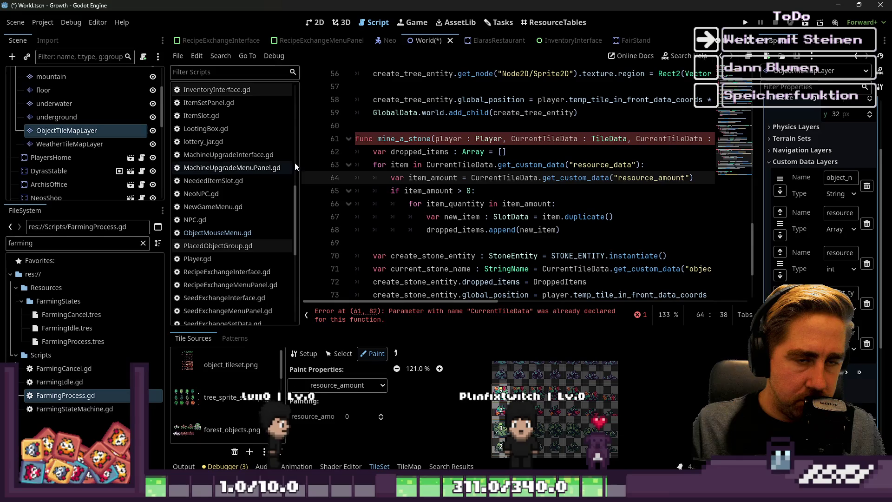
drag(299, 155, 231, 154)
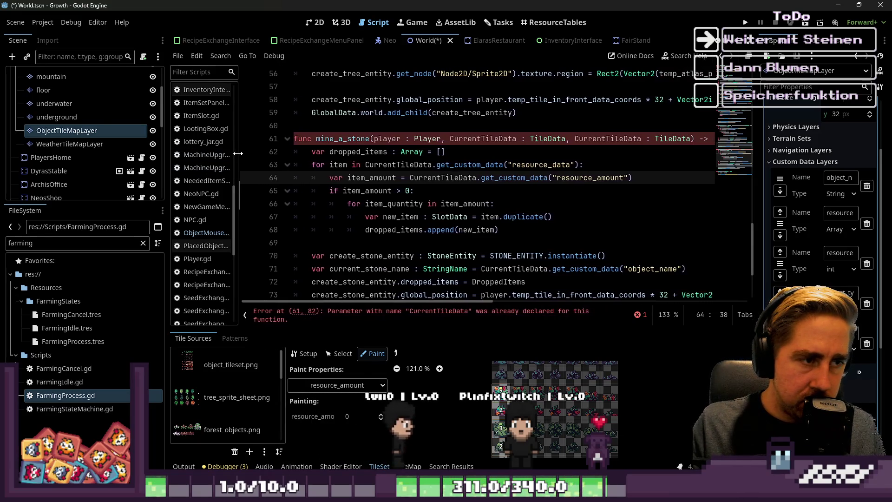
click(388, 139)
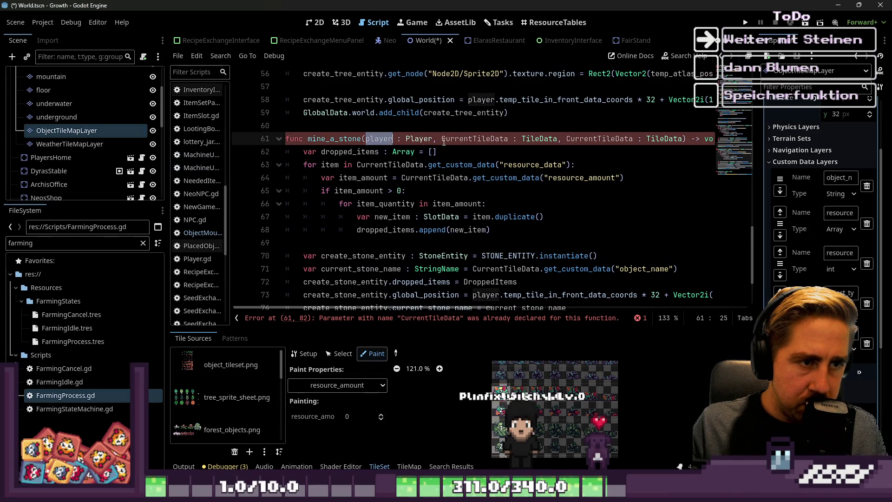
double_click(464, 139)
double_click(602, 135)
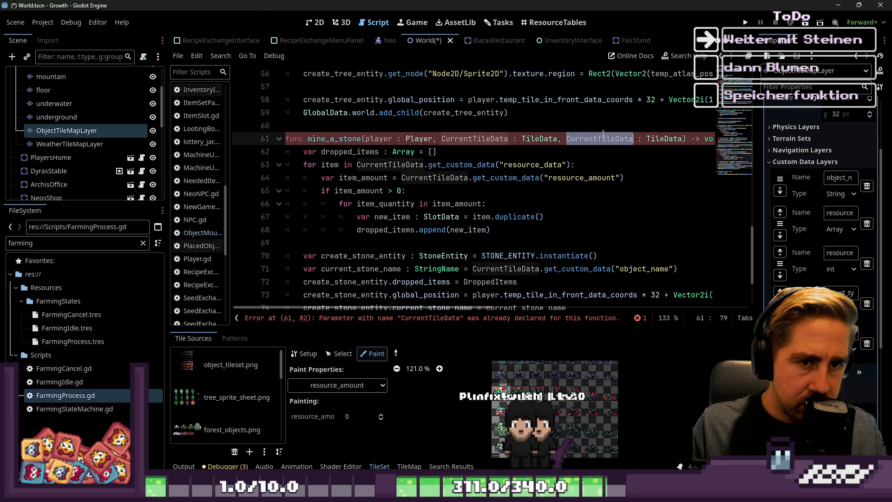
click(598, 139)
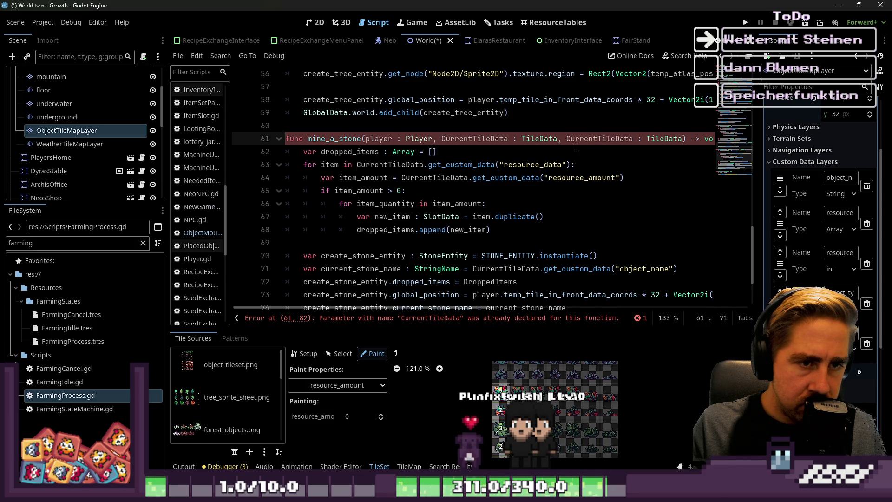
scroll(575, 147, up, 6)
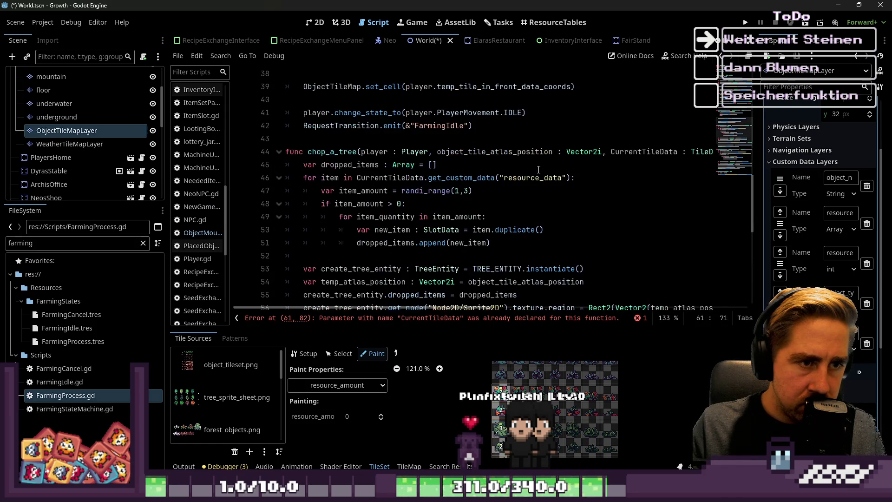
double_click(536, 154)
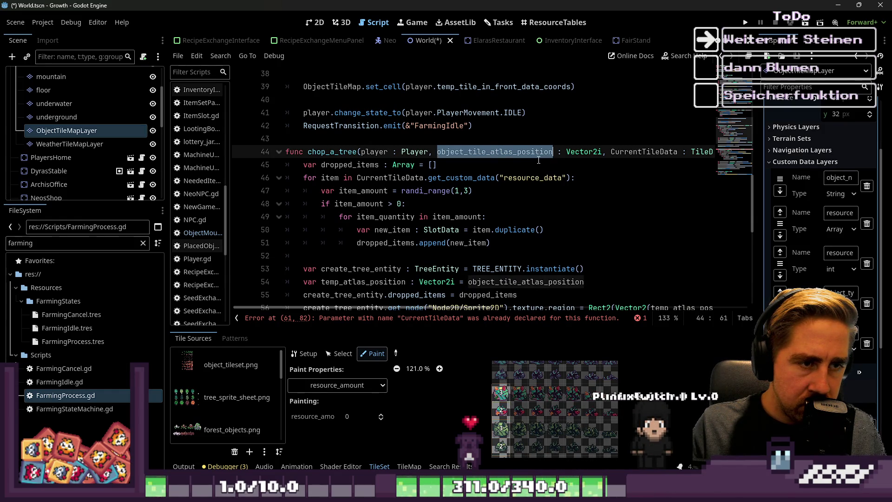
Delete the second ', CurrentTileData : TileData' from mine_a_stone's signature on line 61
scroll(538, 160, down, 3)
scroll(528, 188, down, 1)
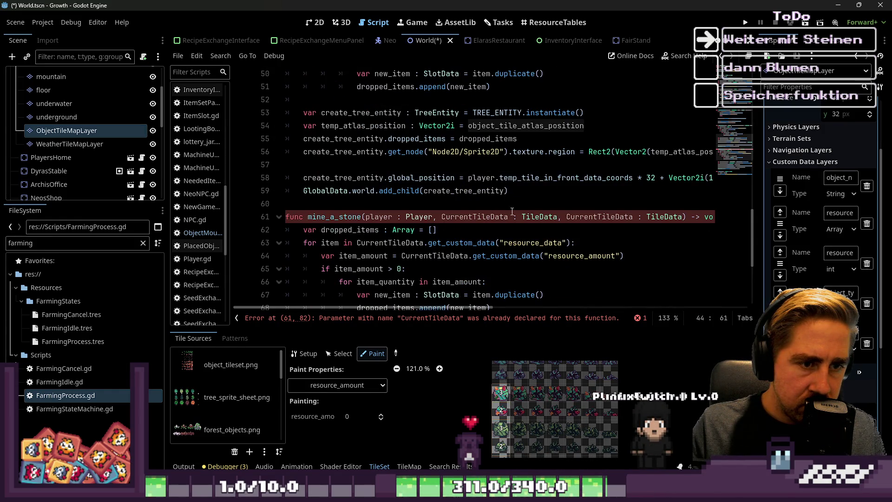
click(488, 217)
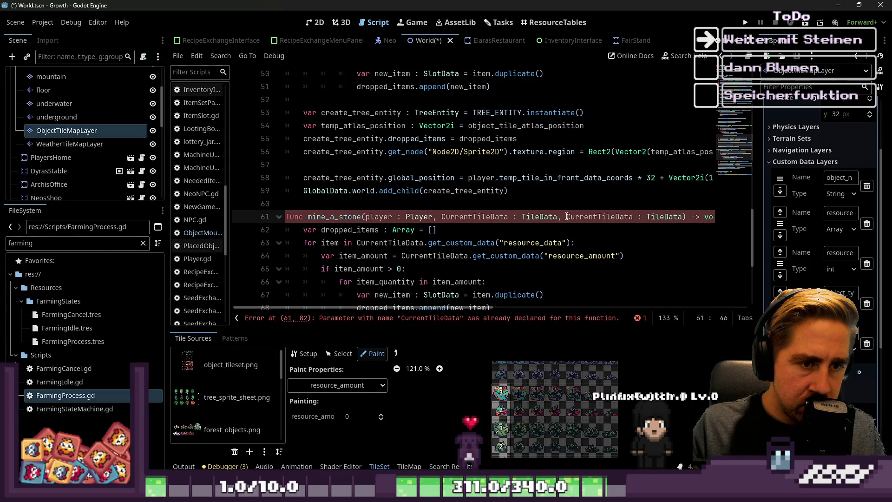
key(ctrl+shift+Right)
key(ctrl+shift+Right)
key(ctrl+shift+Right)
key(BackSpace)
key(BackSpace)
key(BackSpace)
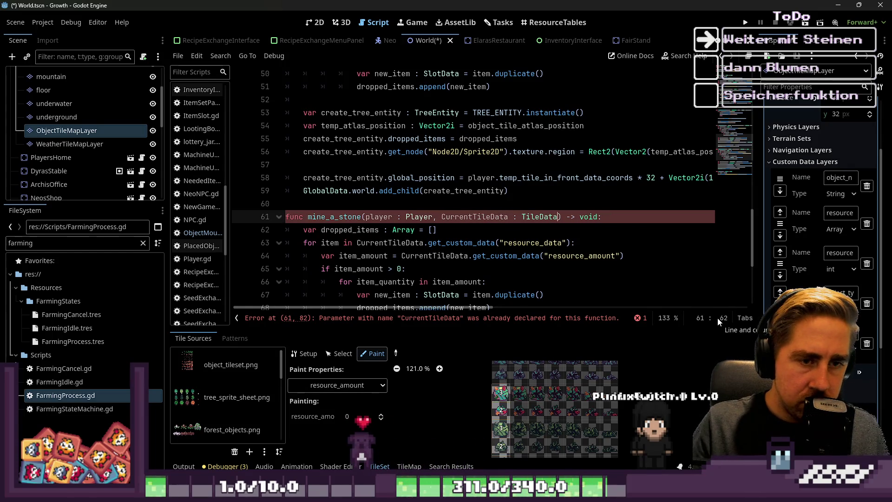
double_click(479, 217)
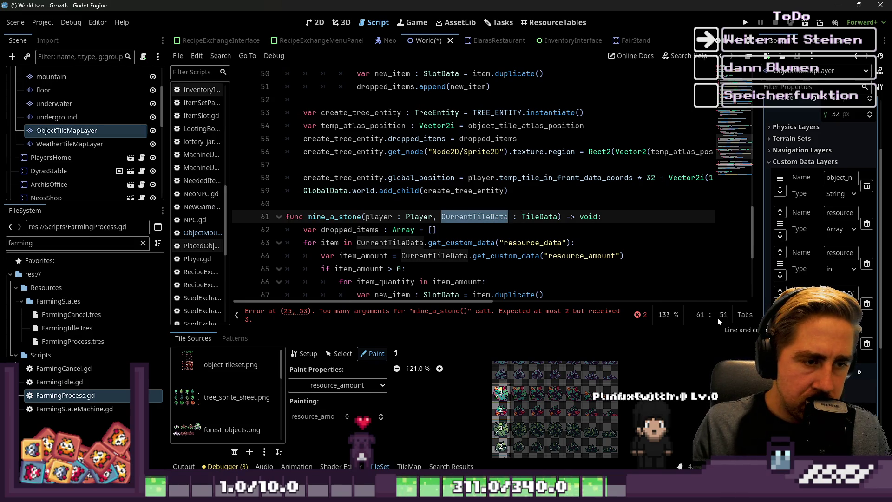
Check the ObjectTileMap parameter in the farming_finished signature
scroll(580, 181, up, 3)
scroll(579, 181, up, 2)
scroll(507, 201, up, 4)
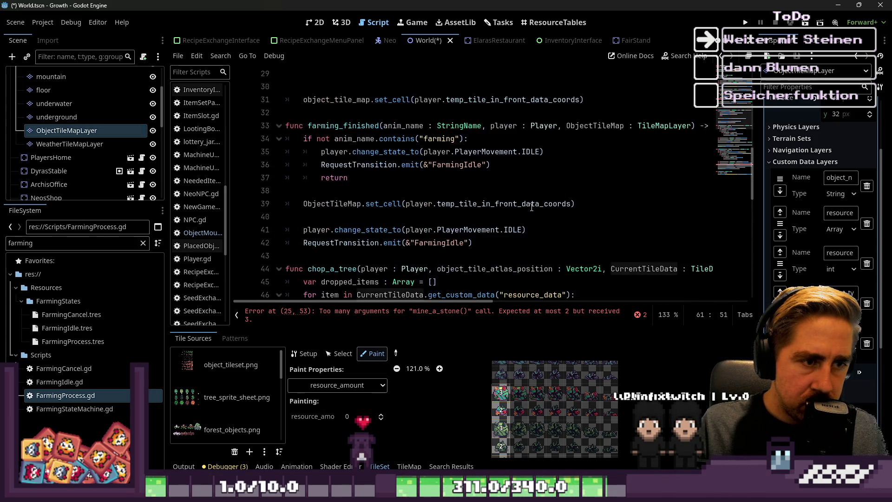
double_click(582, 204)
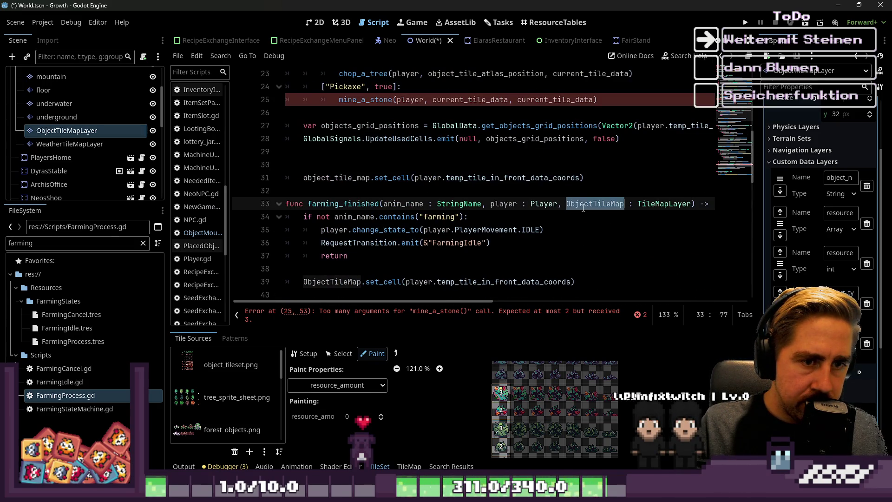
click(545, 208)
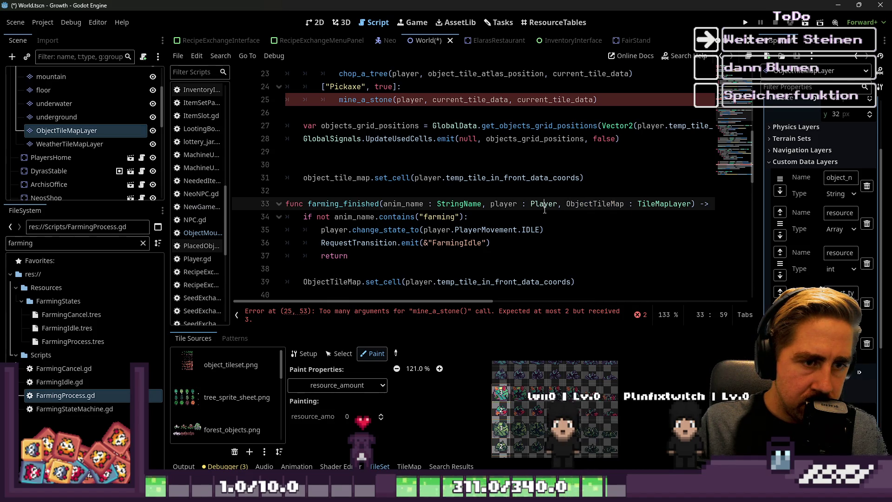
scroll(544, 209, up, 2)
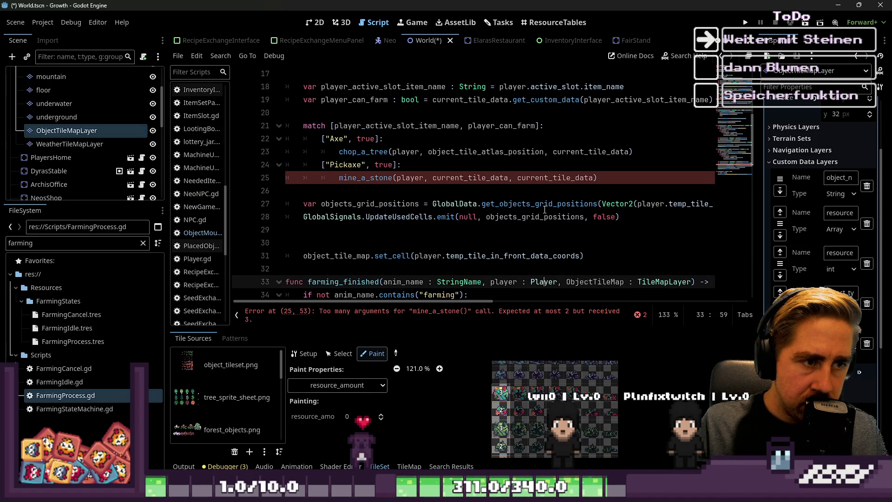
scroll(544, 209, down, 15)
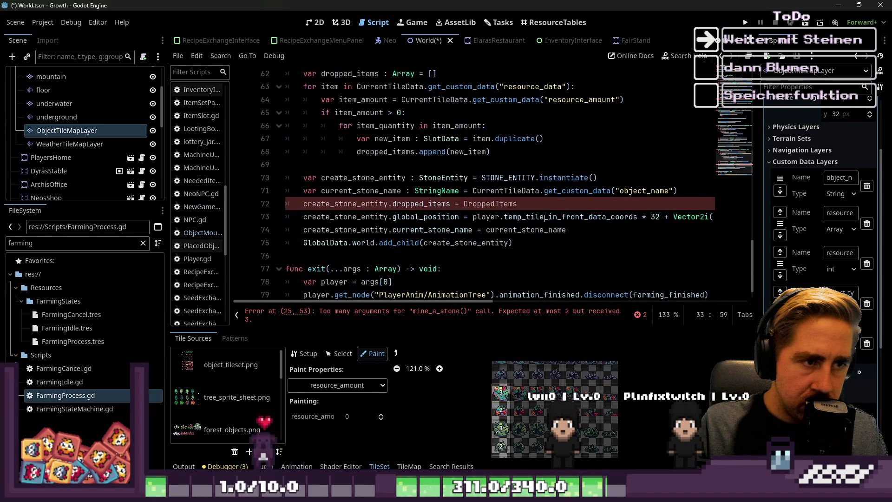
Replace the wrong DroppedItems reference on line 72 with dropped_items
double_click(486, 205)
scroll(418, 217, up, 1)
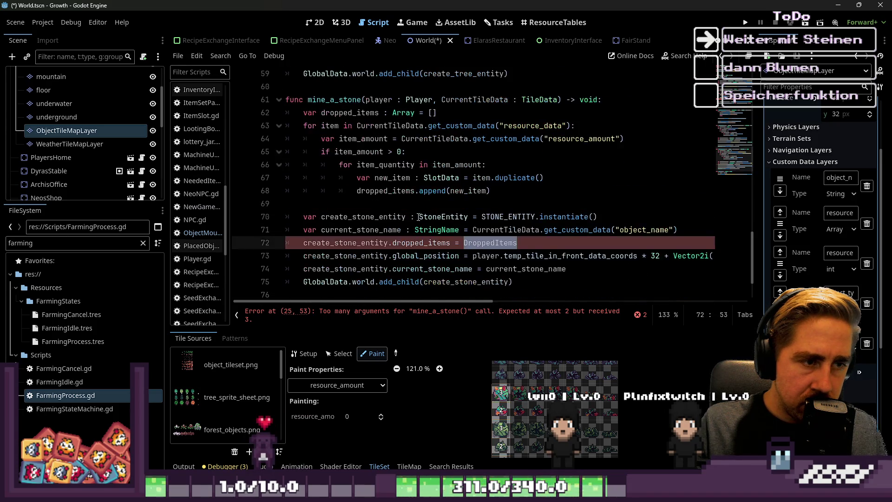
ctrl+click(385, 190)
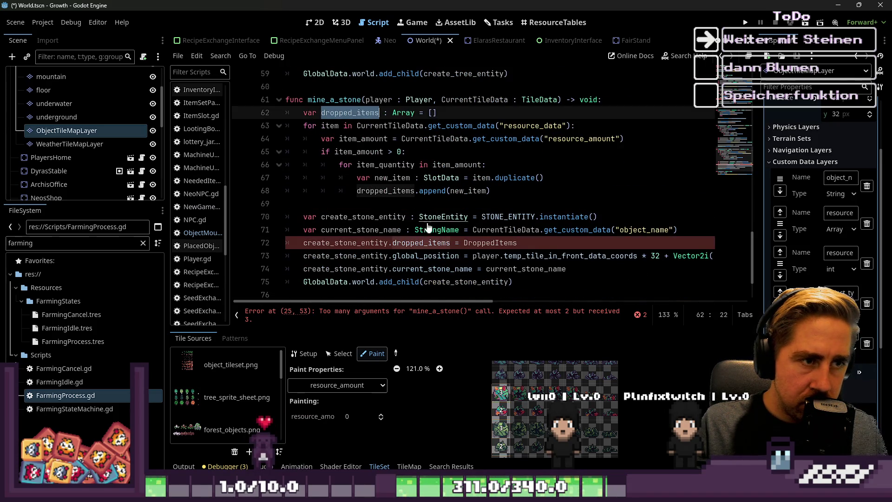
key(ctrl+c)
double_click(485, 242)
key(ctrl+v)
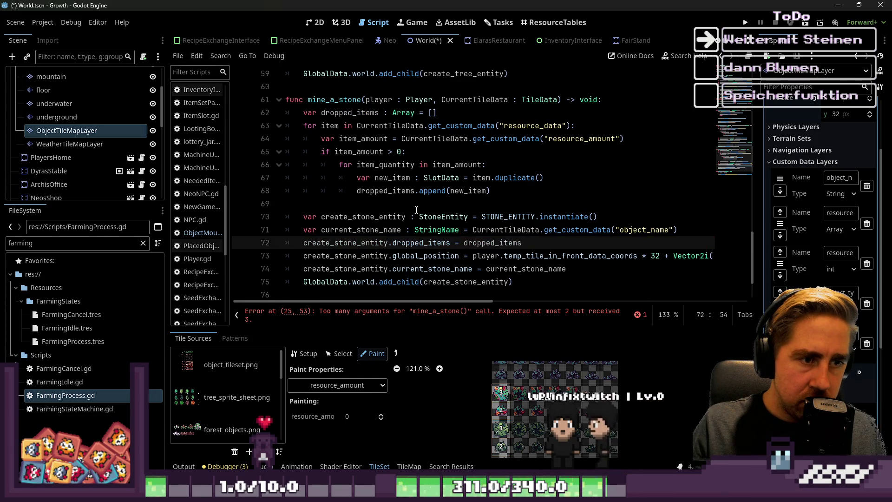
click(414, 204)
scroll(414, 216, down, 2)
scroll(414, 216, up, 3)
Widen the script editor and jump to the erroring mine_a_stone call on line 25
click(330, 152)
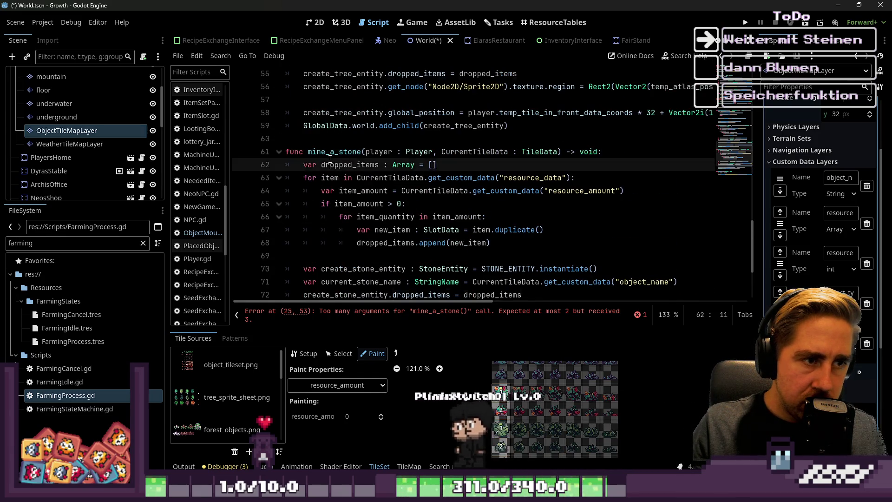
scroll(330, 152, up, 5)
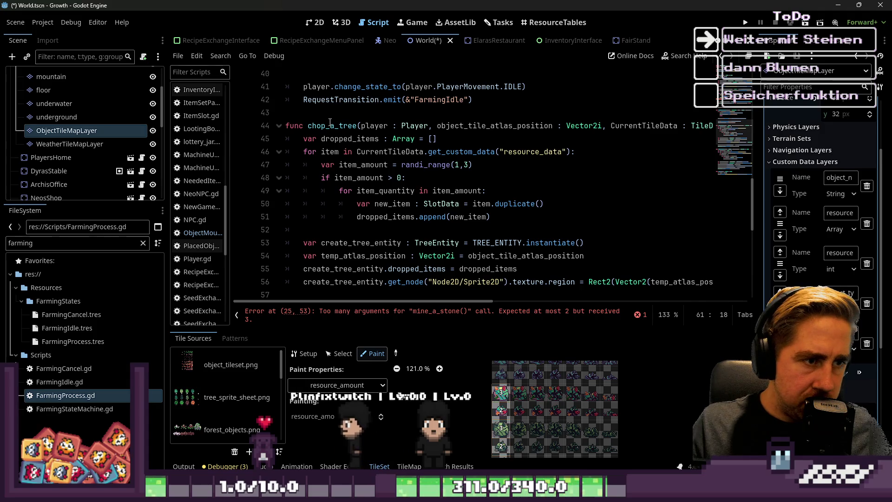
double_click(331, 126)
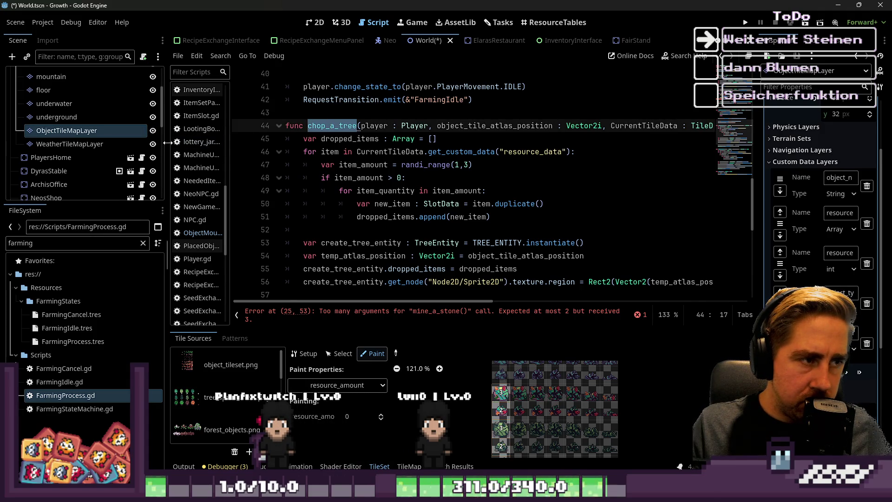
drag(167, 143, 7, 158)
click(352, 321)
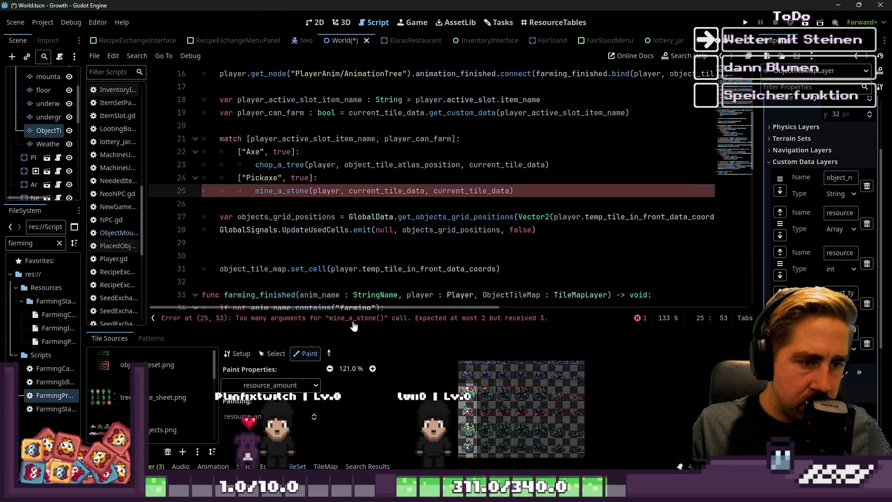
Delete the surplus third current_tile_data argument from the mine_a_stone call
double_click(450, 194)
mouse_move(447, 197)
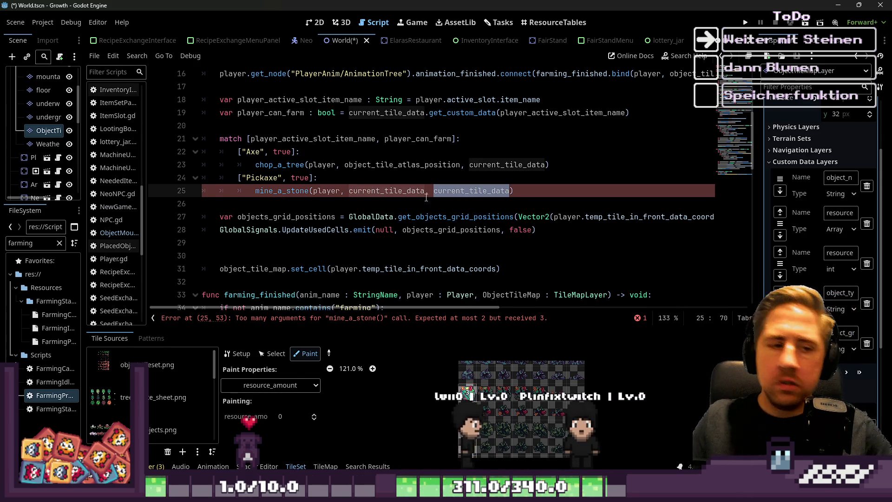
key(BackSpace)
key(BackSpace)
key(BackSpace)
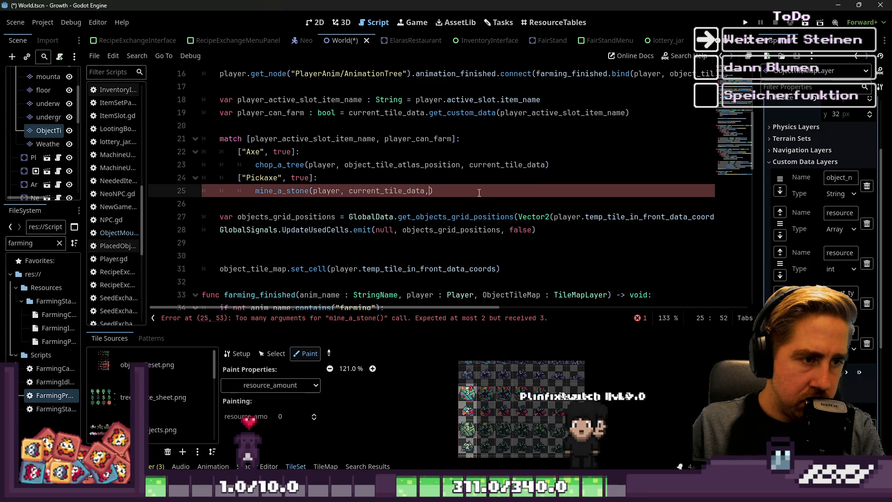
Check the chop_a_tree call's current_tile_data argument, then save and run the game
click(377, 166)
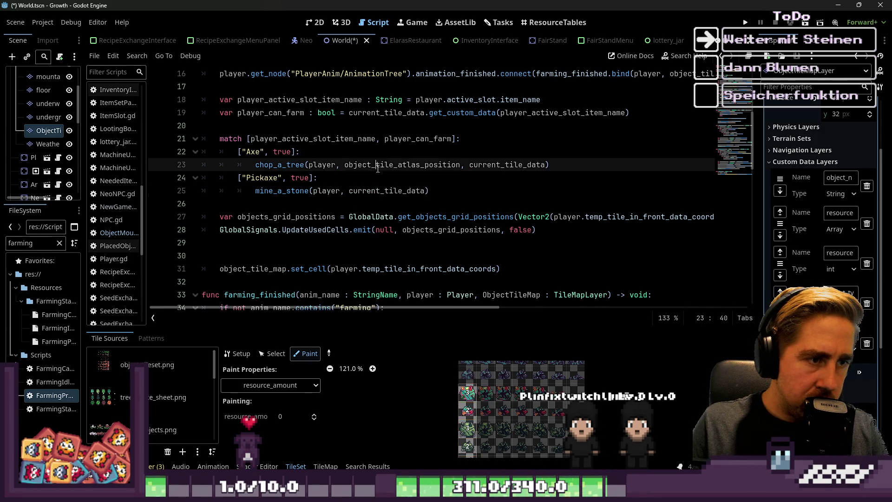
scroll(434, 204, down, 1)
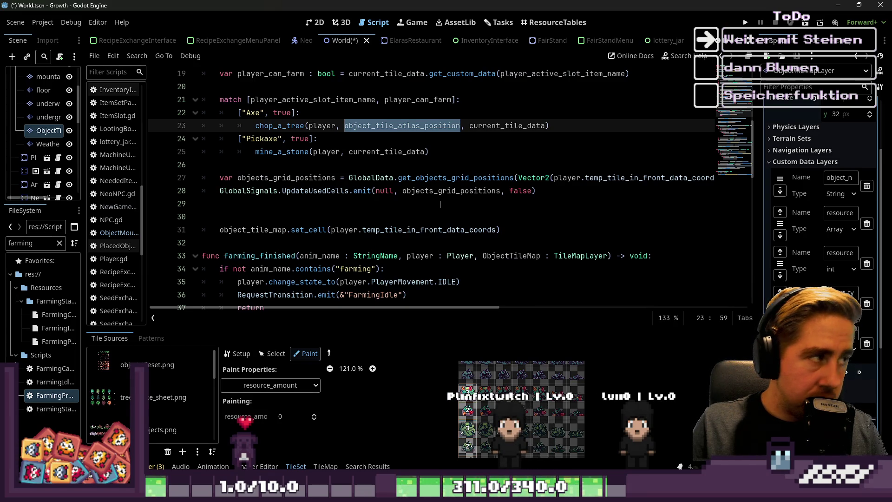
double_click(499, 125)
scroll(501, 145, down, 3)
scroll(501, 152, down, 8)
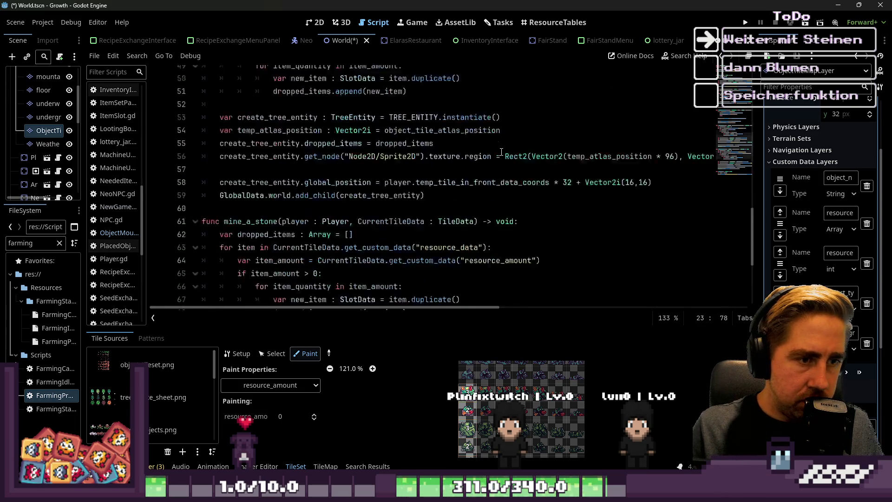
click(745, 22)
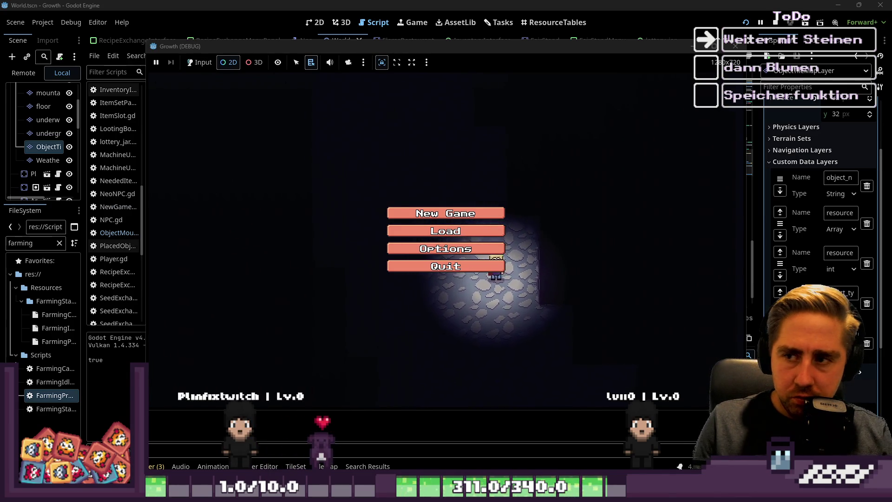
Start a New Game in the running game with a character named 'asdweqqe'
right_click(489, 209)
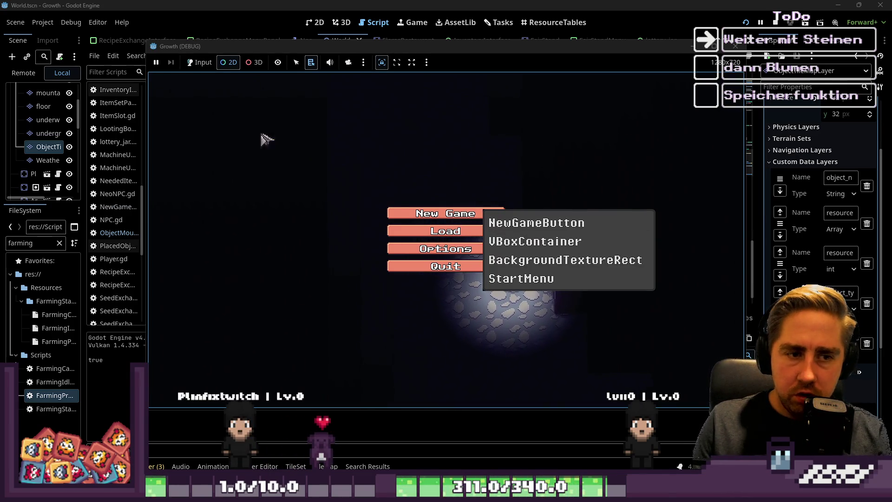
click(207, 64)
click(460, 213)
click(485, 144)
text(asdweqqe)
click(473, 316)
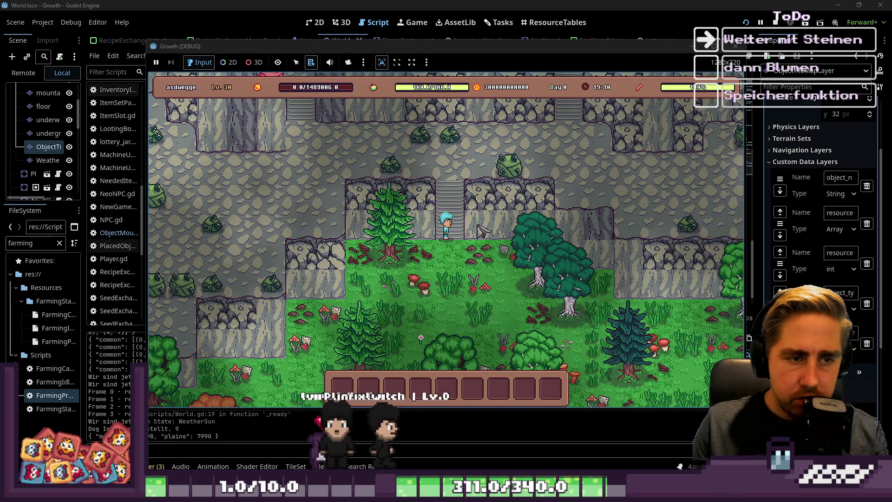
Move the Pickaxe into hotbar slot 1 from the inventory and equip it
key(i)
scroll(303, 195, down, 6)
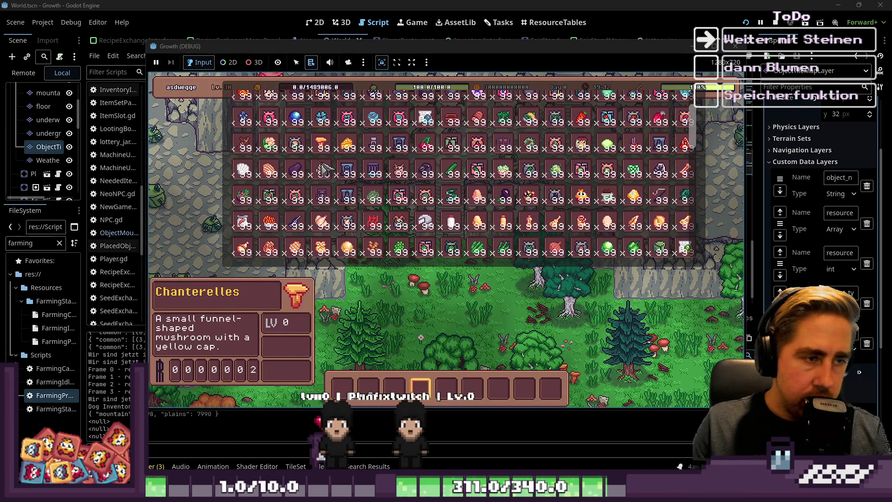
scroll(303, 195, down, 6)
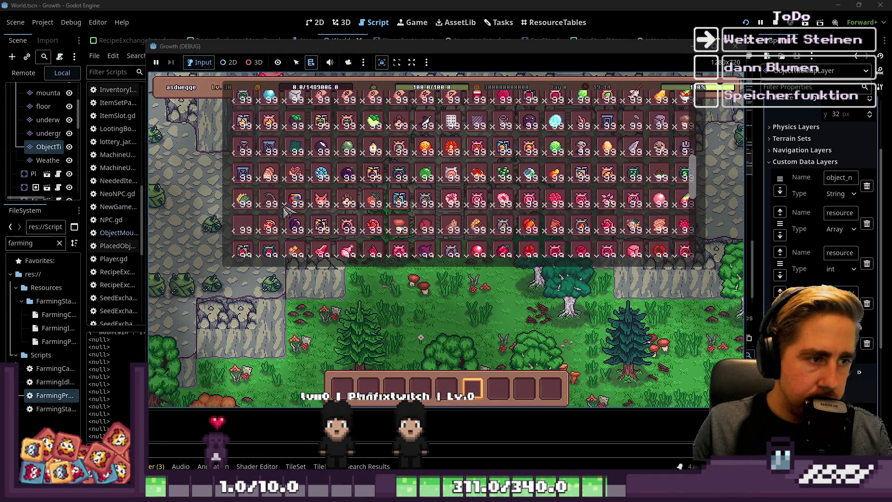
mouse_move(278, 206)
mouse_down()
mouse_move(311, 352)
mouse_move(350, 388)
mouse_up()
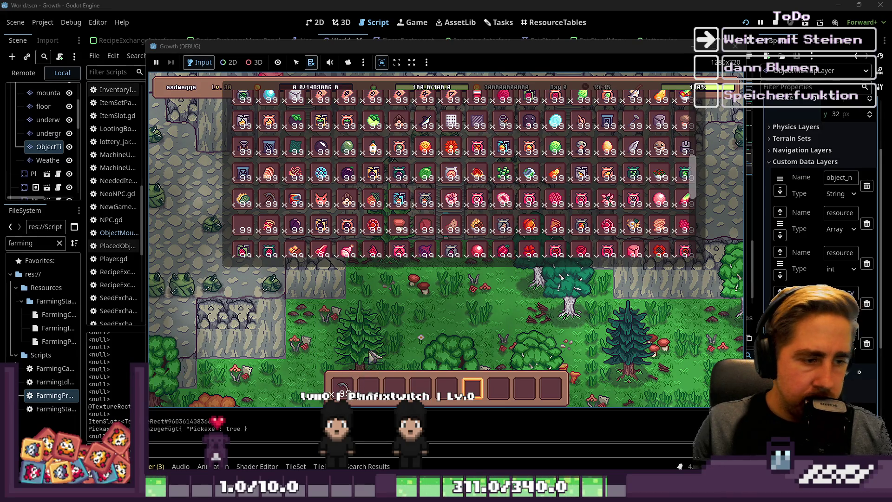
key(i)
key(1)
Walk to the green rocks and mine them for Green Stone
key(w)
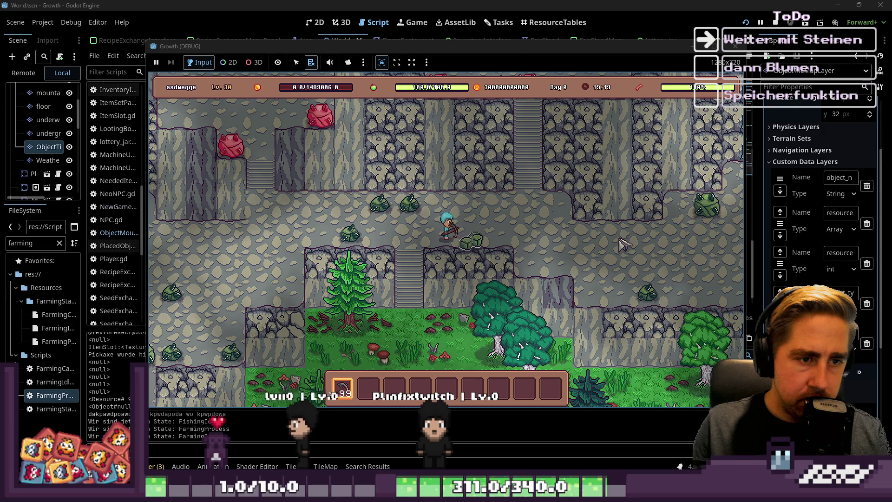
key(w)
key(a)
click(625, 244)
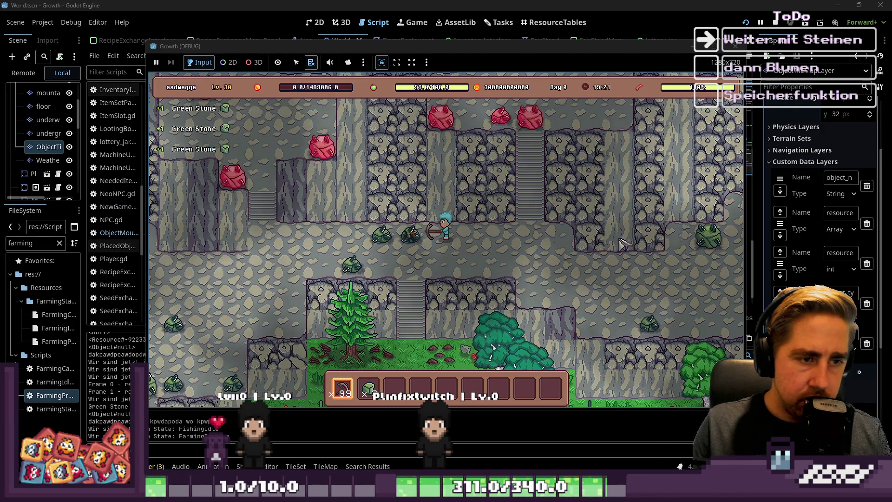
key(a)
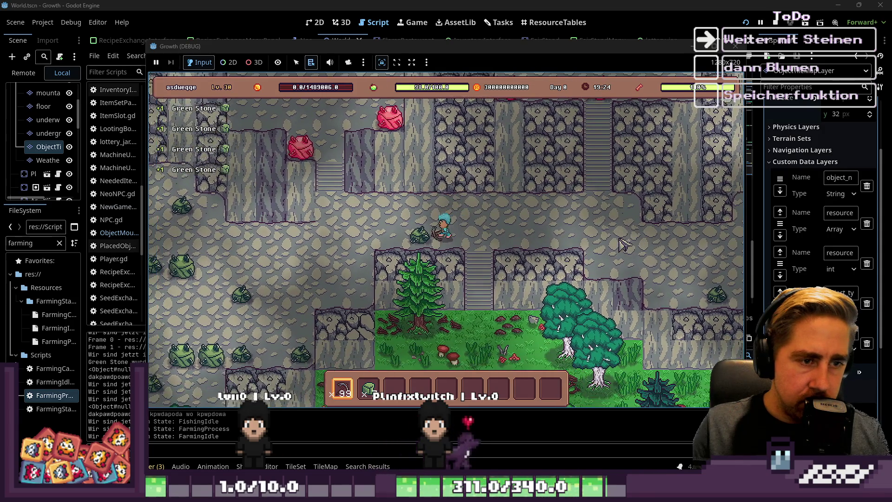
key(a)
click(625, 243)
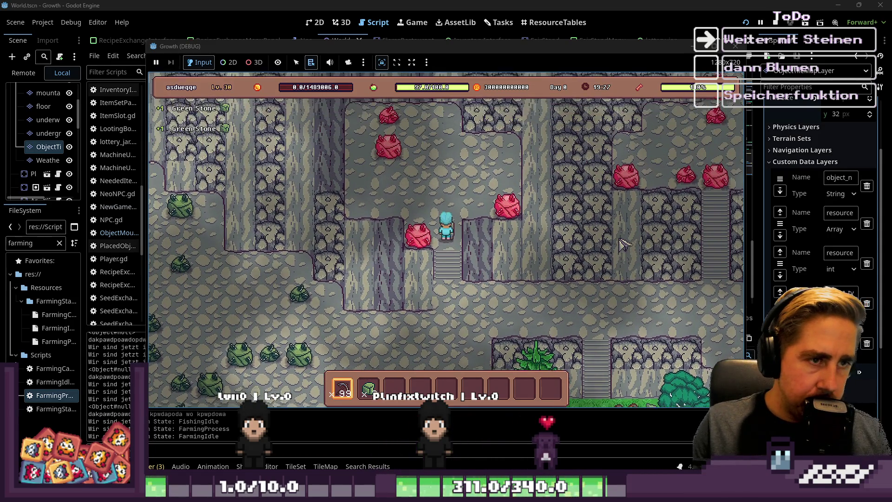
Climb to the red rocks and mine them for three Red Stone drops
key(d)
key(s)
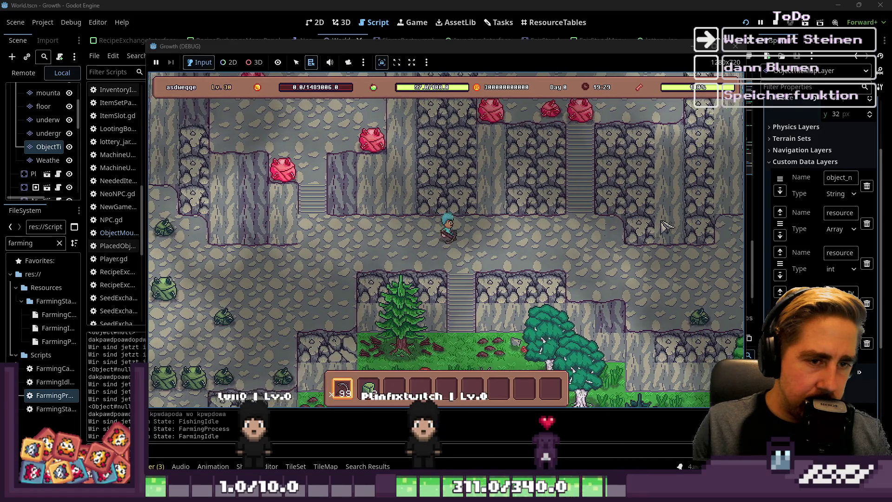
key(d)
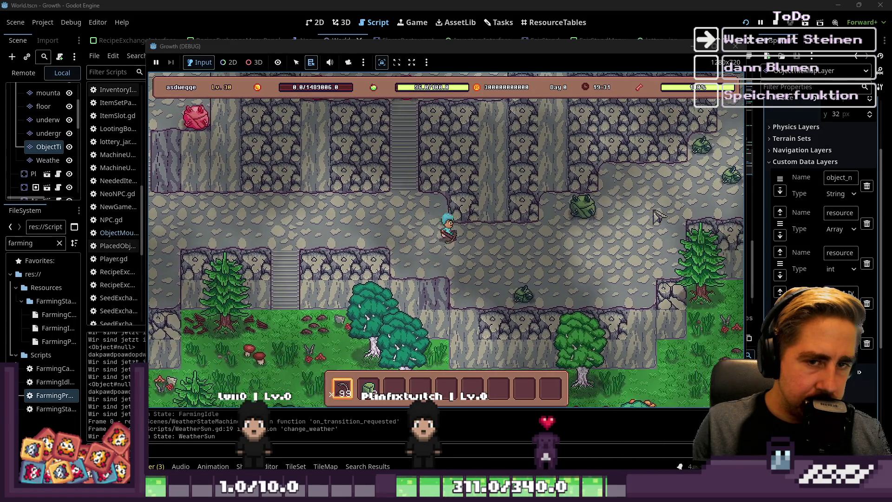
key(w)
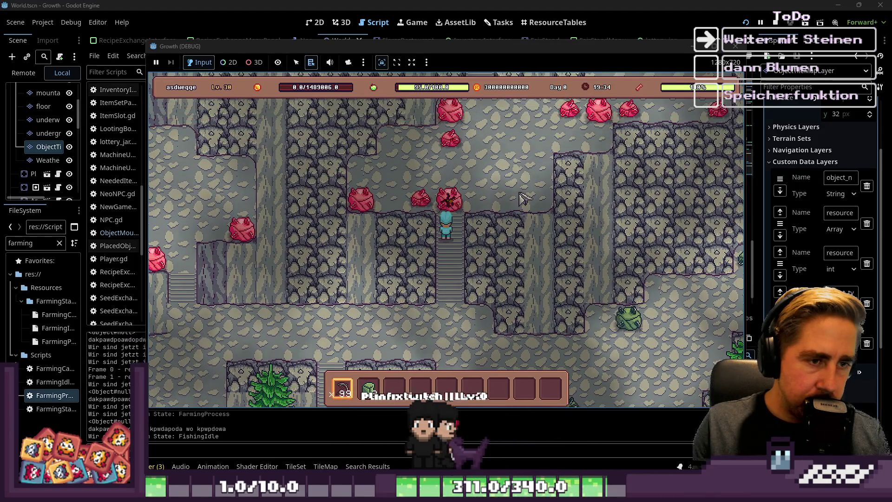
click(524, 198)
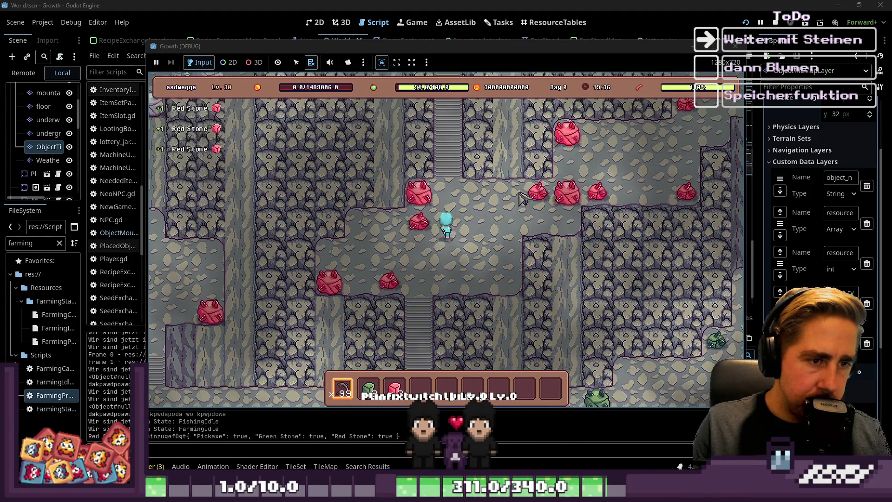
key(w)
key(a)
click(524, 199)
key(a)
key(w)
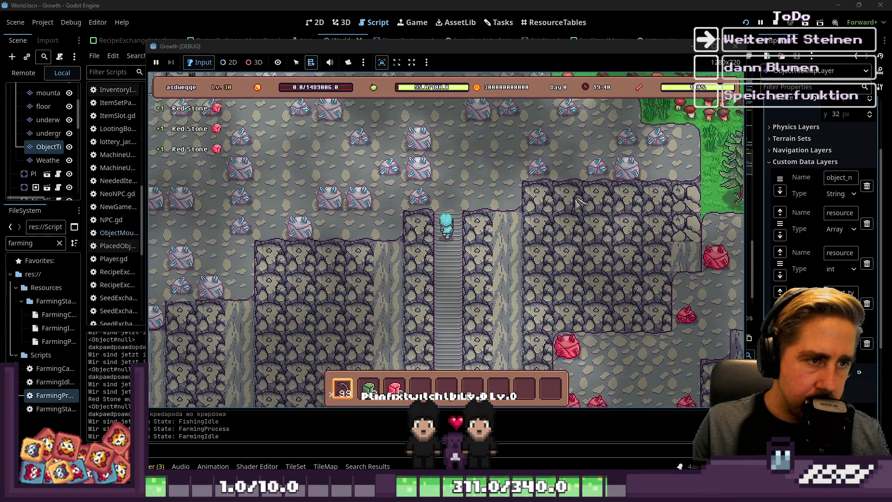
Mine the pale rocks near the stairs, collecting Light Stones
key(w)
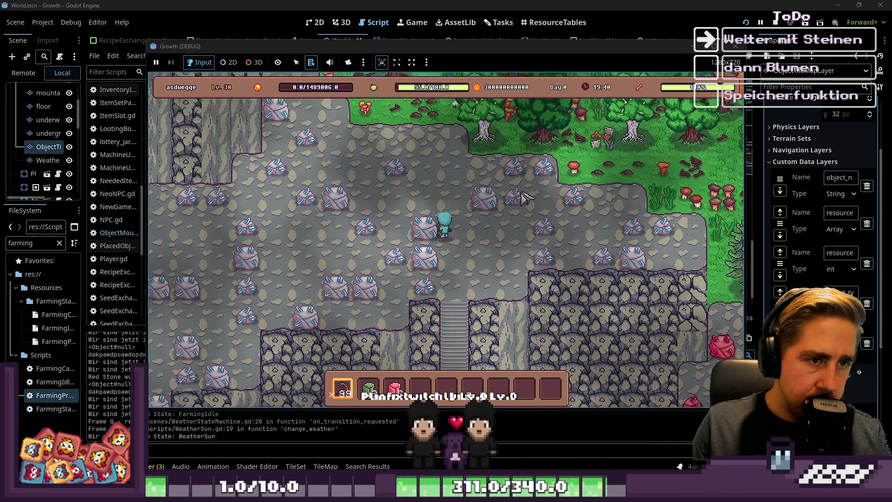
click(522, 195)
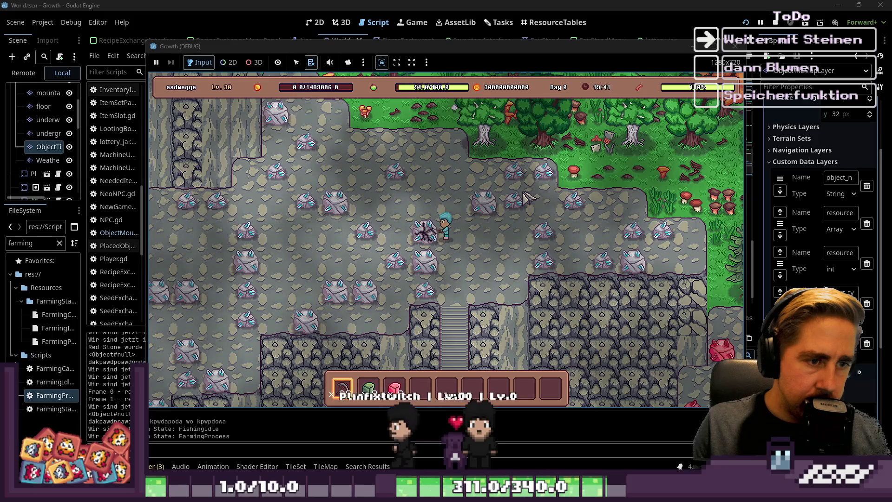
key(a)
key(a)
click(522, 195)
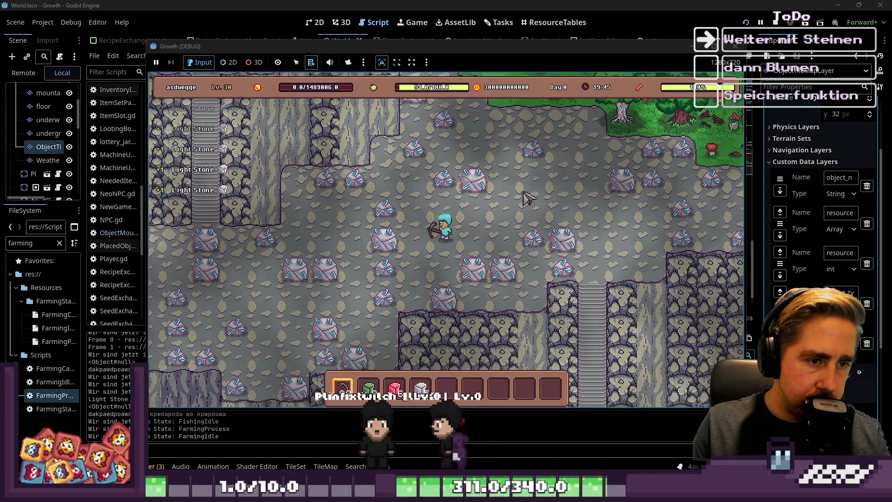
key(a)
key(s)
click(528, 198)
key(a)
key(s)
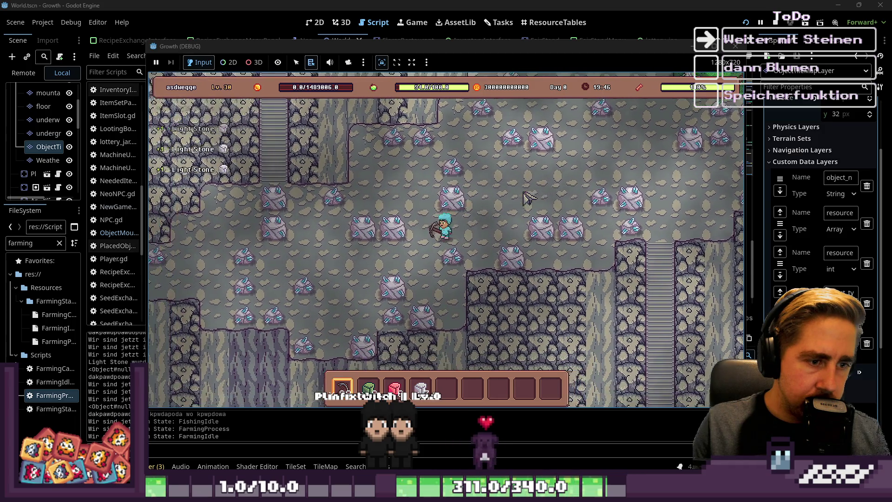
key(w)
key(a)
click(529, 198)
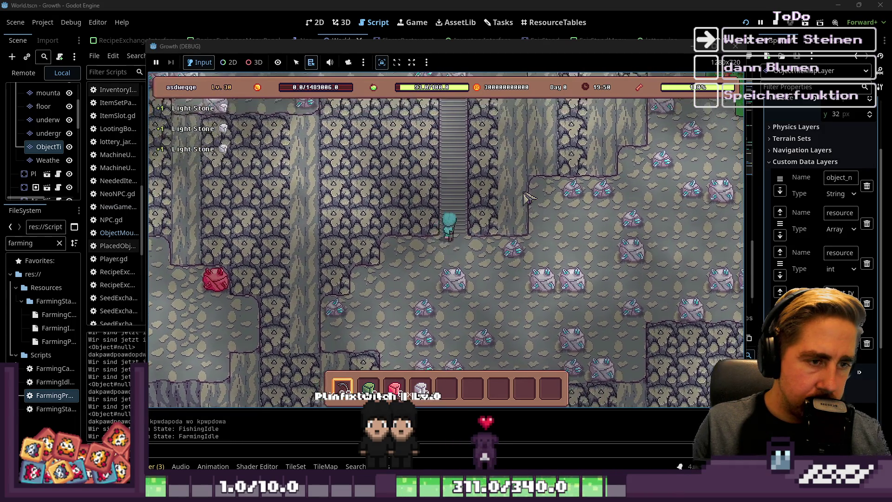
Climb the stairs north and mine more pale rocks for additional Light Stones
key(w)
key(w)
click(516, 167)
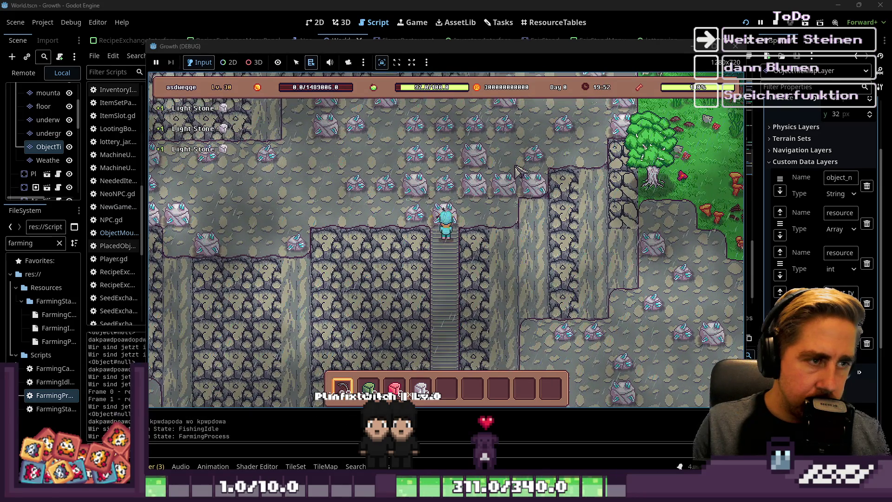
key(w)
key(d)
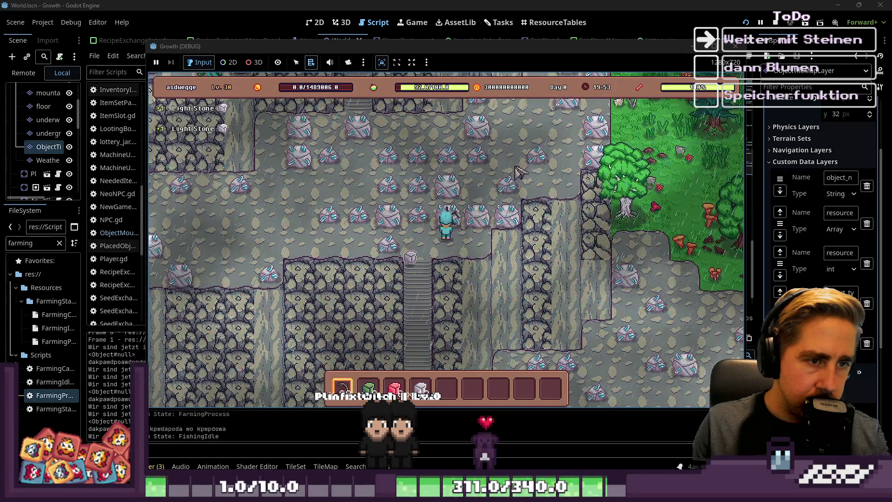
key(a)
click(515, 167)
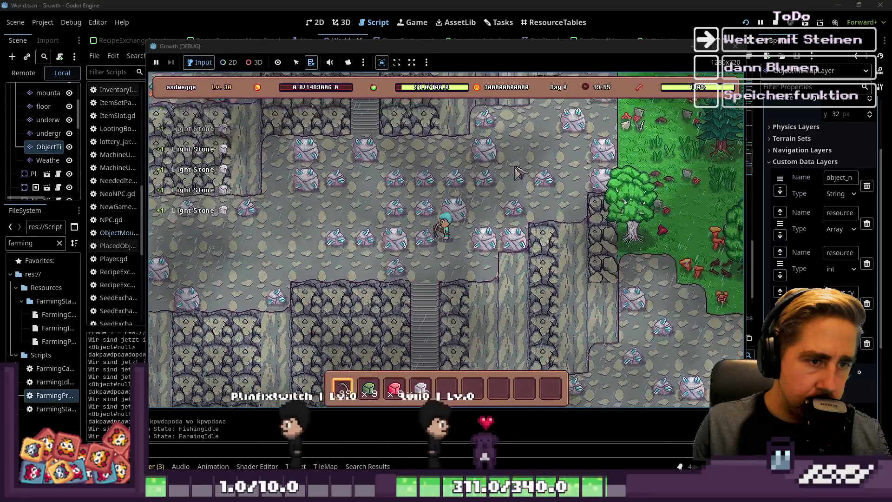
key(a)
click(516, 168)
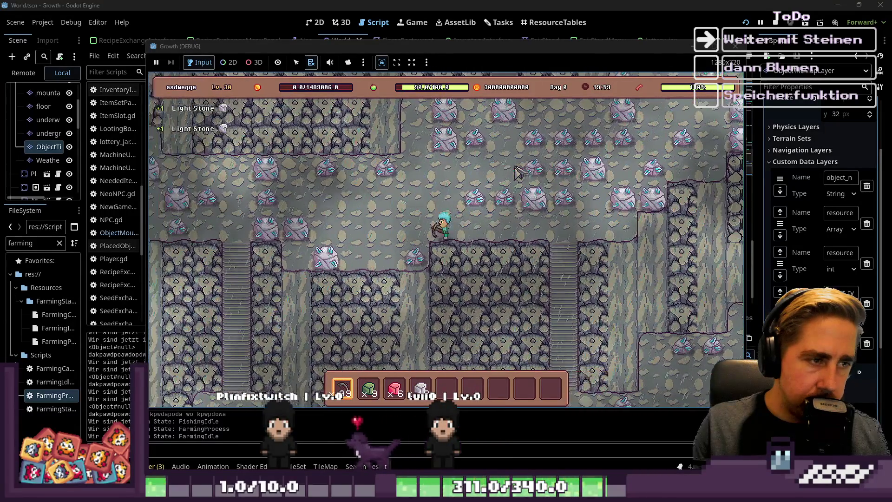
key(a)
key(w)
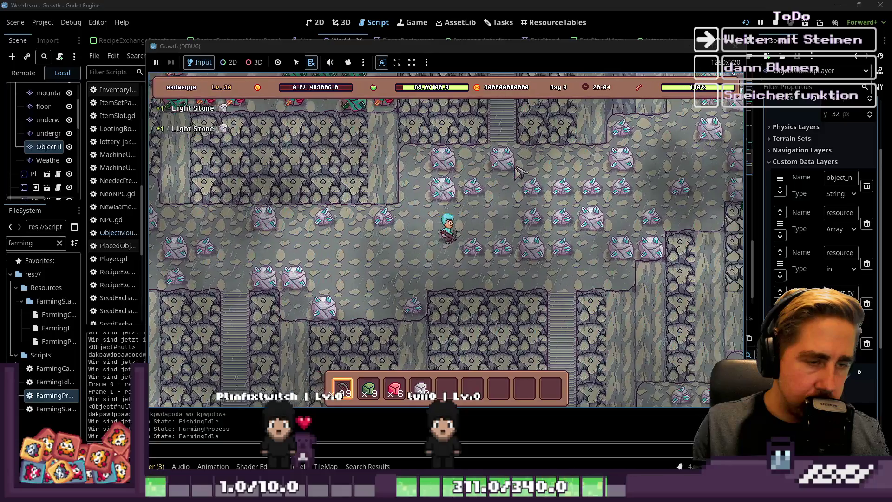
key(w)
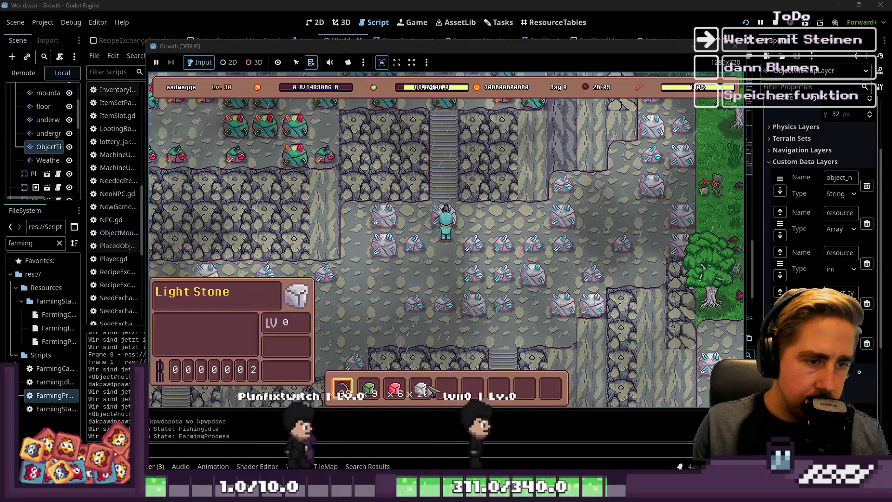
mouse_move(394, 388)
key(w)
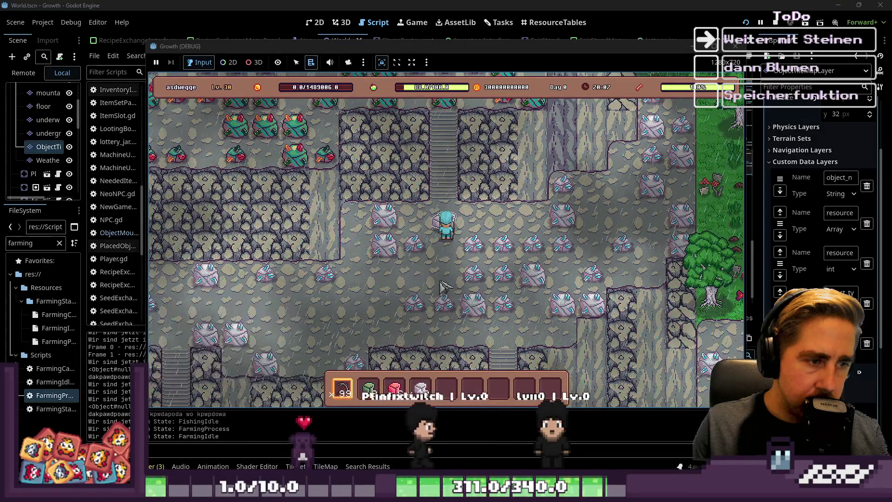
key(w)
click(442, 213)
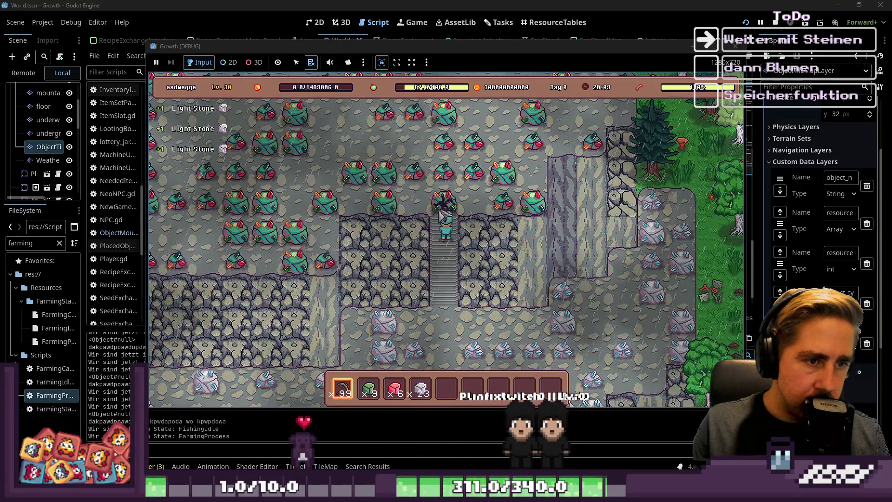
Mine the green rocks and pick up the dropped Special Stones
key(w)
key(a)
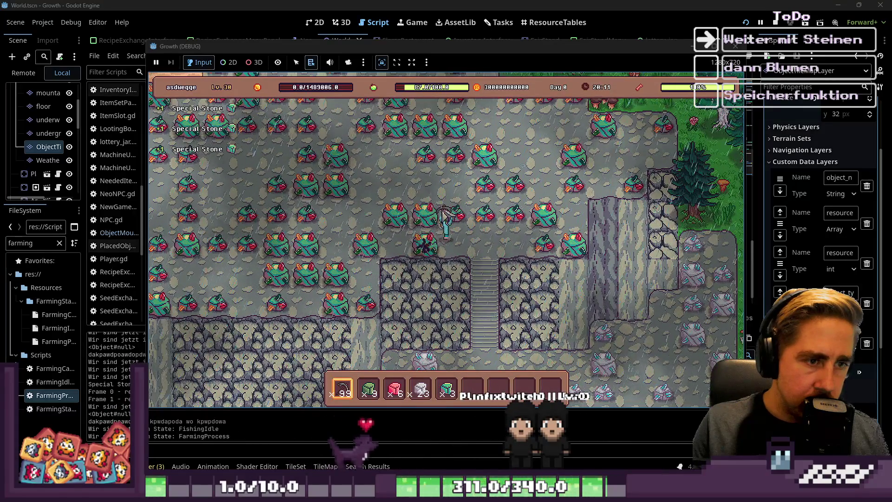
key(w)
click(439, 207)
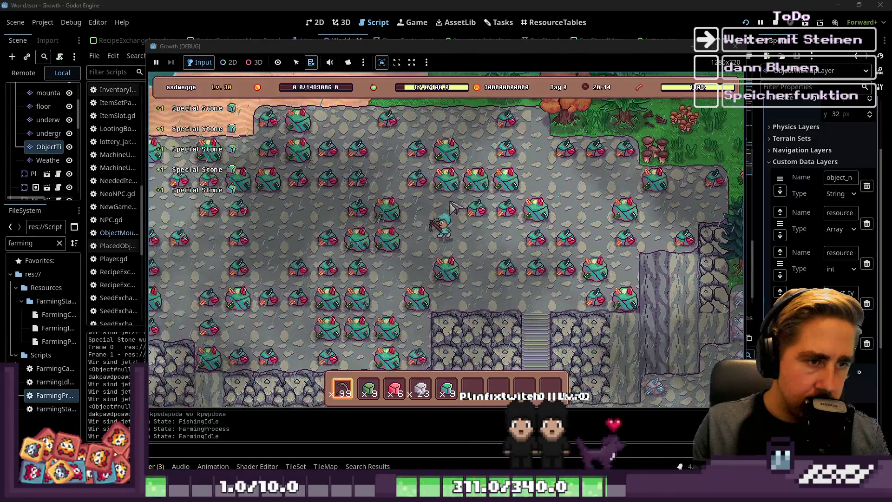
key(a)
click(455, 207)
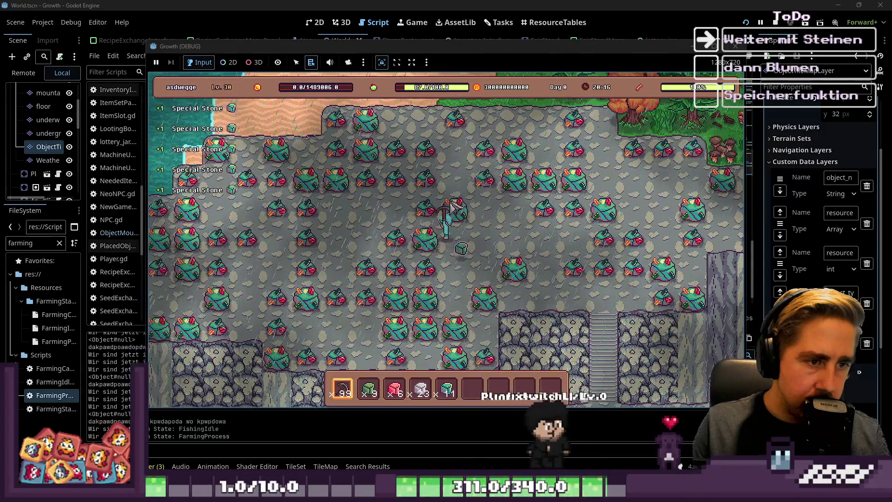
key(a)
key(s)
key(d)
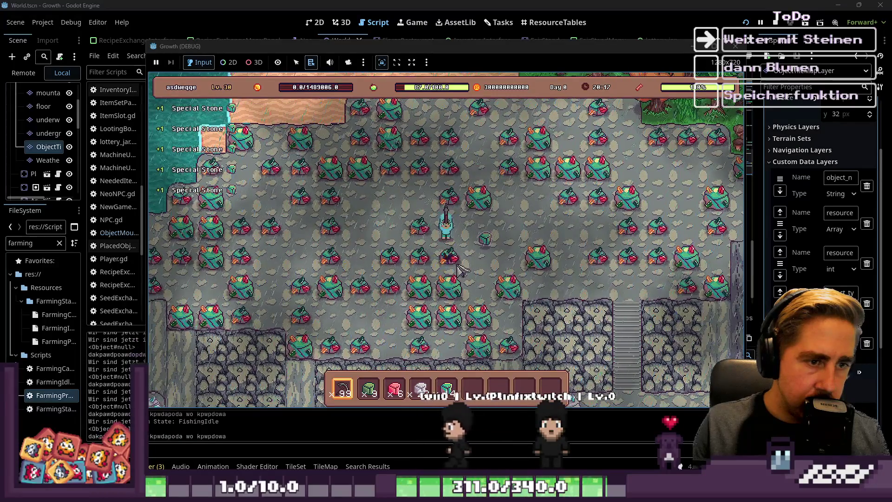
key(d)
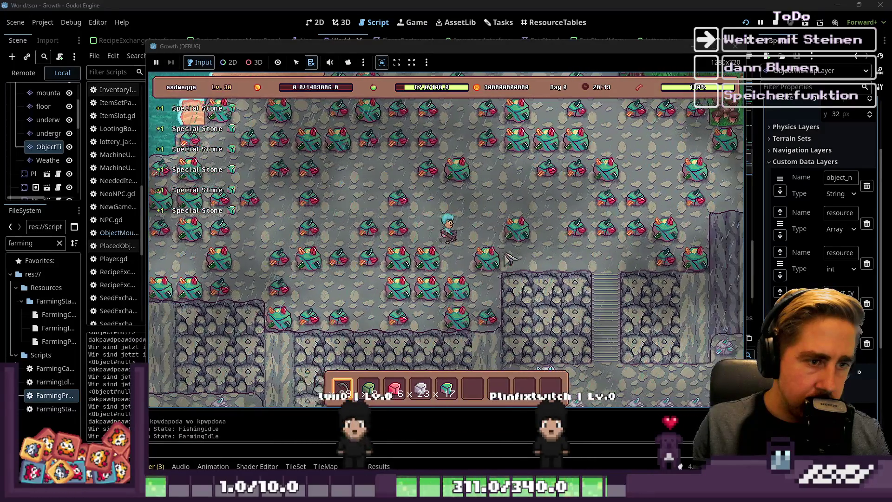
Keep mining green rocks until about 31 Special Stones are collected, then stop the game
key(a)
key(a)
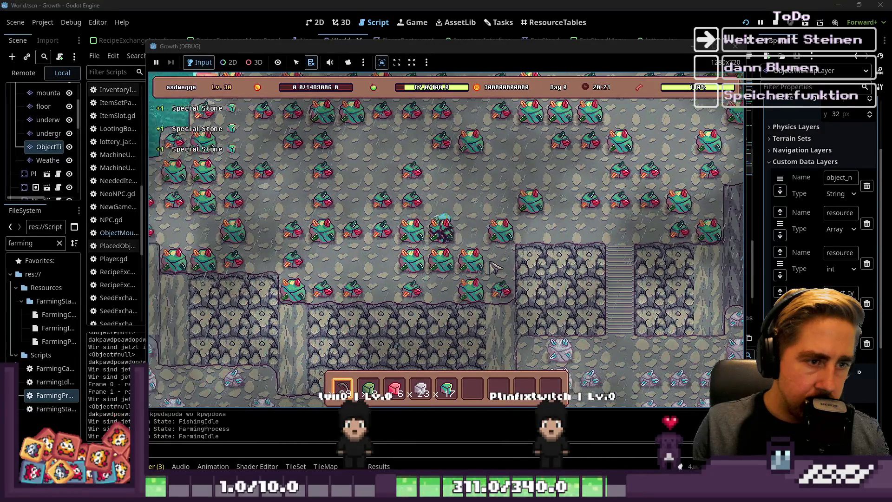
key(a)
key(s)
key(s)
key(d)
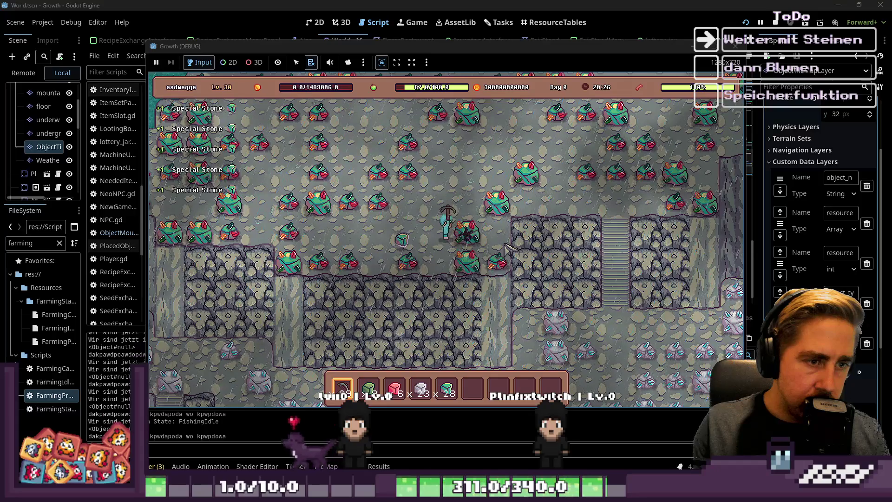
key(d)
key(d)
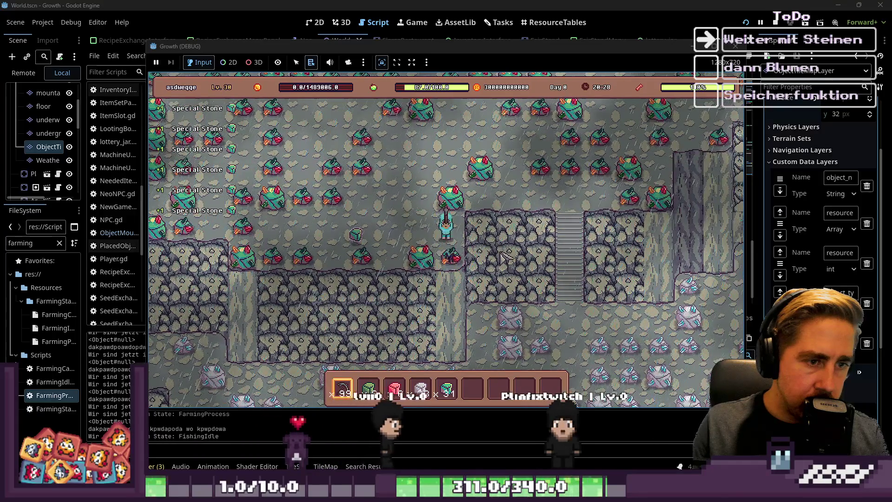
key(s)
key(a)
key(s)
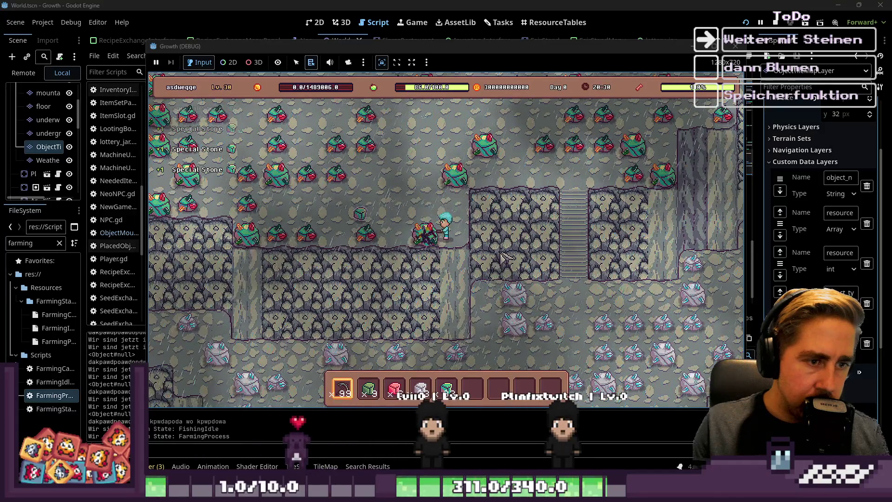
key(a)
key(w)
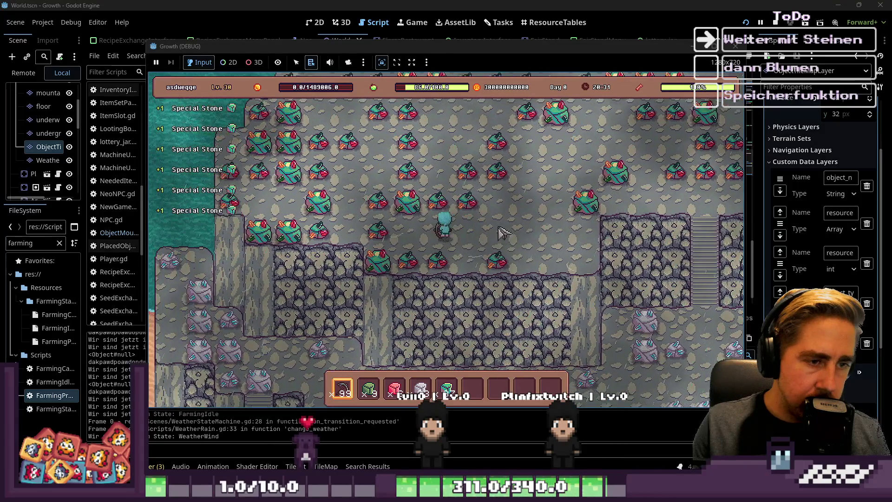
key(a)
key(w)
click(732, 47)
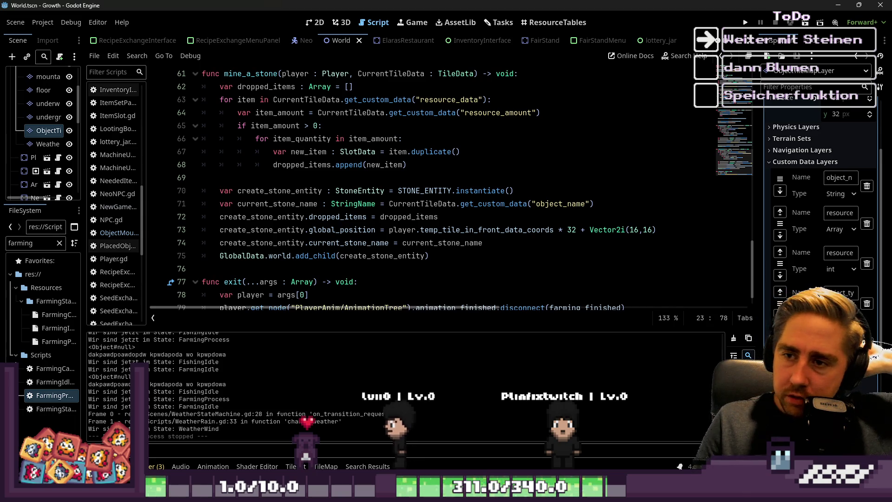
Review the Steine Update card on the Tasks board and drag it from Doing into DoneToday
click(499, 22)
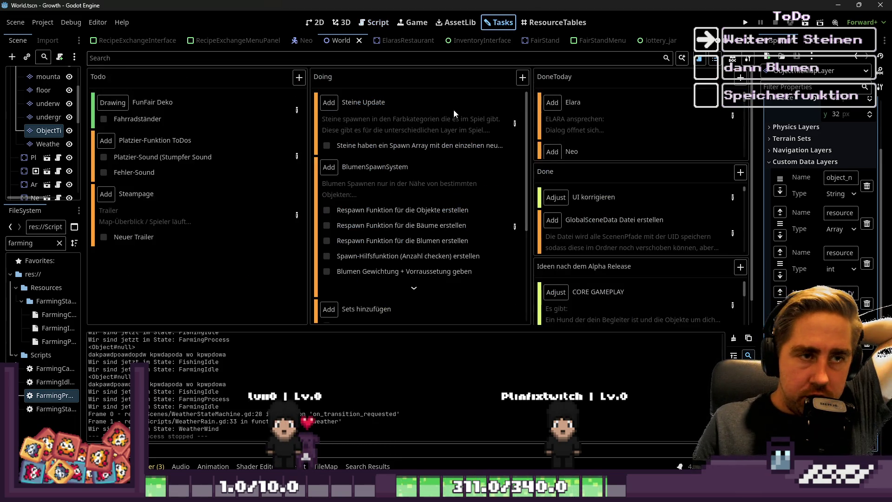
double_click(497, 120)
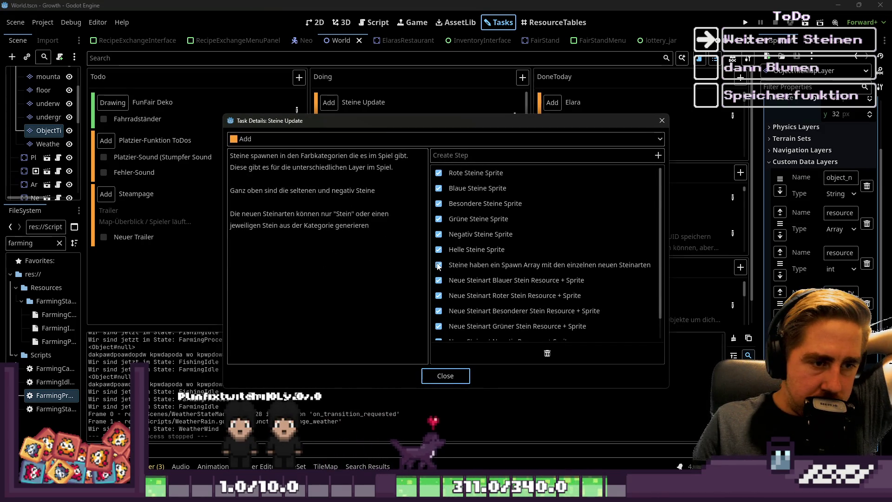
click(431, 375)
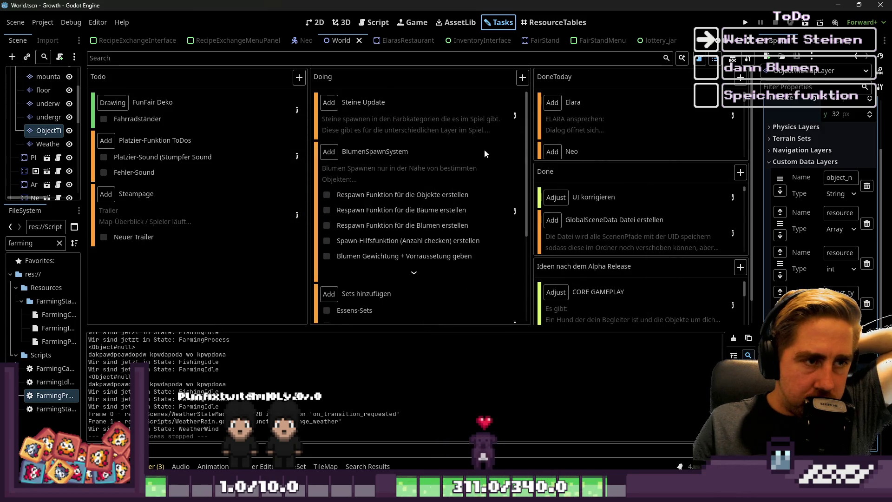
mouse_move(467, 110)
mouse_down()
mouse_move(653, 140)
mouse_move(687, 103)
mouse_up()
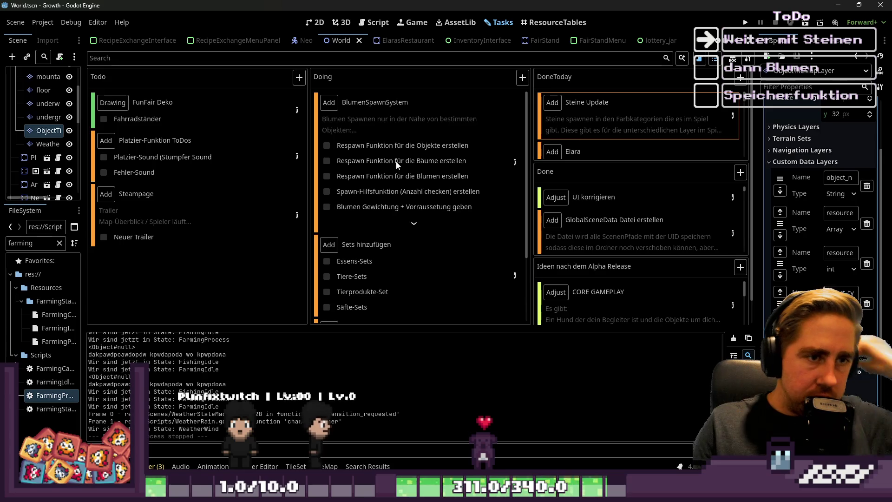
click(514, 161)
Tick the Bäume Spawn Animation and Blumen Gewichtung + Vorraussetung geben checkboxes in BlumenSpawnSystem
scroll(536, 225, down, 5)
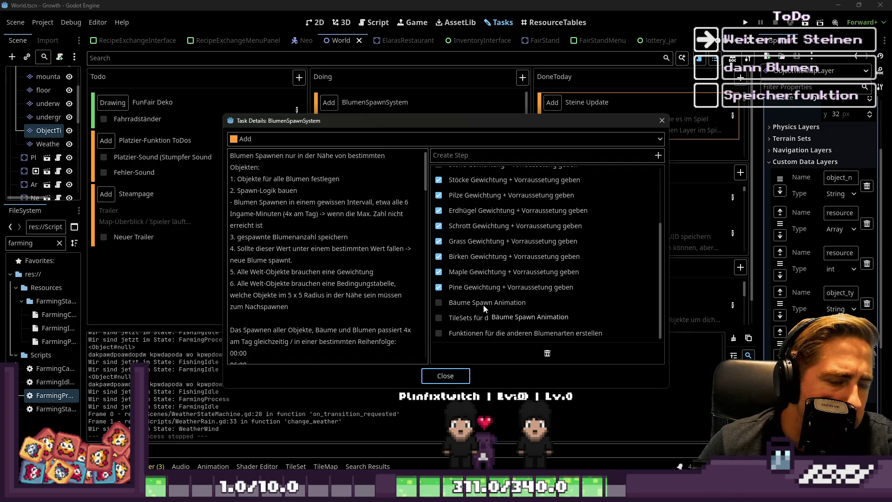
click(470, 303)
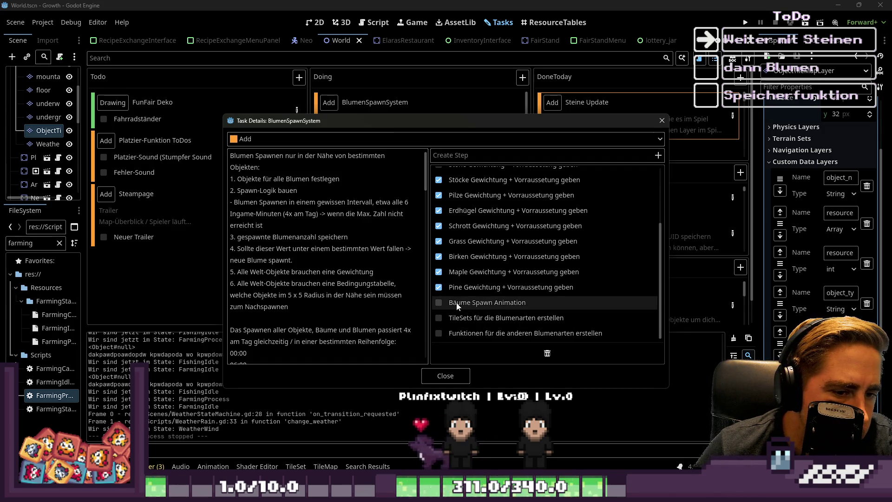
click(437, 306)
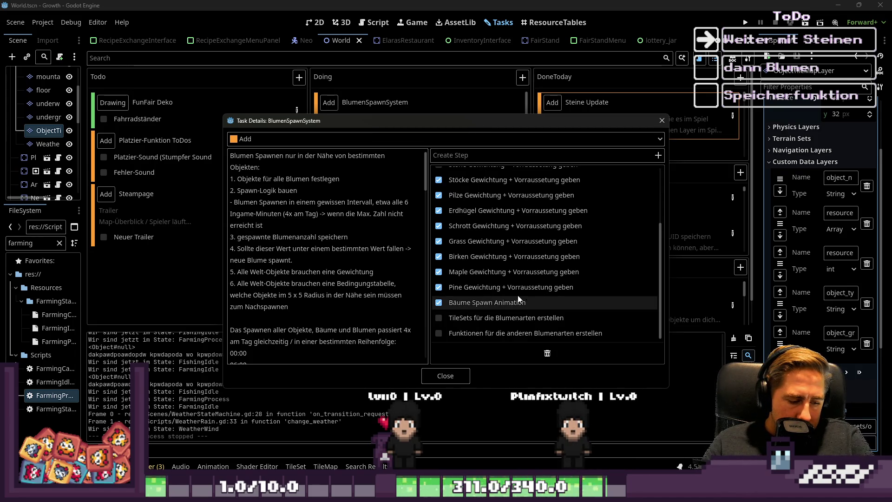
scroll(510, 304, up, 4)
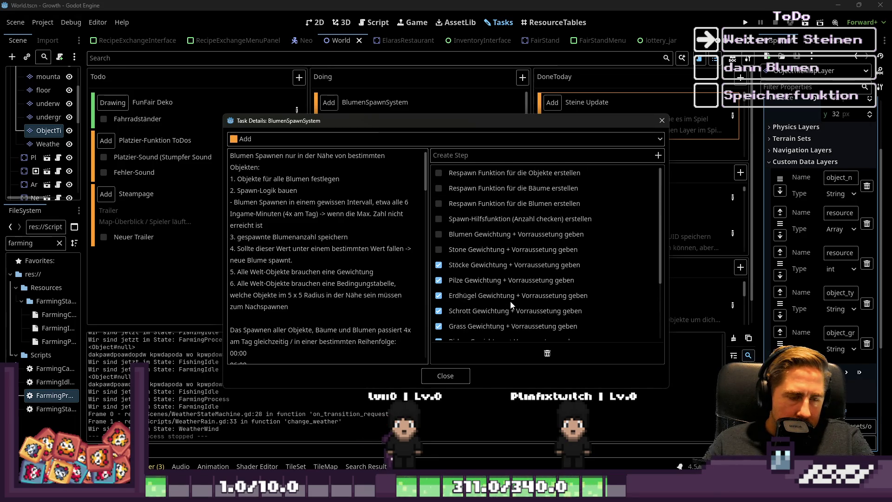
click(438, 234)
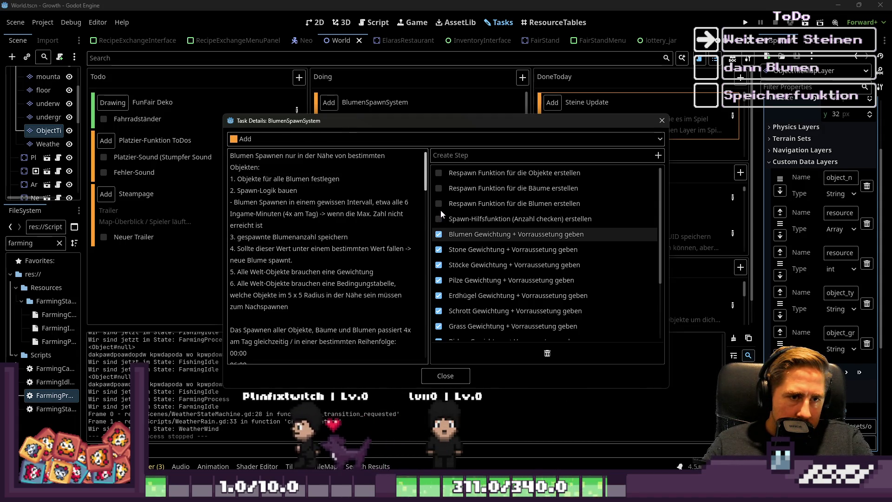
scroll(535, 229, down, 4)
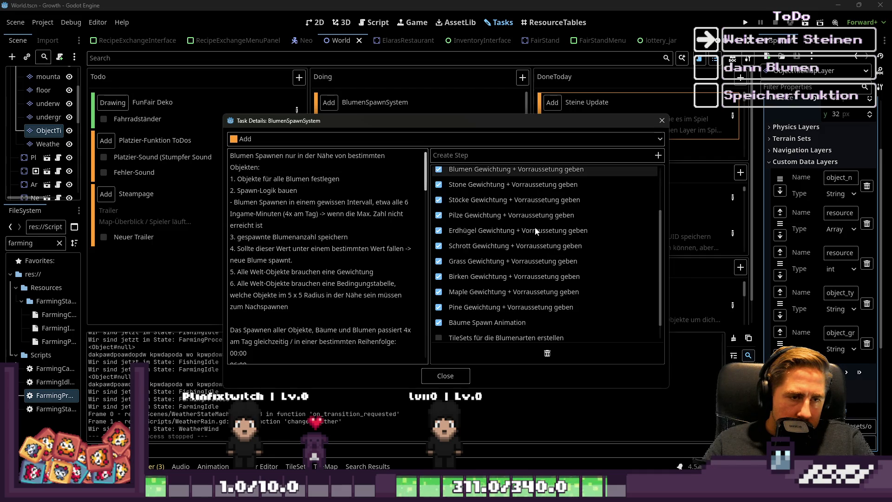
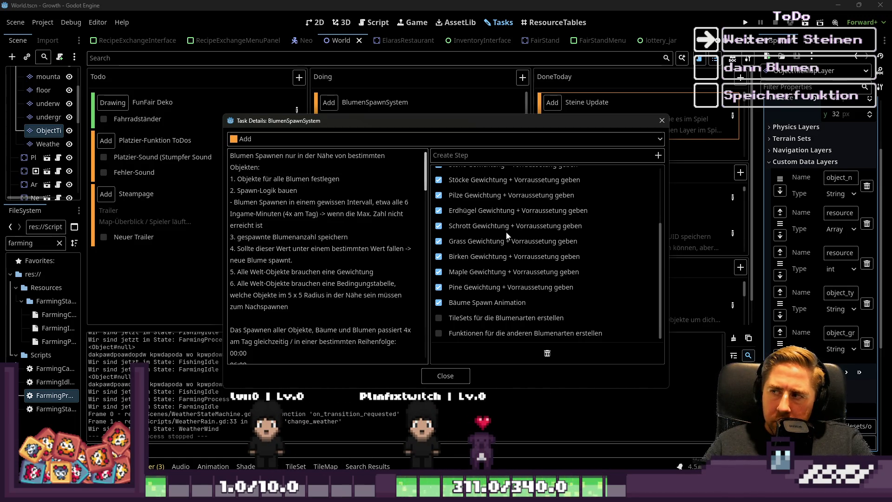
Read the rest of the BlumenSpawnSystem task description, close it and switch to the 2D view
scroll(253, 302, down, 15)
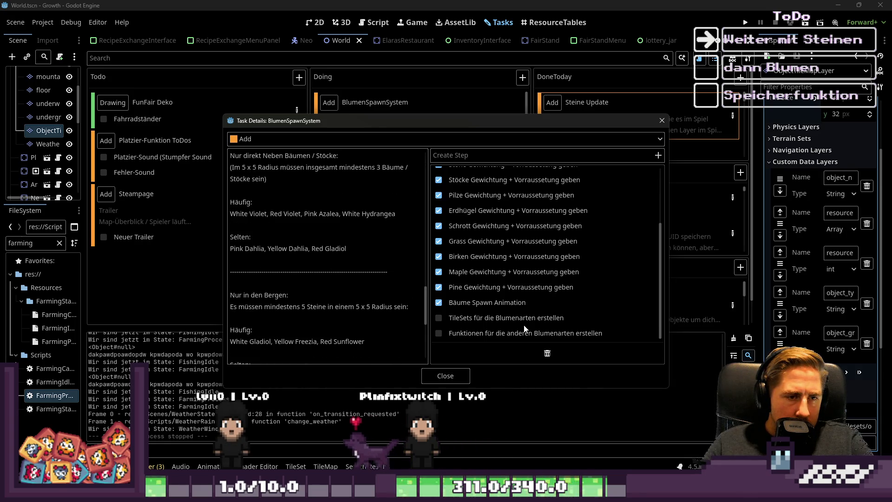
click(433, 378)
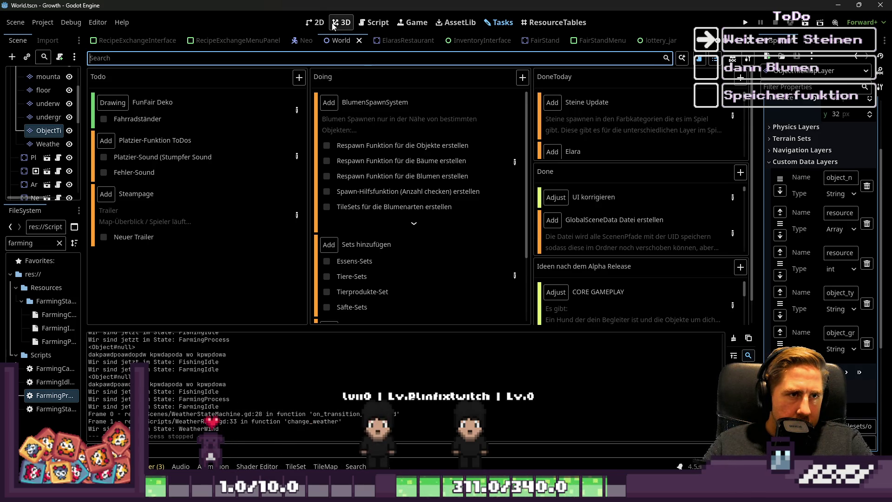
click(315, 22)
Enlarge the task board and expand the BlumenSpawnSystem card to list all its steps
click(484, 20)
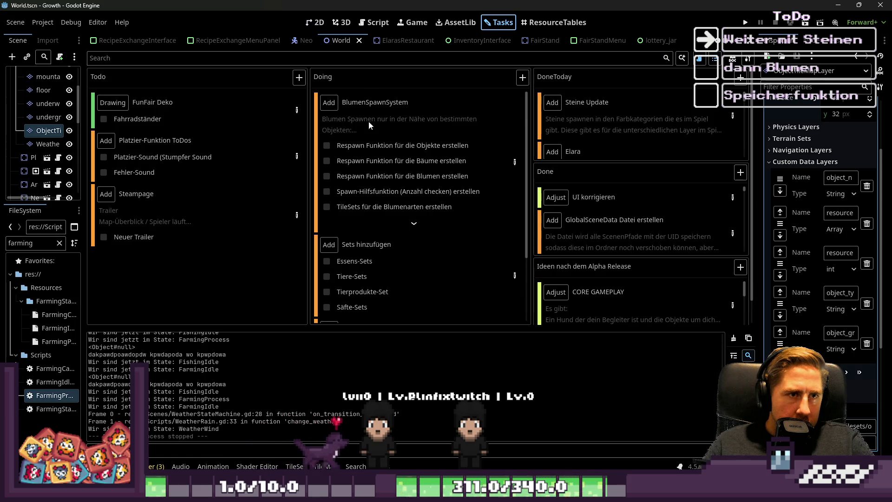
drag(393, 327, 393, 356)
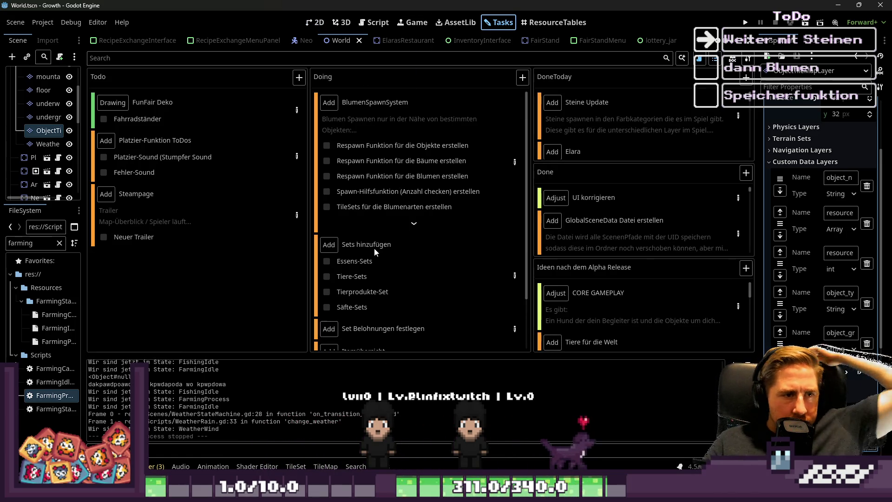
click(409, 224)
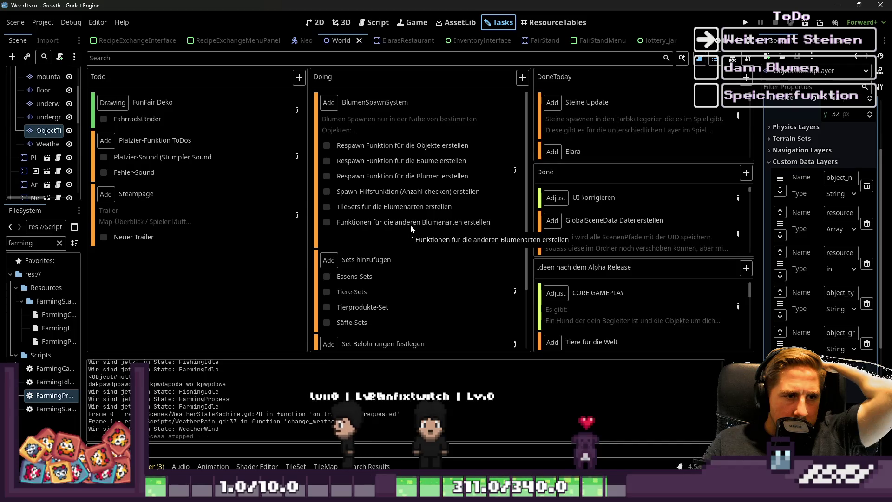
click(366, 22)
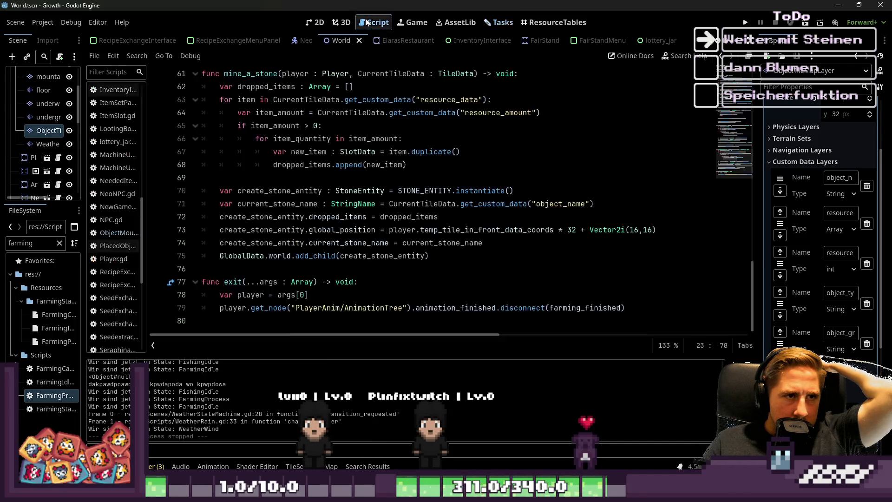
Widen the left scene and file dock beside the FarmingProcess script
scroll(429, 211, up, 4)
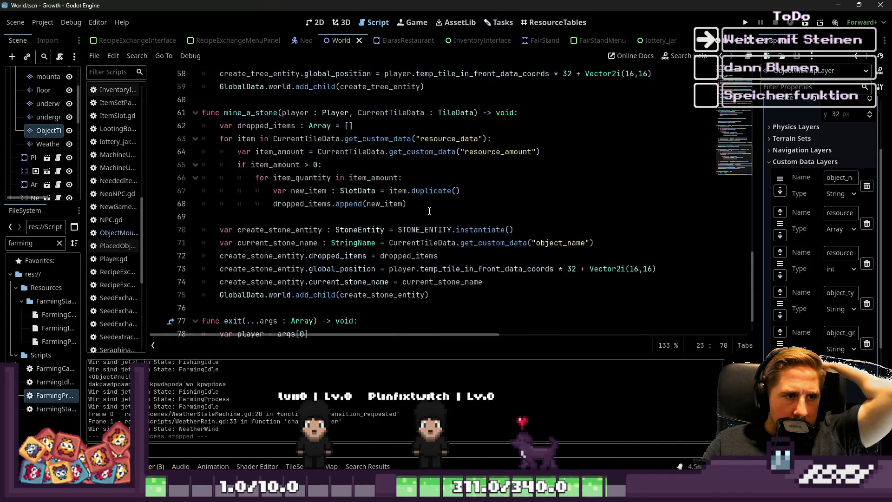
scroll(429, 211, up, 12)
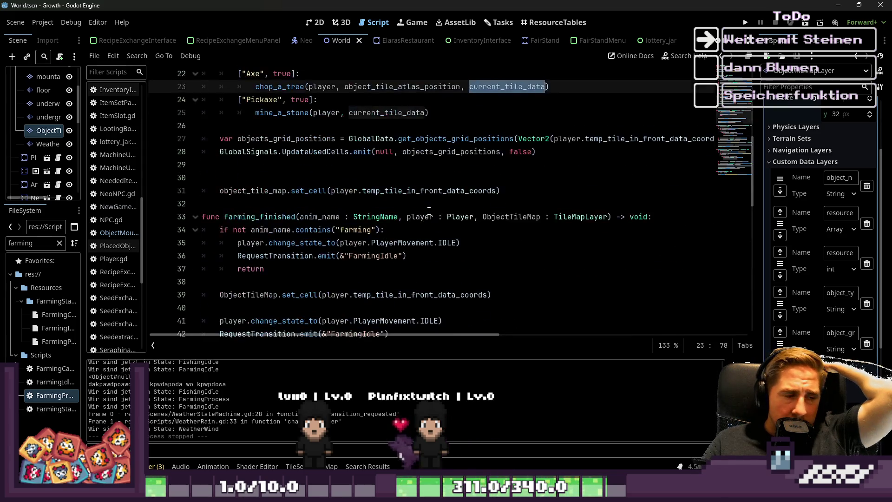
drag(146, 251, 227, 251)
scroll(112, 297, down, 3)
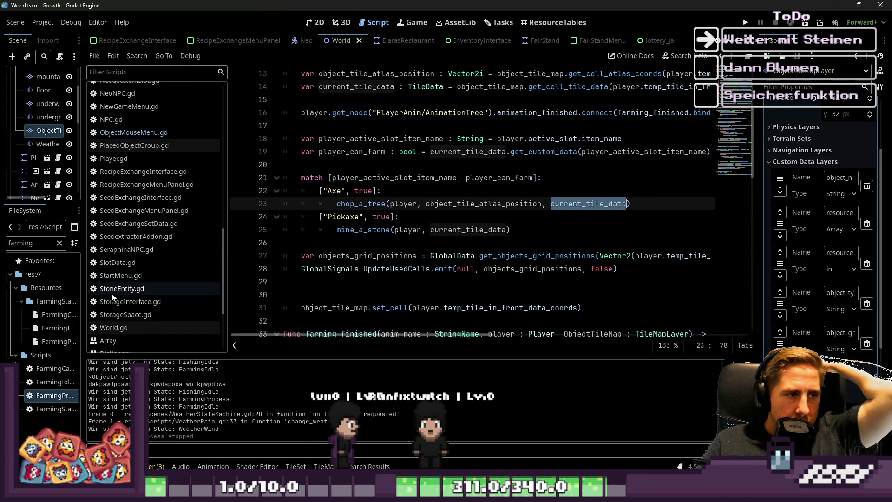
scroll(138, 287, up, 10)
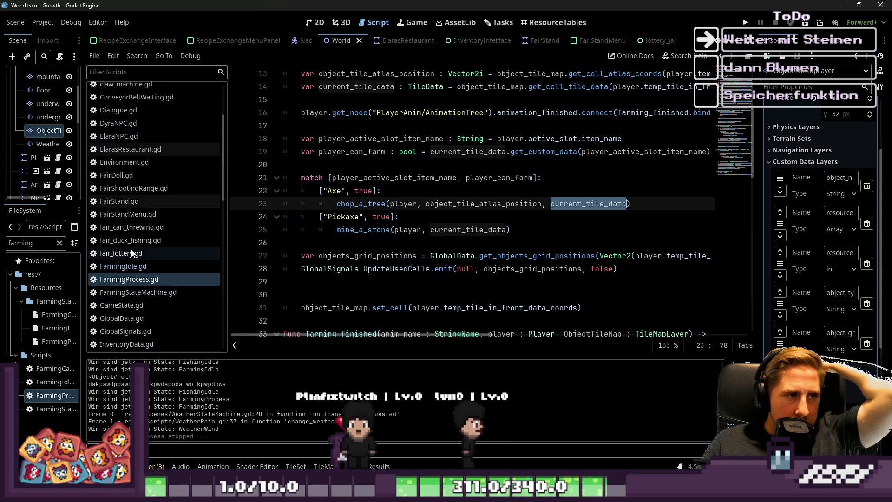
scroll(125, 200, up, 3)
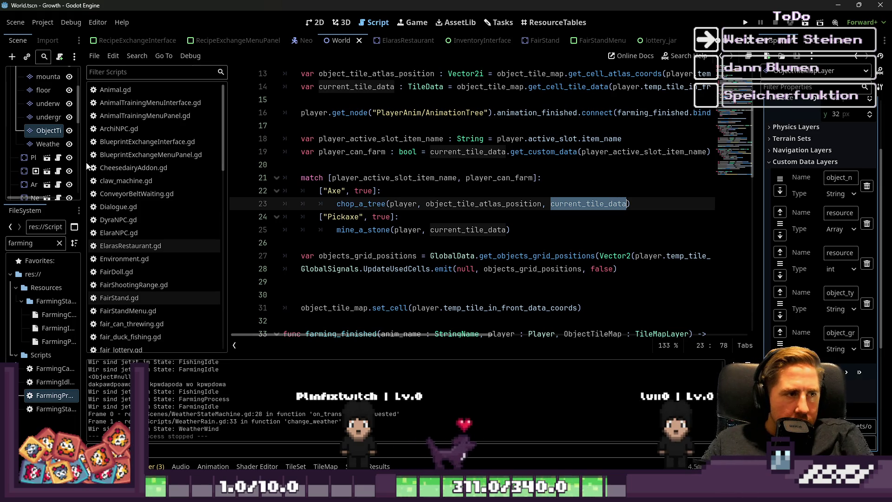
drag(82, 162, 166, 161)
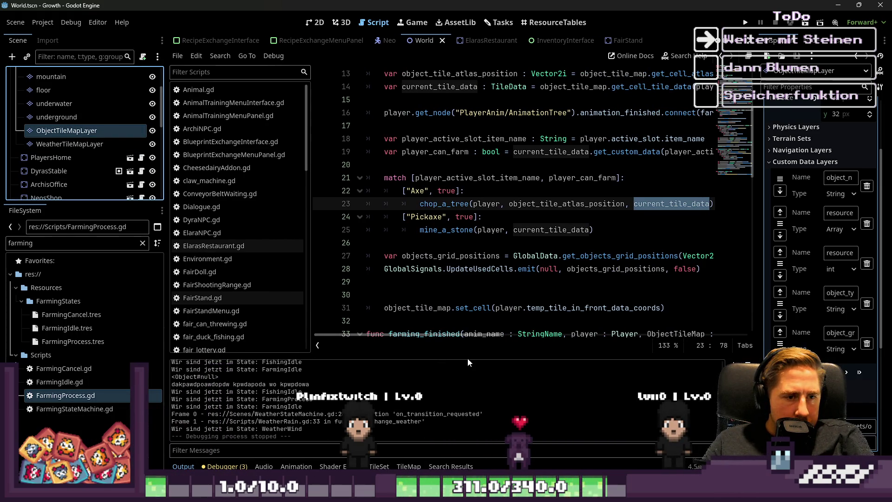
Resize the Output panel and show the TileSet's tile sources in the bottom panel
drag(460, 340, 466, 136)
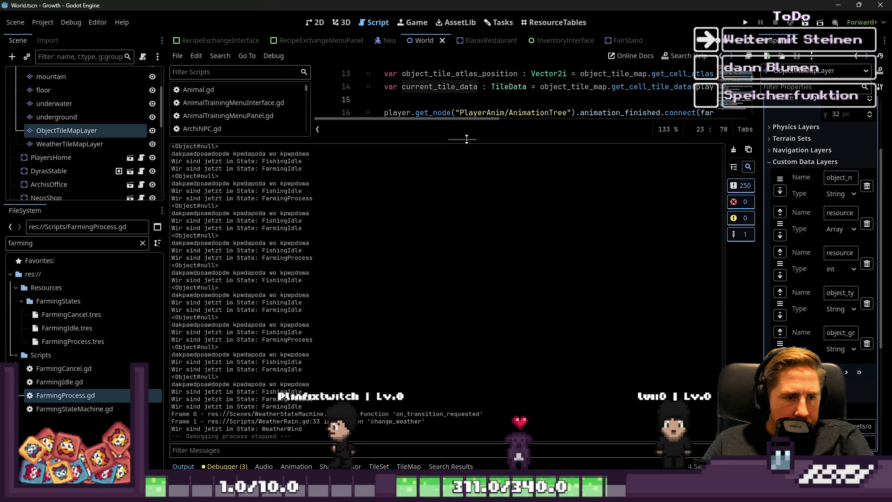
click(183, 465)
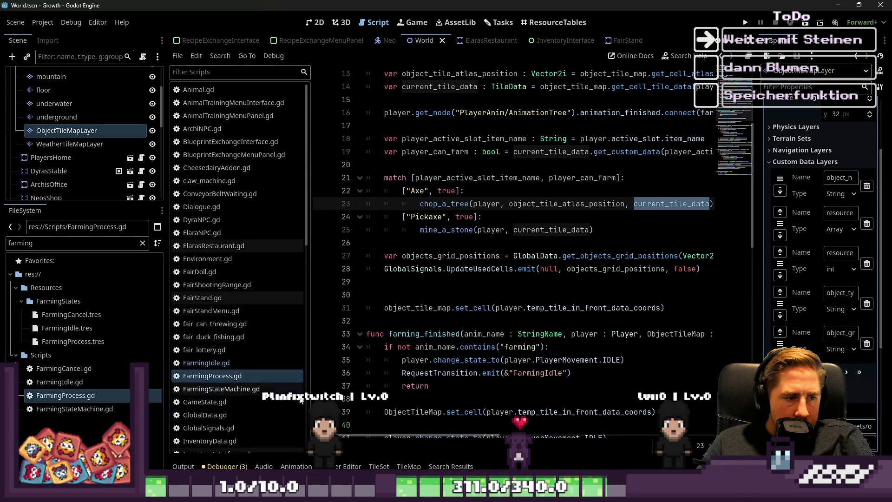
click(193, 466)
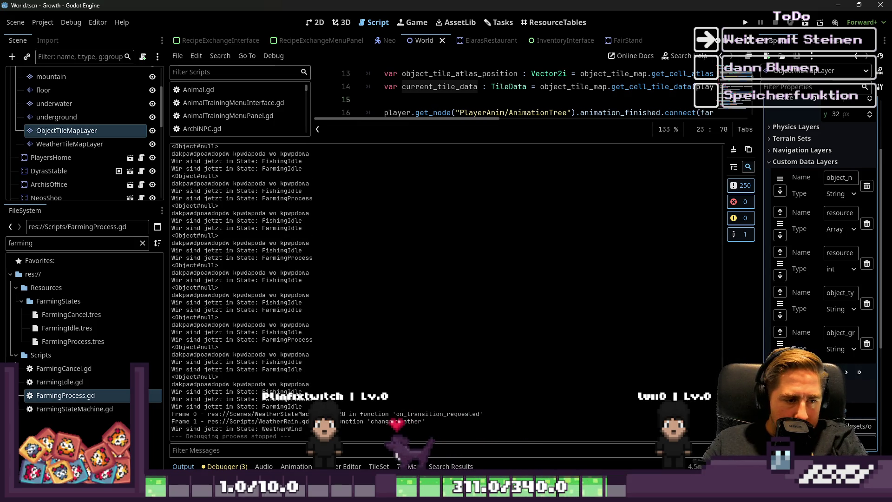
click(414, 465)
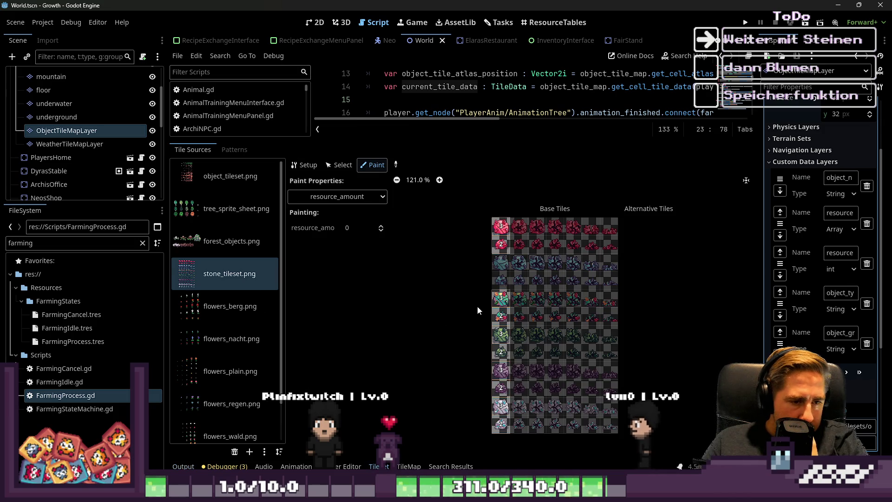
Create tiles from the fourth column of flowers_berg.png and select them for editing
click(415, 466)
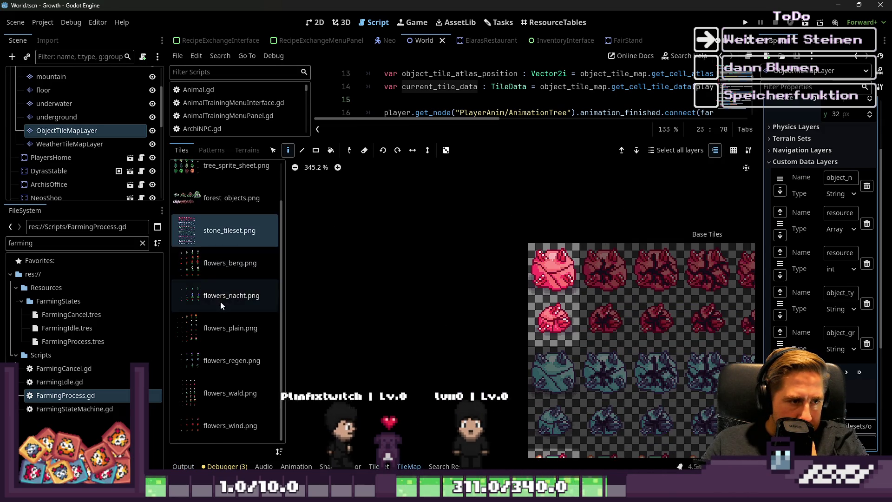
click(230, 263)
scroll(541, 293, up, 2)
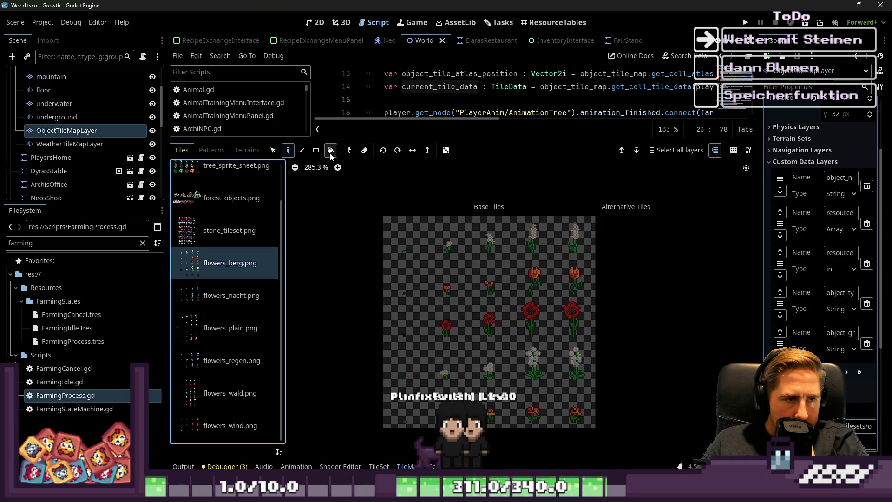
click(379, 466)
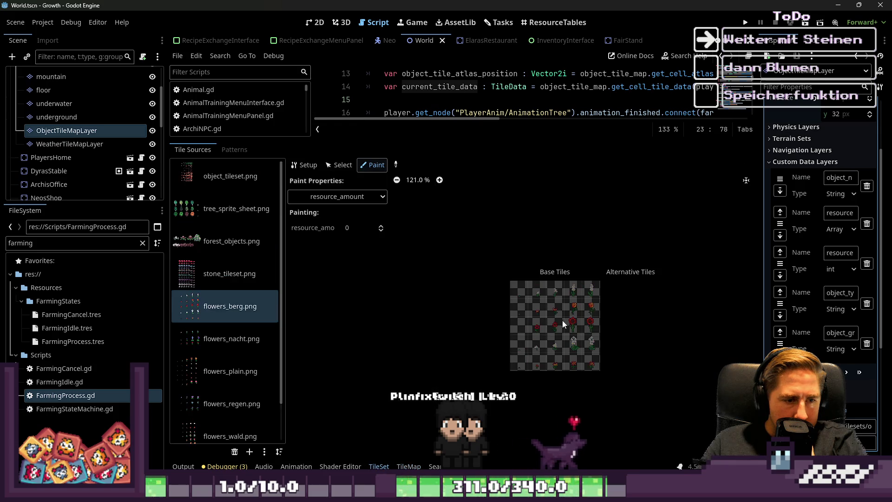
click(303, 165)
scroll(552, 291, up, 1)
mouse_move(558, 202)
mouse_down()
mouse_move(567, 395)
mouse_move(557, 403)
mouse_up()
click(338, 164)
click(576, 214)
click(331, 193)
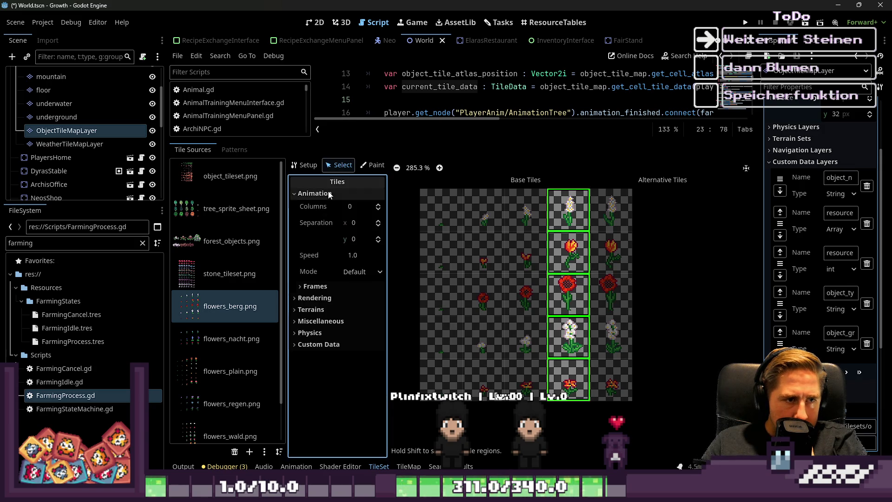
Set the flower tiles' custom data object_type to flower and object_grade to common
click(329, 287)
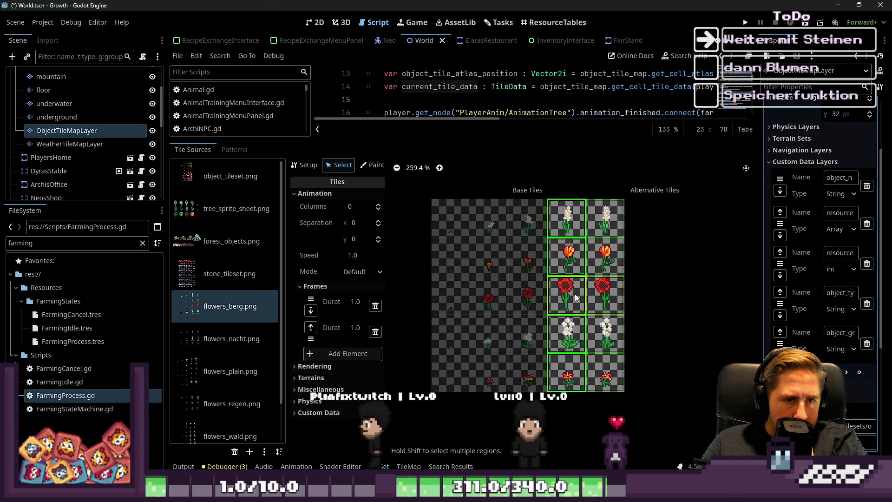
click(304, 164)
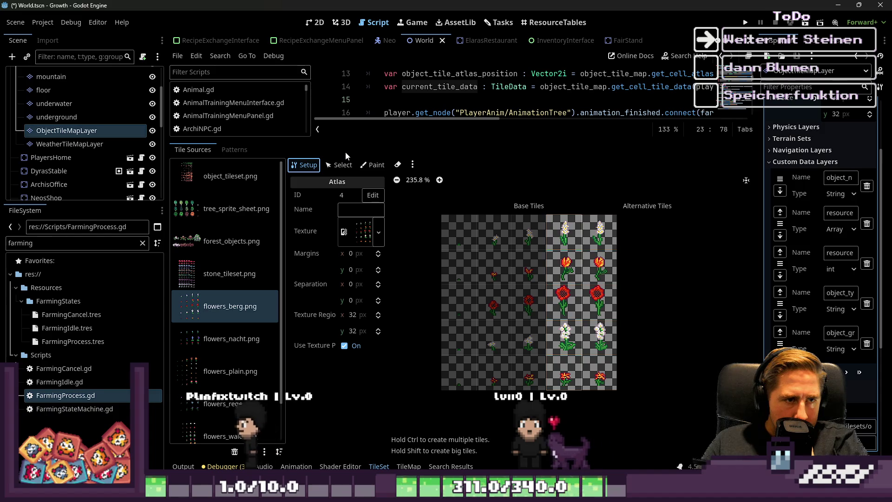
click(339, 164)
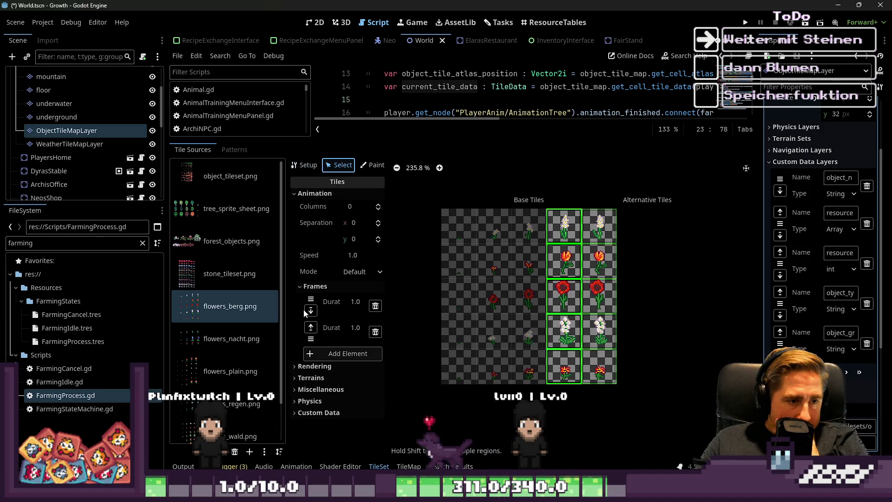
click(315, 286)
click(319, 344)
scroll(319, 344, down, 4)
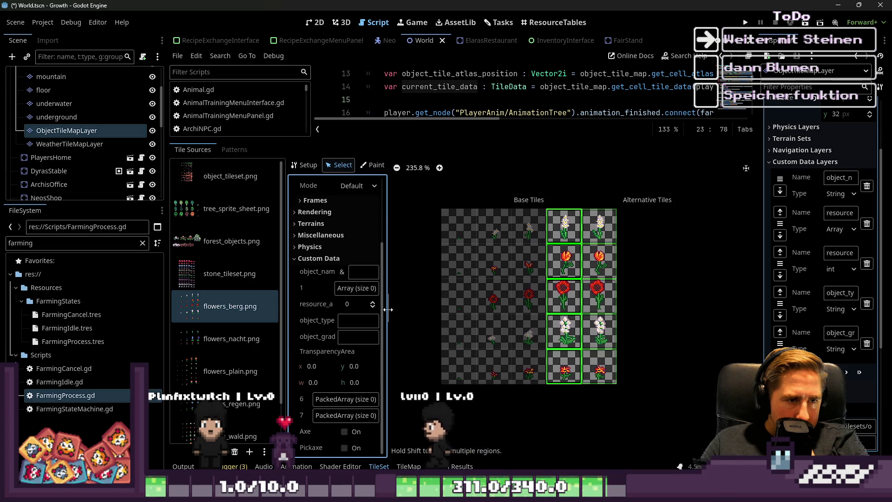
drag(389, 316, 426, 315)
click(358, 317)
text(flower)
click(372, 339)
text(common)
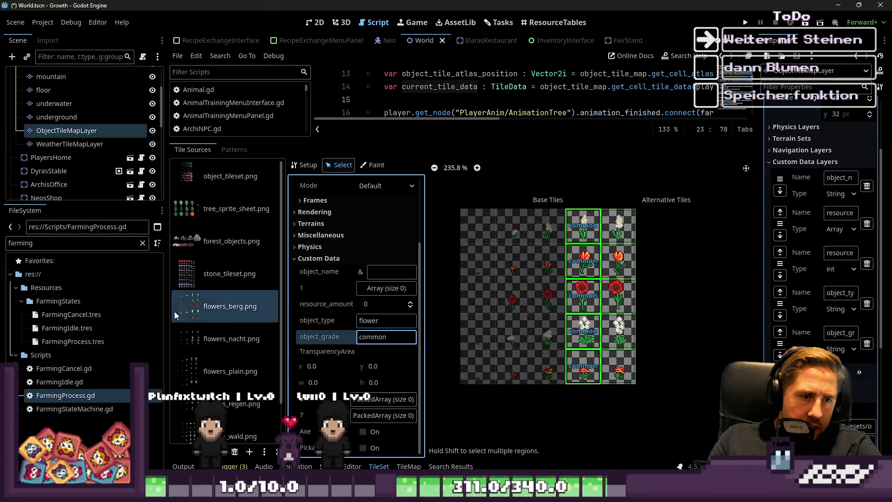
click(389, 314)
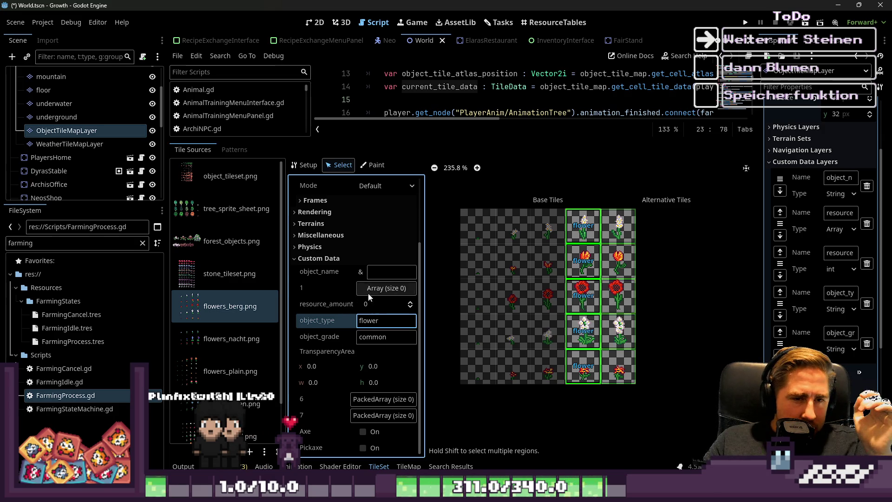
Inspect the red poppy tile, then reopen the BlumenSpawnSystem task details from the task board
click(582, 299)
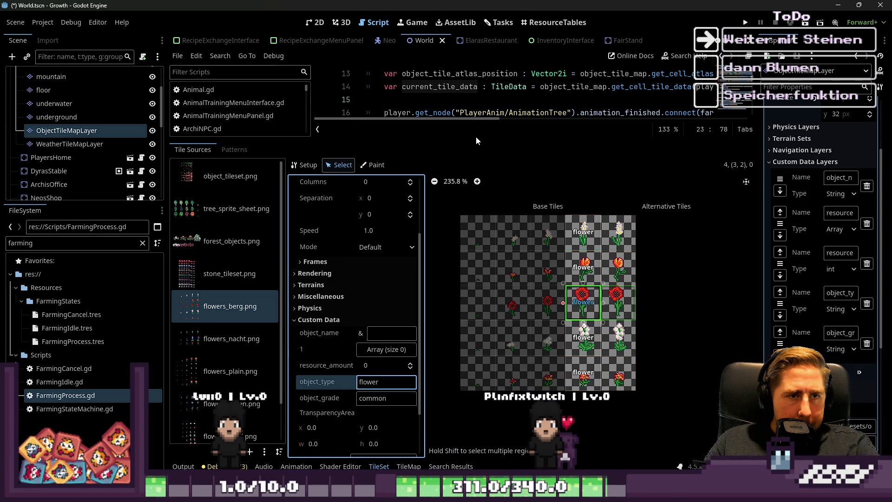
drag(476, 141, 475, 351)
click(498, 22)
scroll(452, 188, up, 4)
click(542, 169)
scroll(289, 242, down, 10)
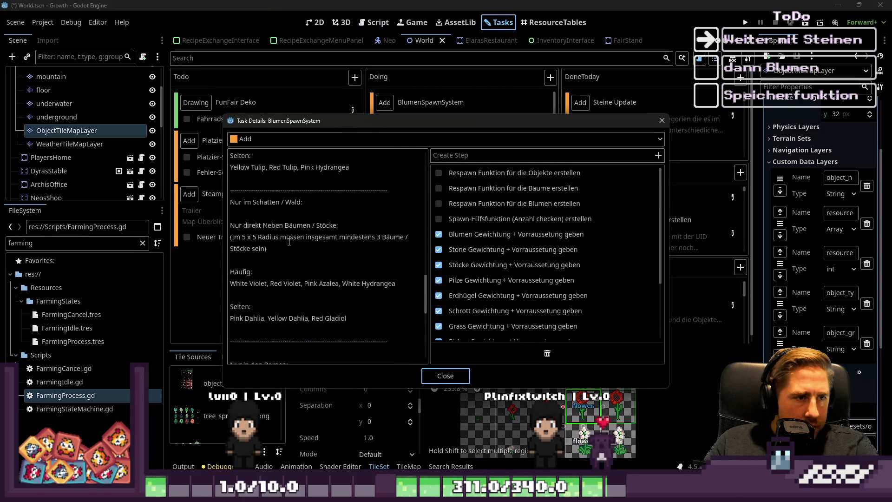
Review the BlumenSpawnSystem details, close them and collapse the card's checklist in Doing
scroll(288, 243, down, 3)
drag(243, 260, 353, 273)
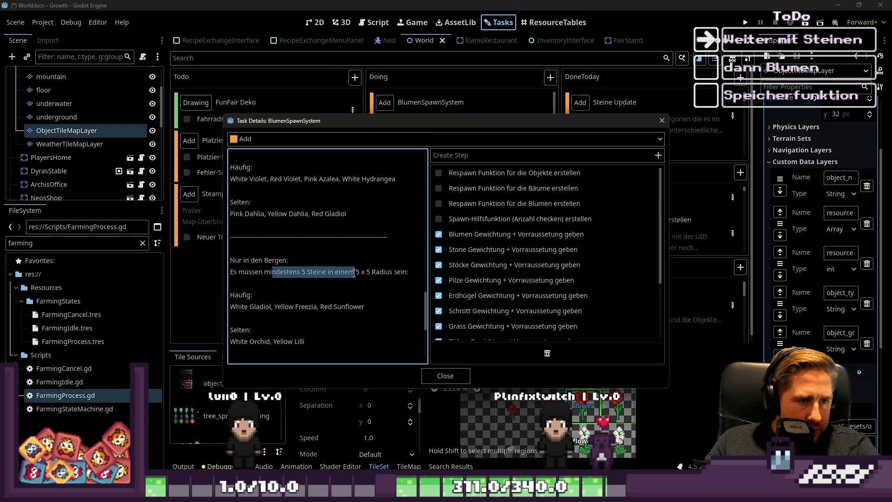
scroll(350, 280, down, 3)
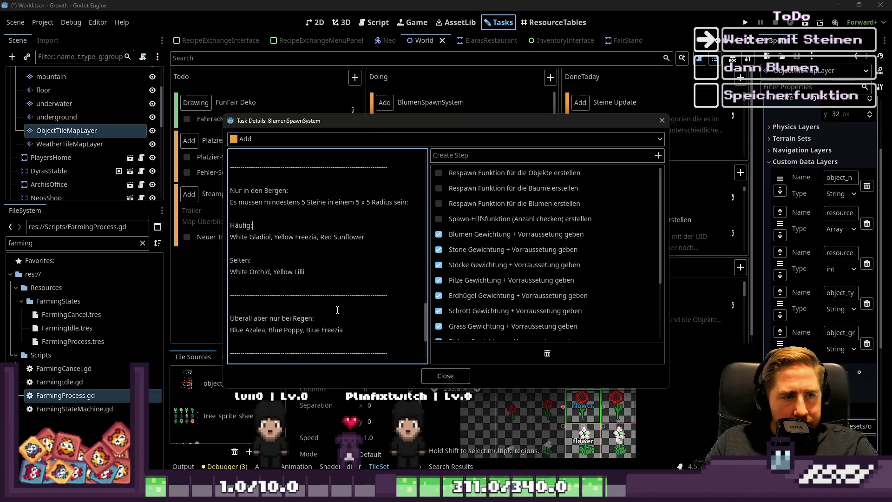
click(444, 379)
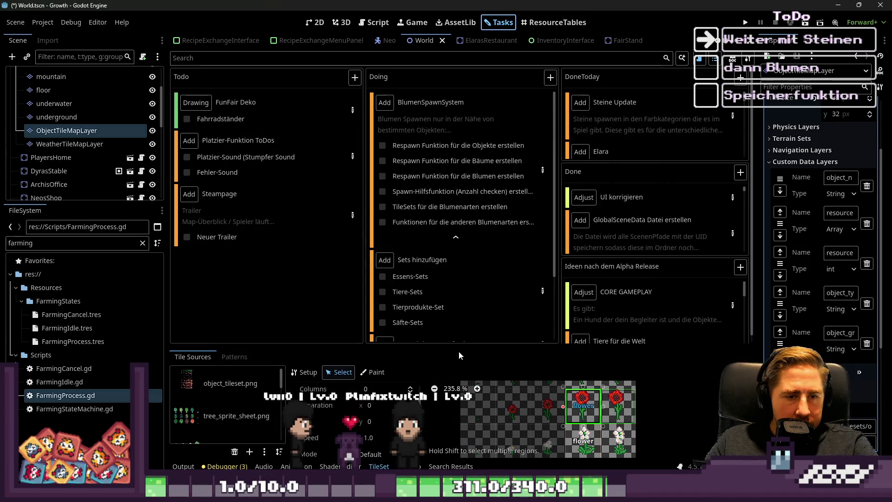
click(456, 237)
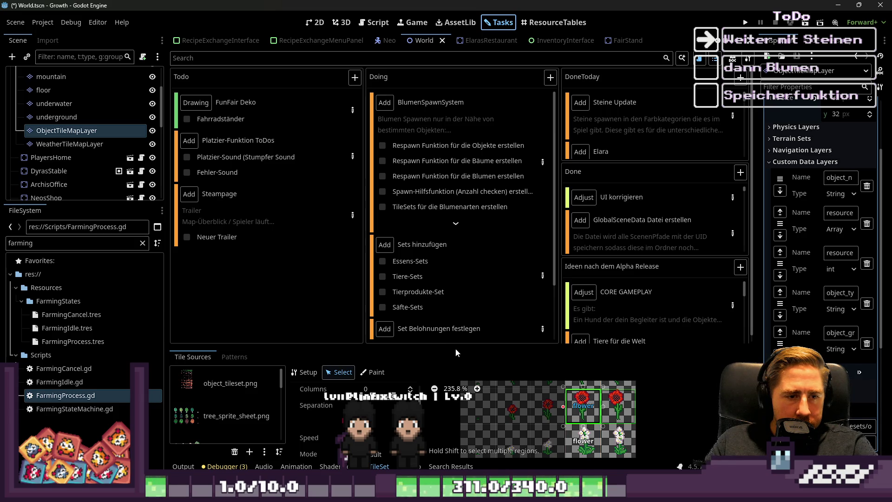
Change object_grade from common to rare on the white flower and the tile below it
drag(456, 349, 455, 90)
click(587, 296)
shift+click(586, 342)
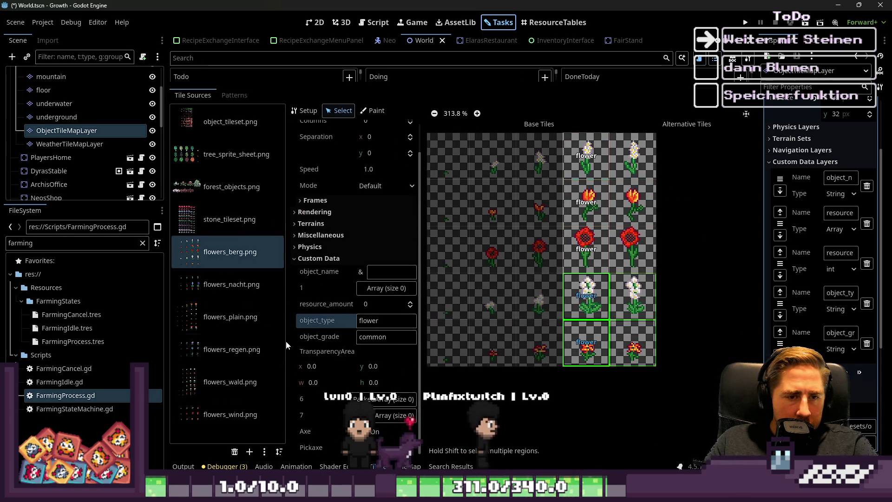
click(367, 336)
text(rare)
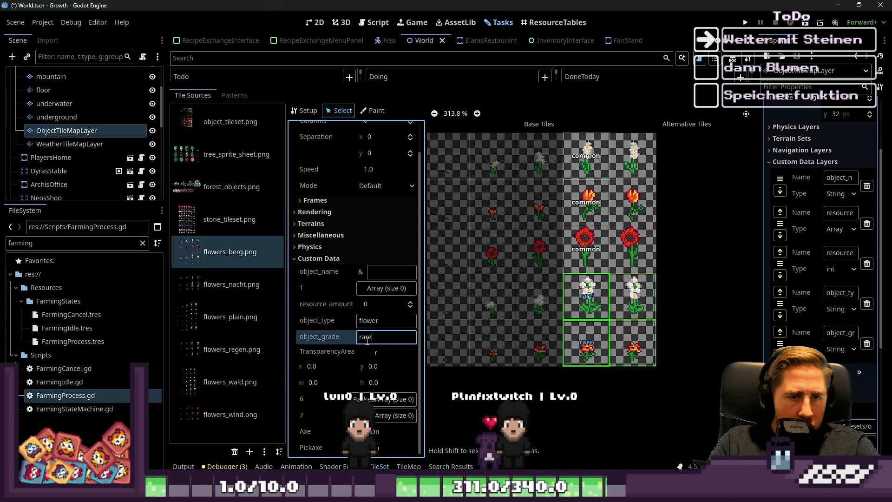
click(341, 352)
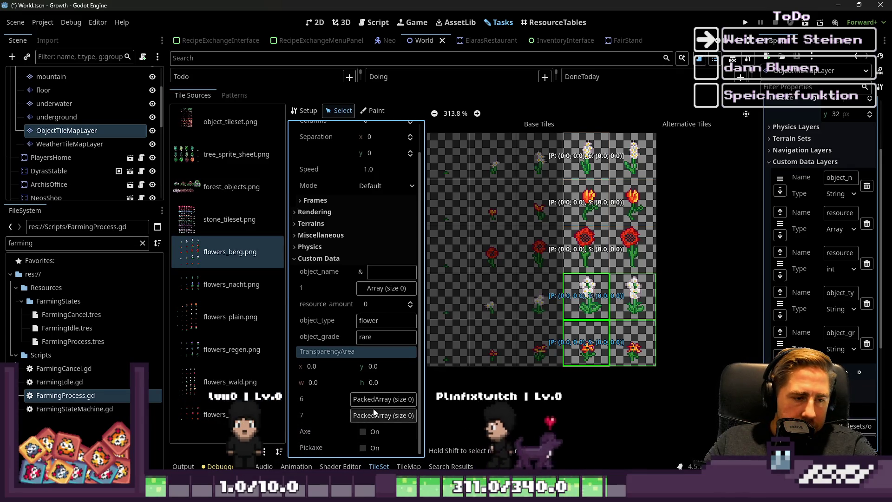
Select all five flower tiles and give their custom data layer 6 array one entry
click(376, 399)
click(333, 400)
click(576, 171)
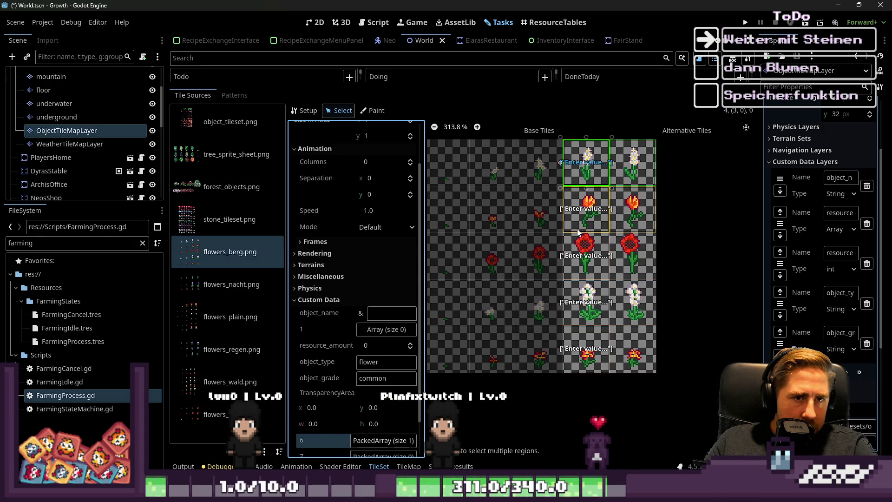
drag(573, 219, 518, 361)
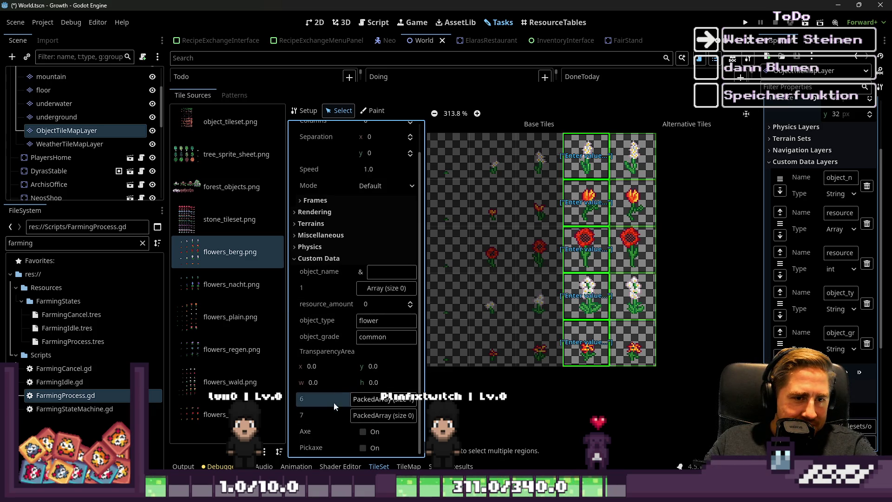
click(370, 401)
click(345, 382)
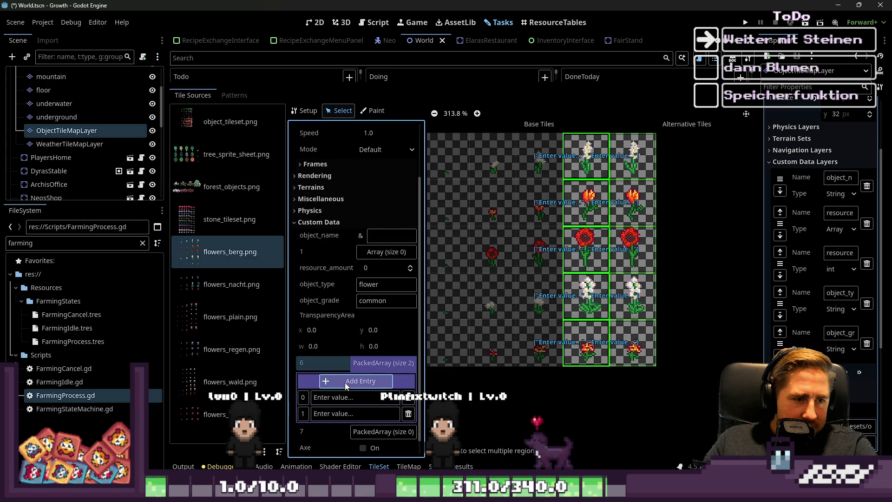
click(408, 414)
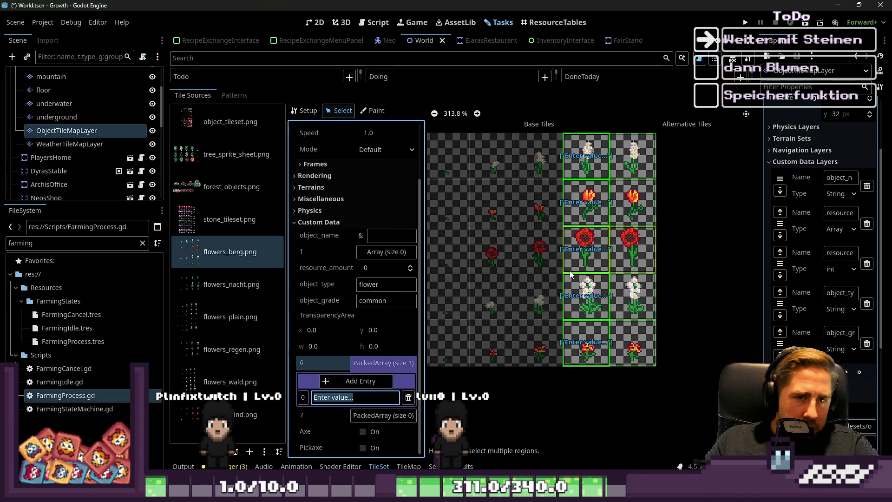
Enter lightstone as the layer 6 entry and check it on the white flower and orange tulip
click(585, 155)
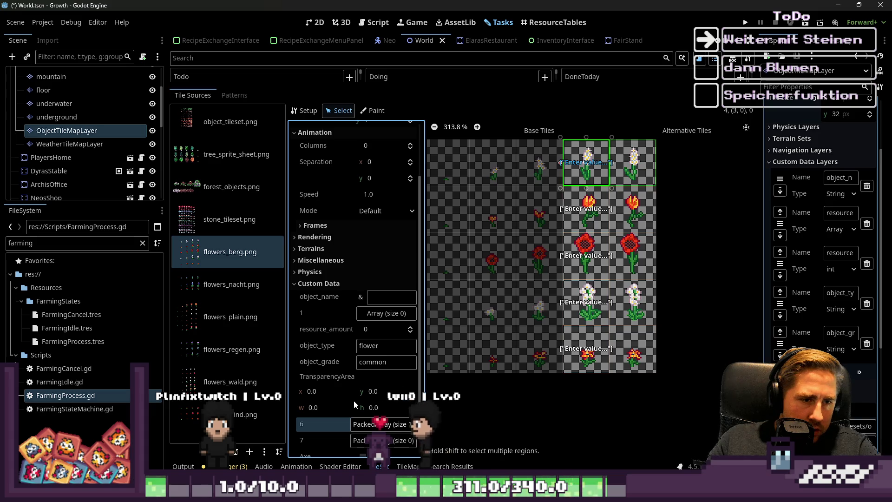
click(350, 424)
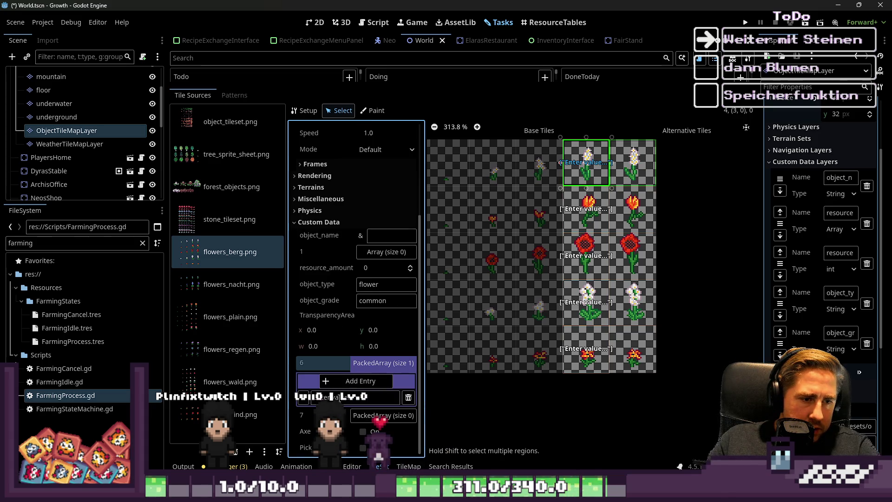
text(lig)
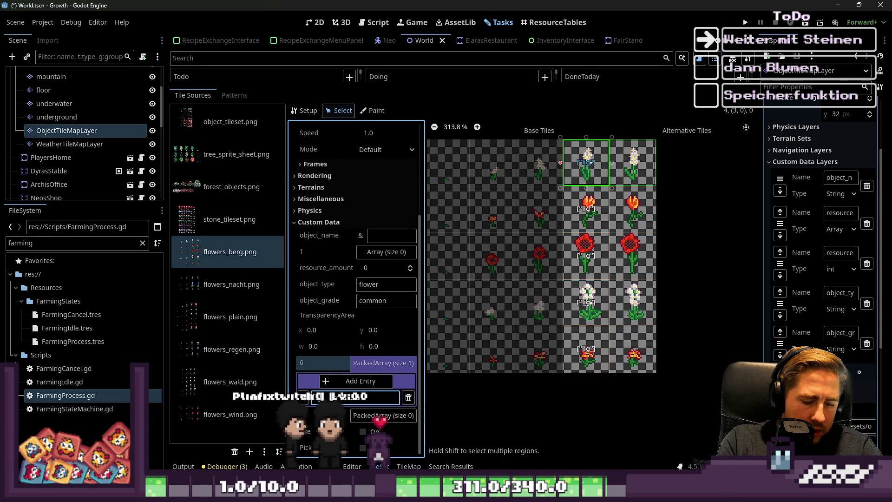
text(htstone)
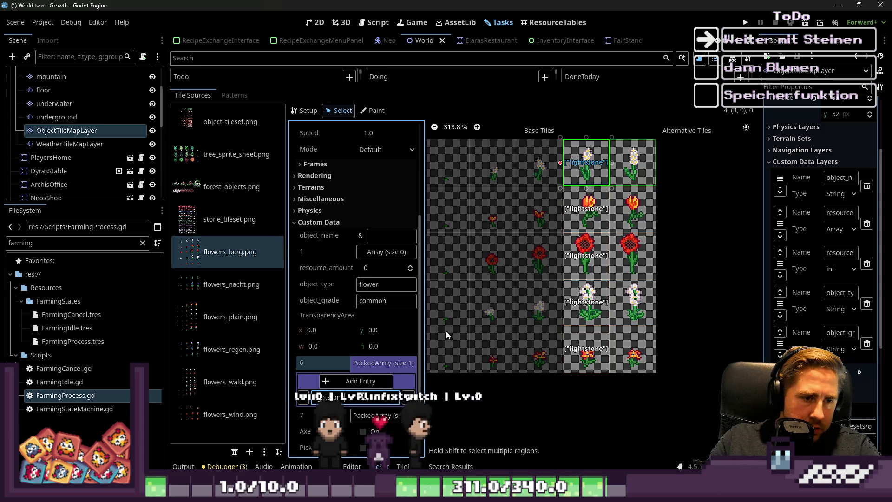
click(577, 198)
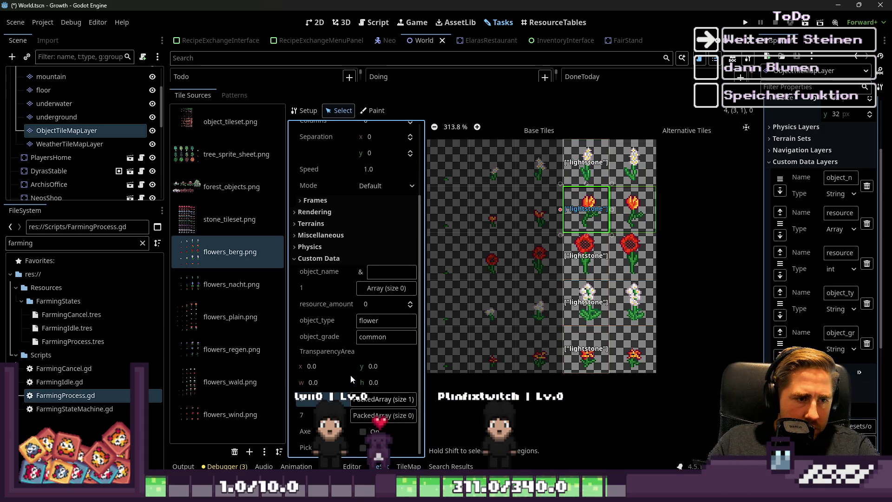
click(355, 399)
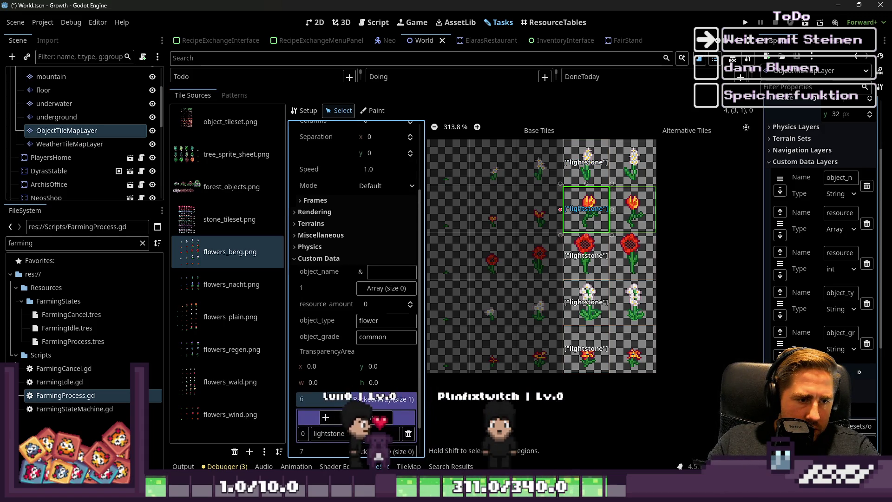
click(372, 111)
Choose needed_environment as the property to paint and add two list elements
click(317, 141)
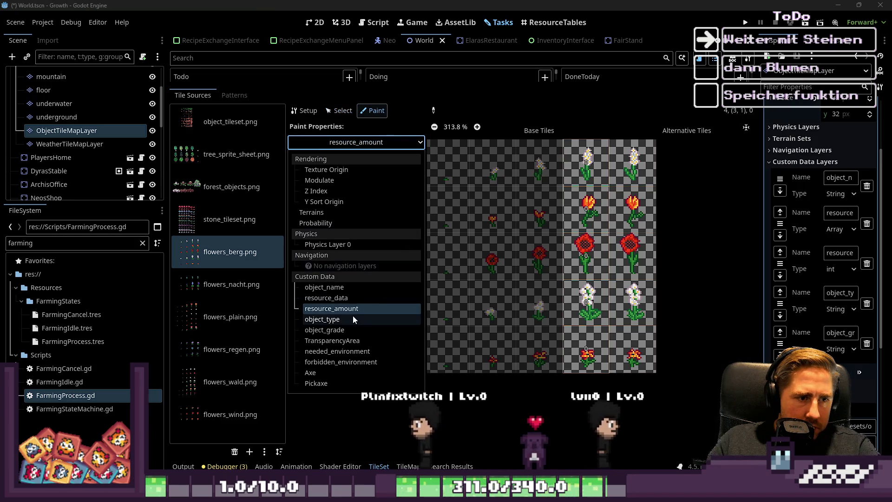
click(338, 355)
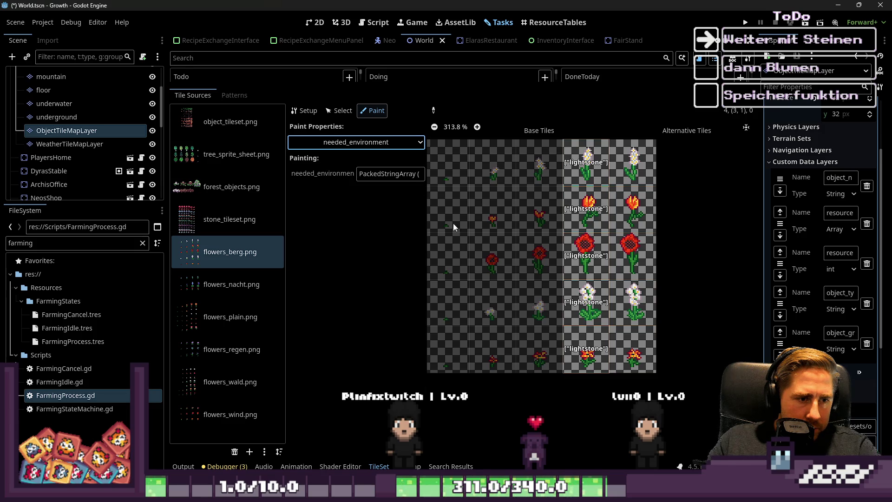
click(389, 174)
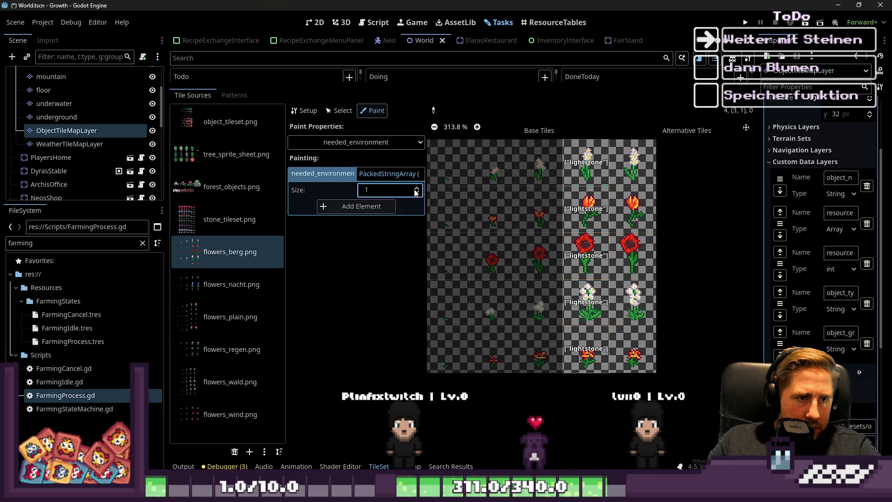
click(389, 173)
click(389, 174)
click(363, 208)
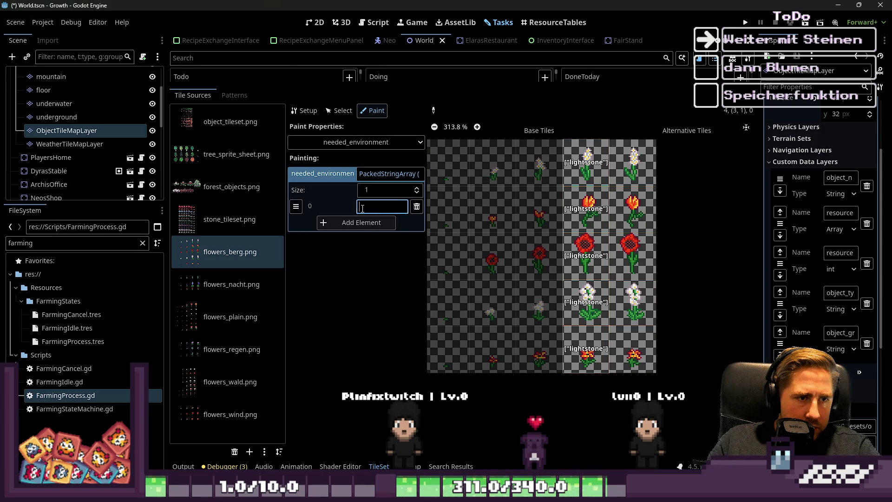
Enter redstone as the needed_environment value and paint it onto the red flower tile
text(lightstone)
scroll(585, 163, up, 2)
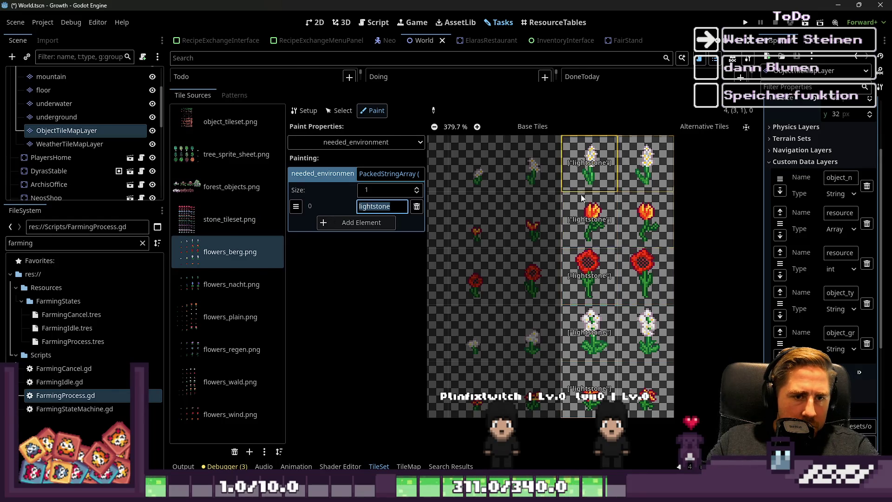
scroll(585, 311, down, 2)
scroll(586, 311, up, 3)
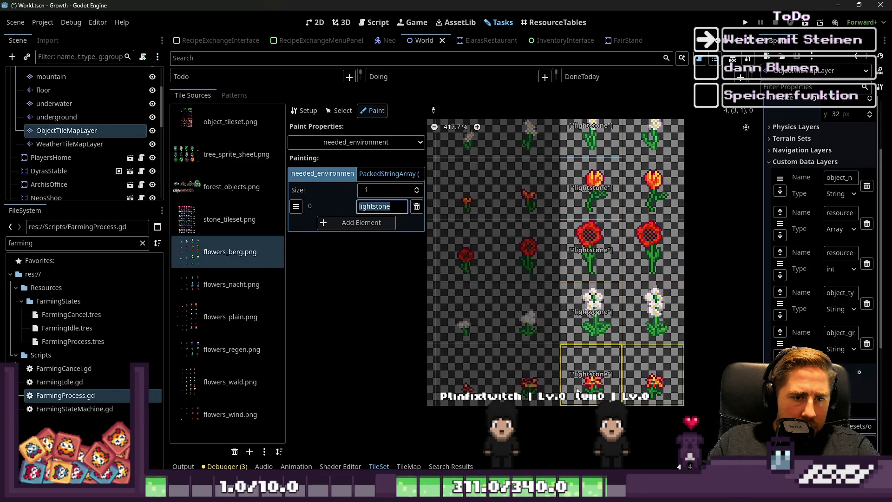
text(rew)
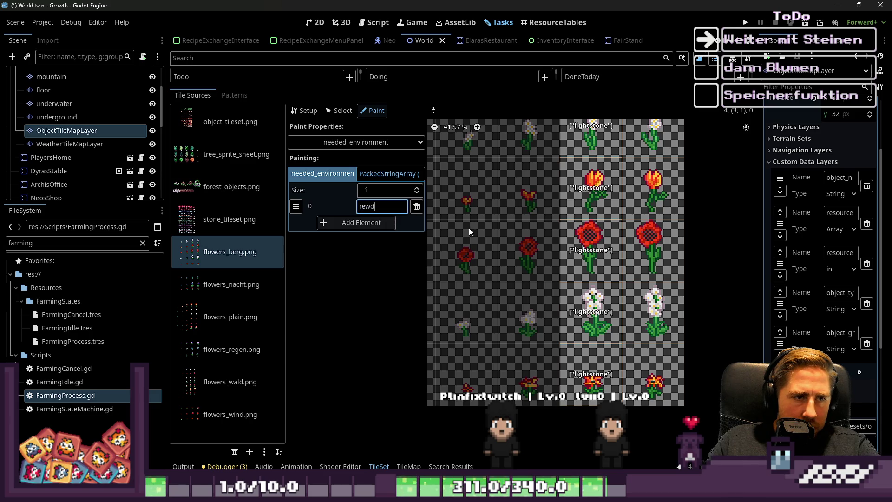
key(BackSpace)
text(dstone)
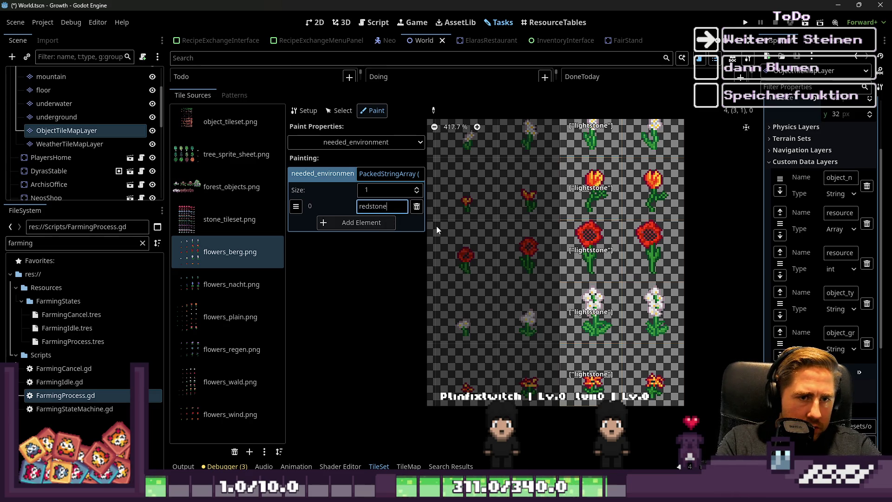
click(589, 246)
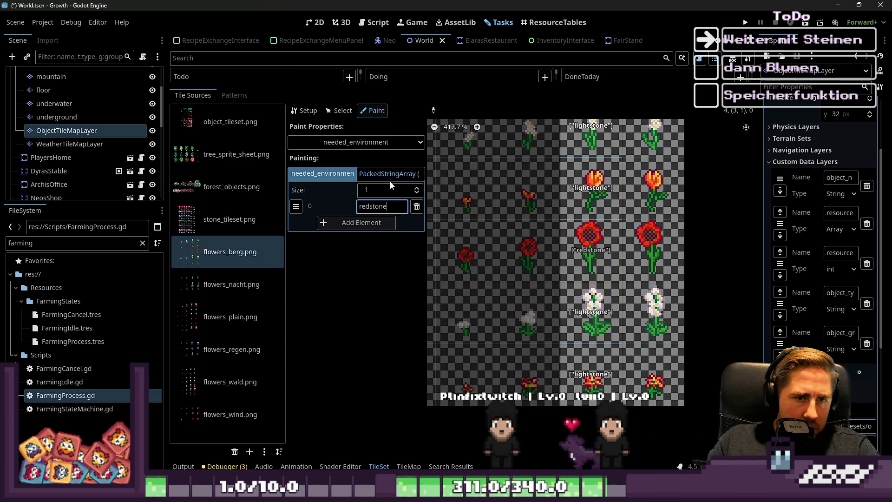
Paint needed_environment redstone and greenstone onto the red poppy tile
click(361, 222)
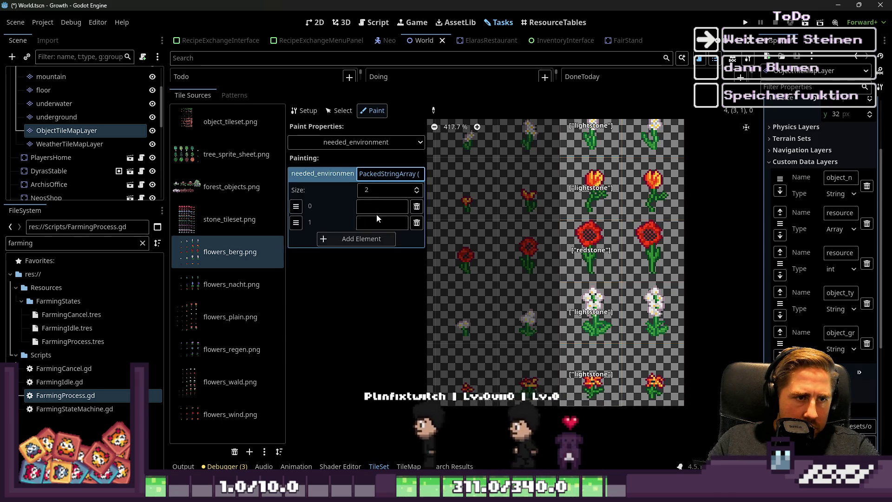
click(379, 202)
text(redstone)
key(Return)
click(384, 223)
text(greensto)
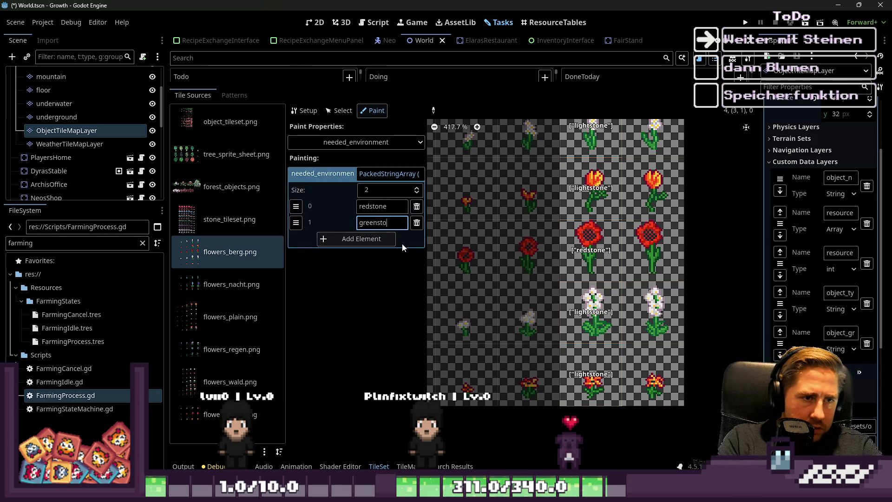
click(592, 249)
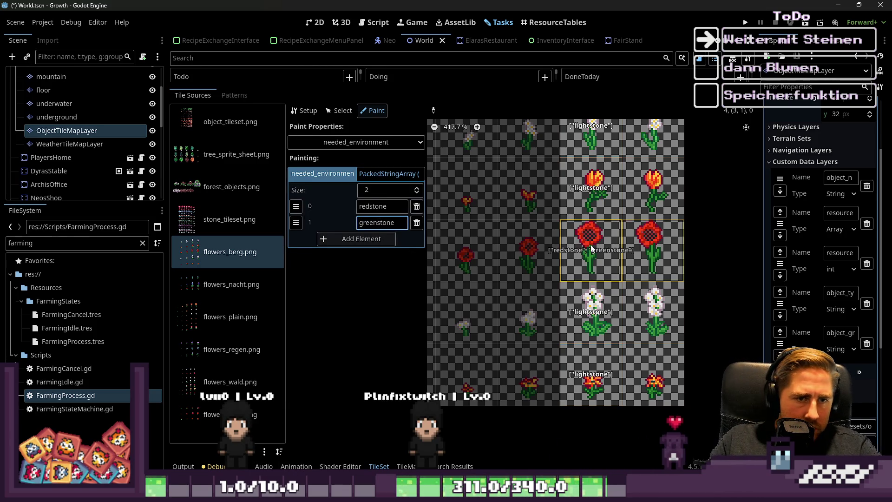
key(Return)
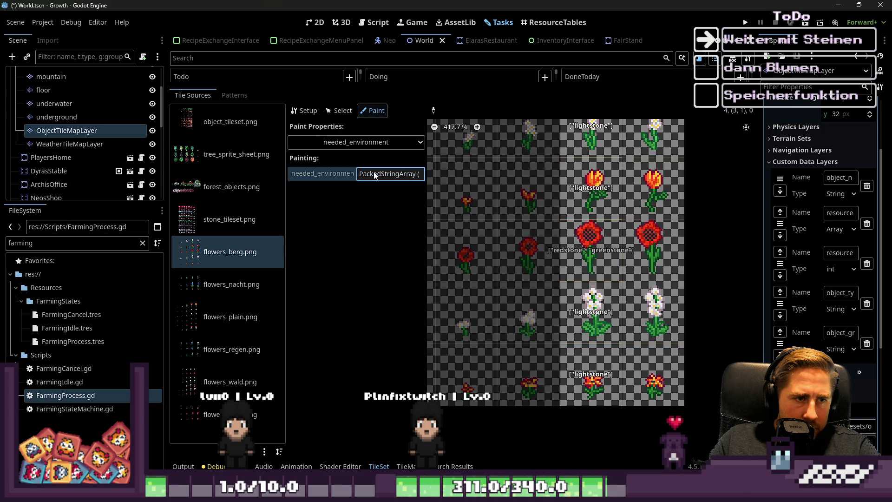
Paint needed_environment lightstone and greenstone onto the orange tulip tile
text(ligh)
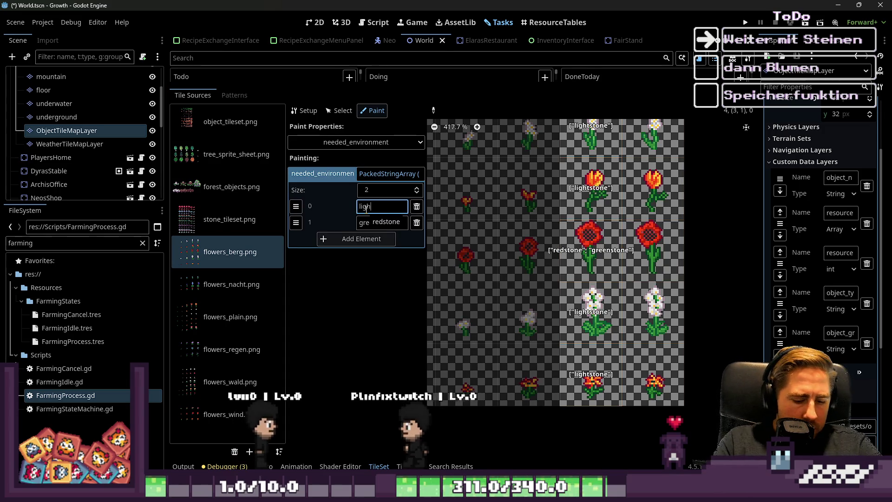
text(tstone)
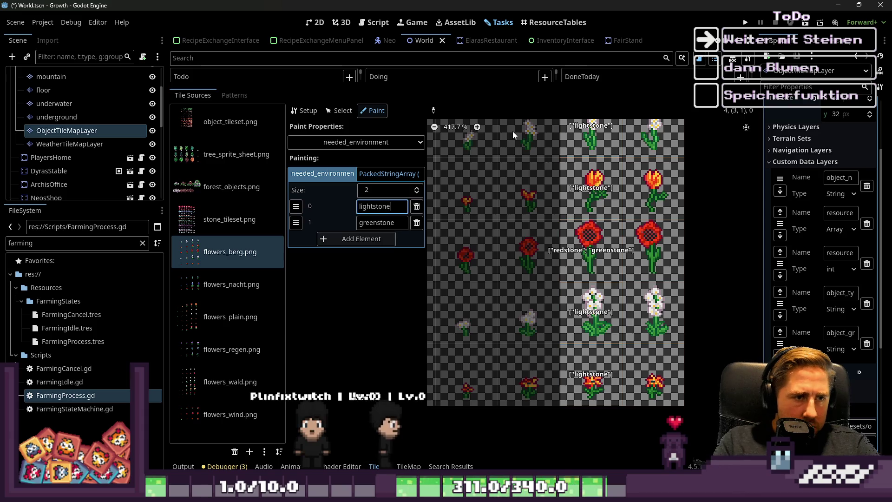
scroll(568, 309, up, 1)
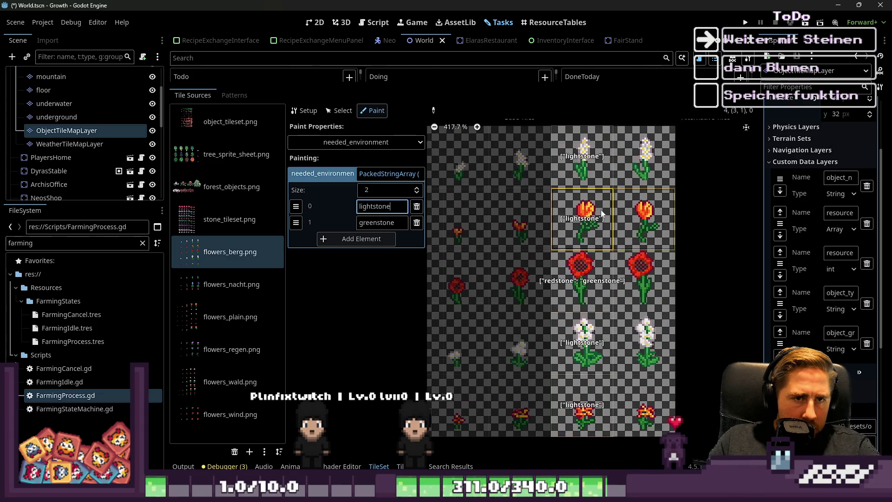
click(578, 238)
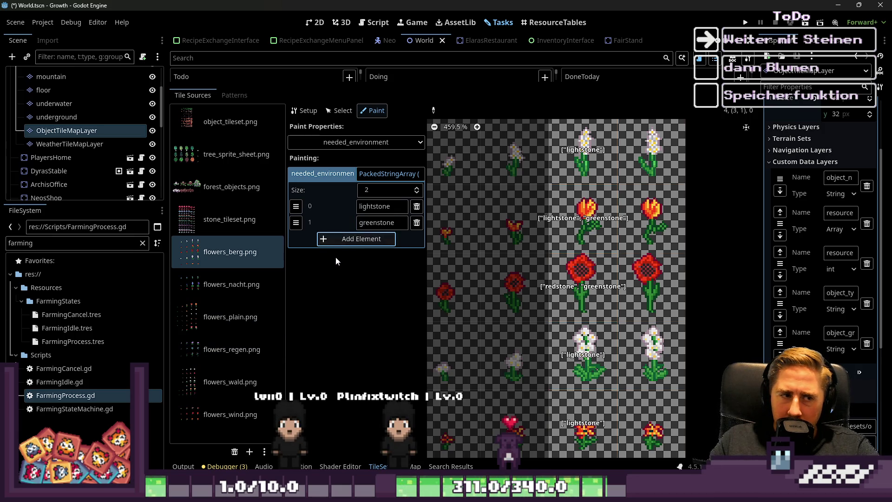
click(372, 174)
Fill the needed_environment list with redstone, greenstone, lightstone, negativestone and specialstone
click(371, 174)
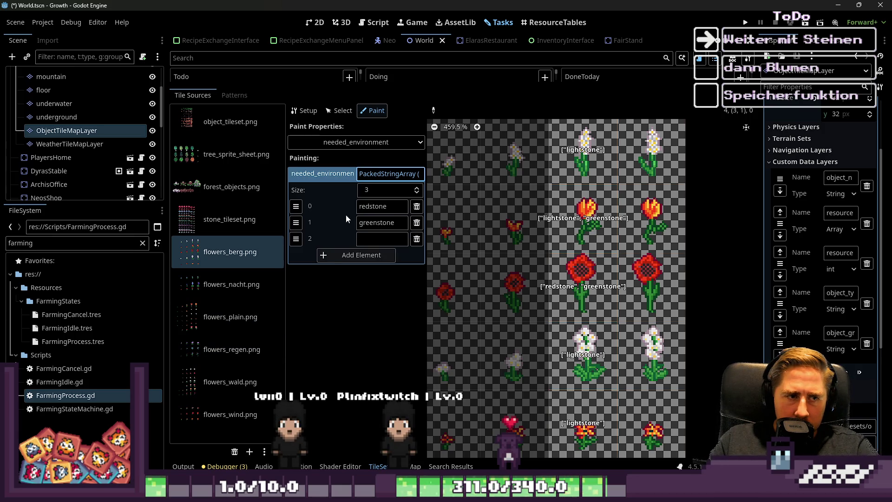
click(372, 173)
click(372, 173)
click(358, 271)
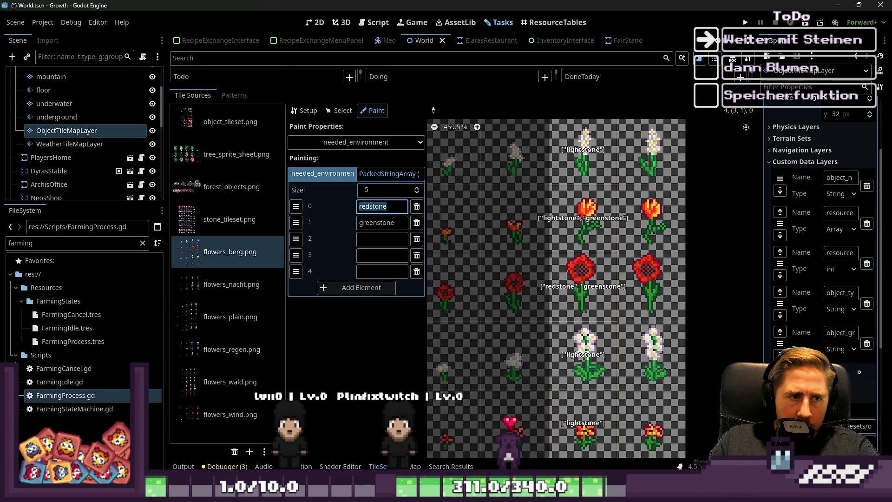
key(BackSpace)
key(BackSpace)
key(BackSpace)
key(BackSpace)
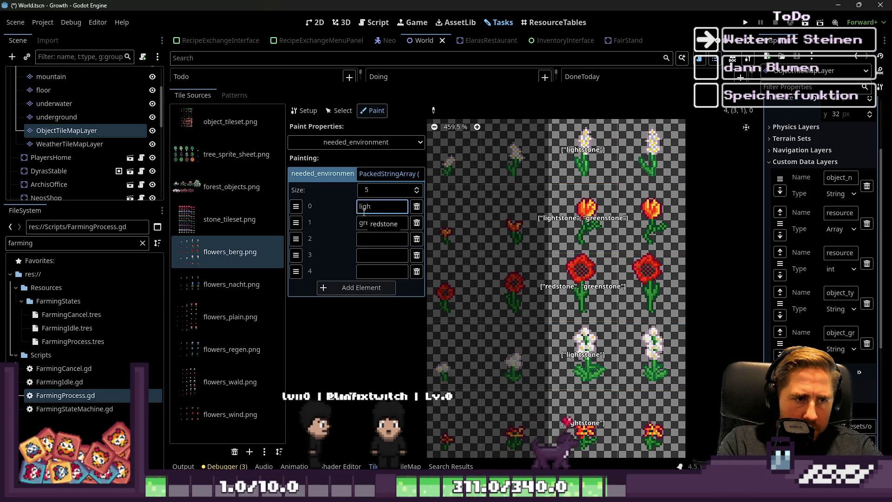
text(redstone)
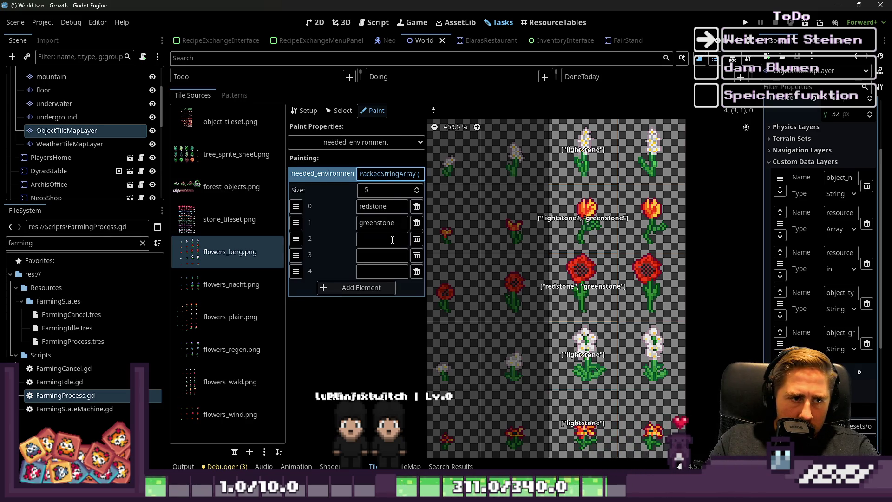
click(393, 173)
text(lightstone)
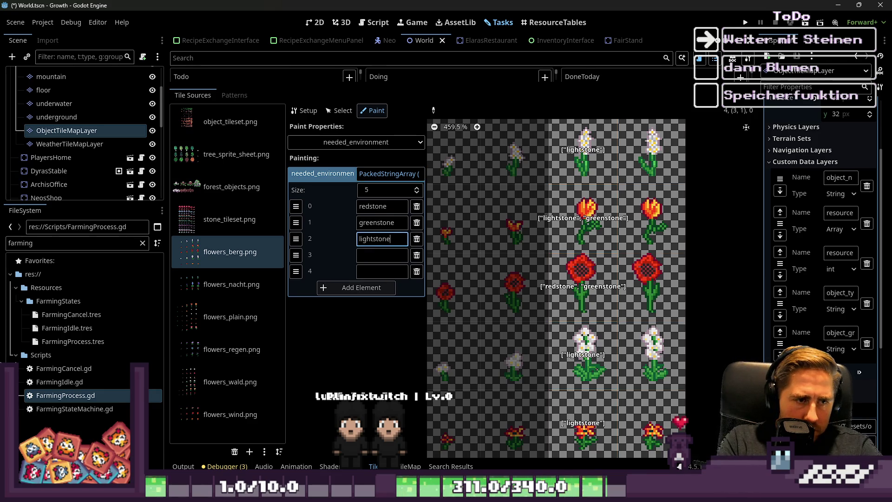
key(Return)
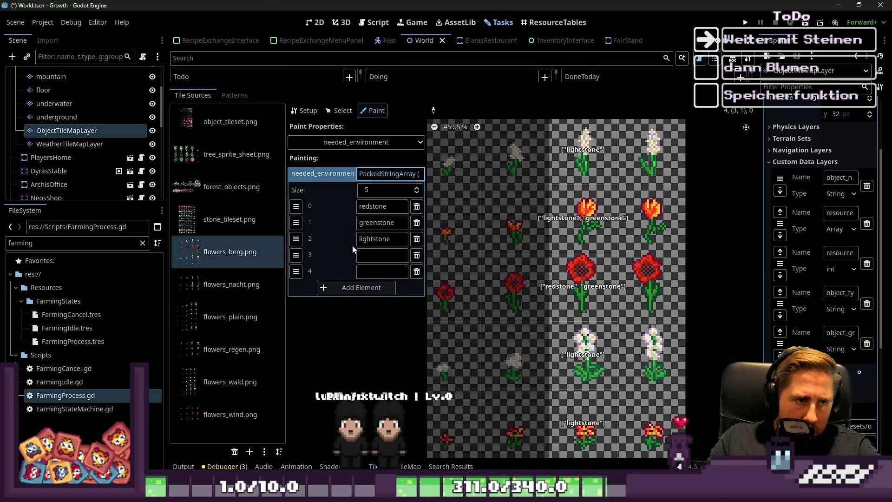
text(negativ)
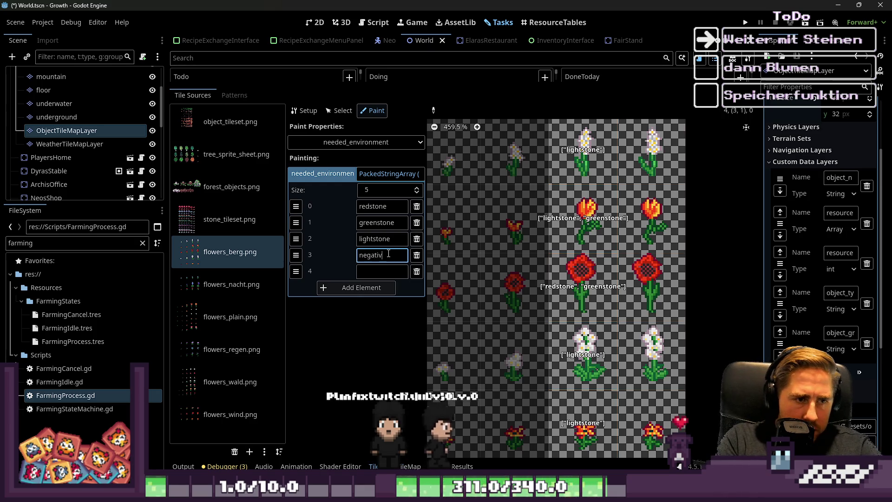
text(estone)
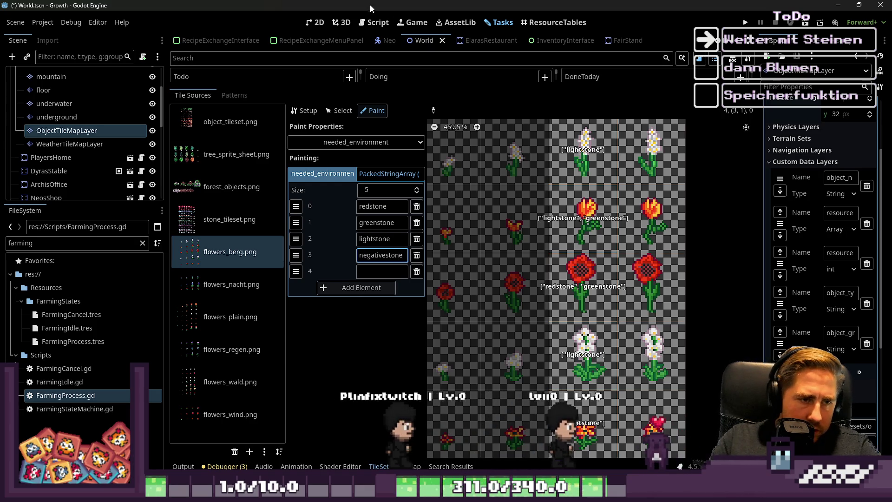
key(Return)
text(specialstone)
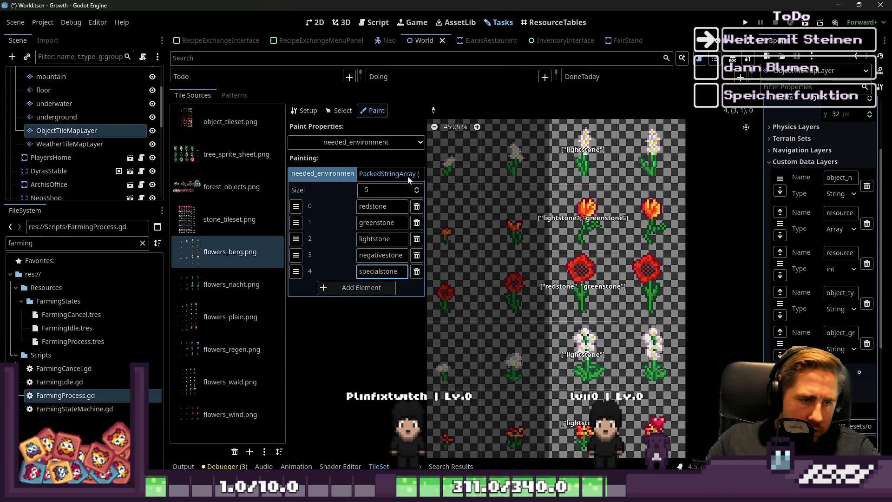
key(Return)
Paint the five-stone requirement over the whole flowers_berg flower column
scroll(533, 186, down, 2)
mouse_move(533, 185)
mouse_down()
mouse_move(557, 223)
mouse_move(557, 390)
mouse_up()
scroll(578, 316, down, 3)
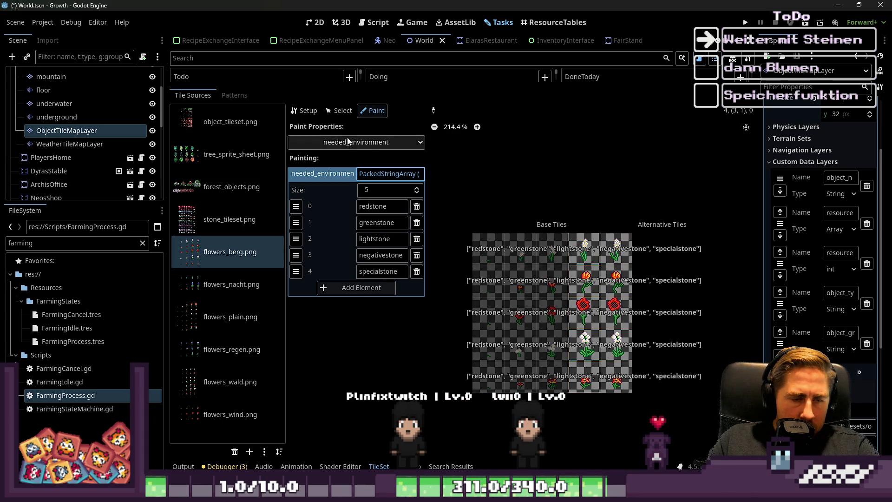
click(374, 174)
click(339, 111)
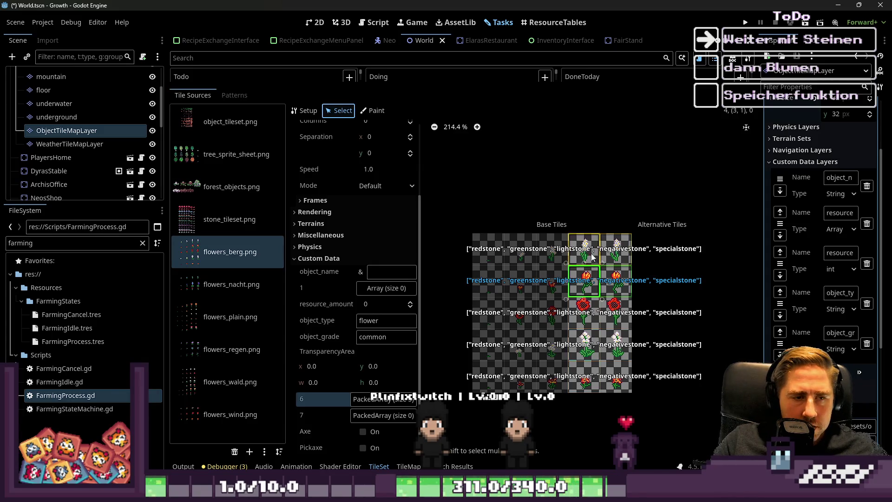
Give the red poppy tile in flowers_berg the object_name red_sunflower
scroll(592, 257, up, 3)
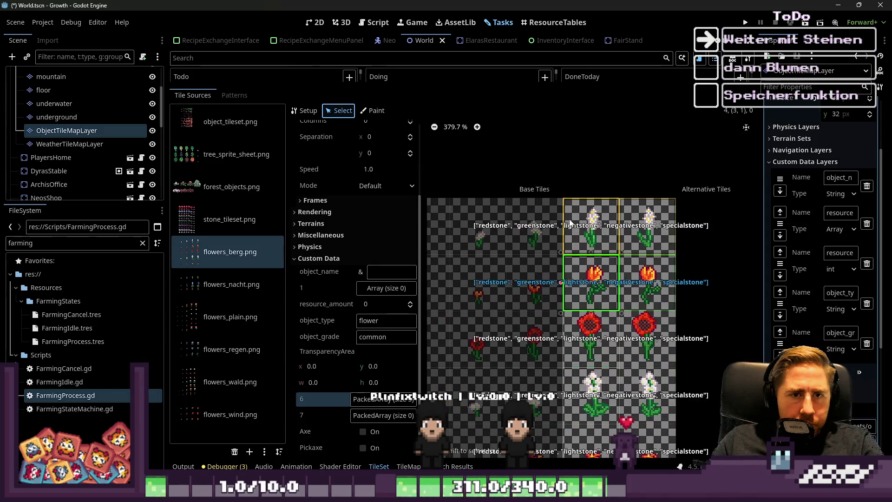
scroll(571, 283, down, 1)
click(574, 328)
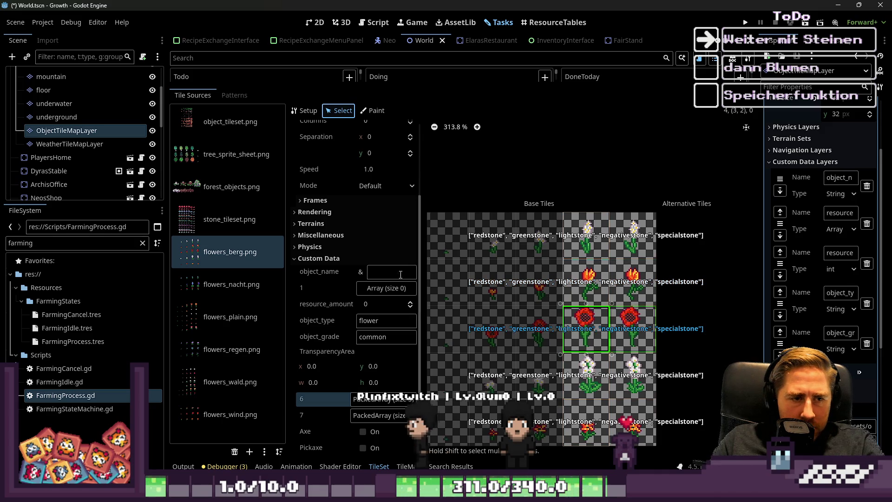
click(402, 272)
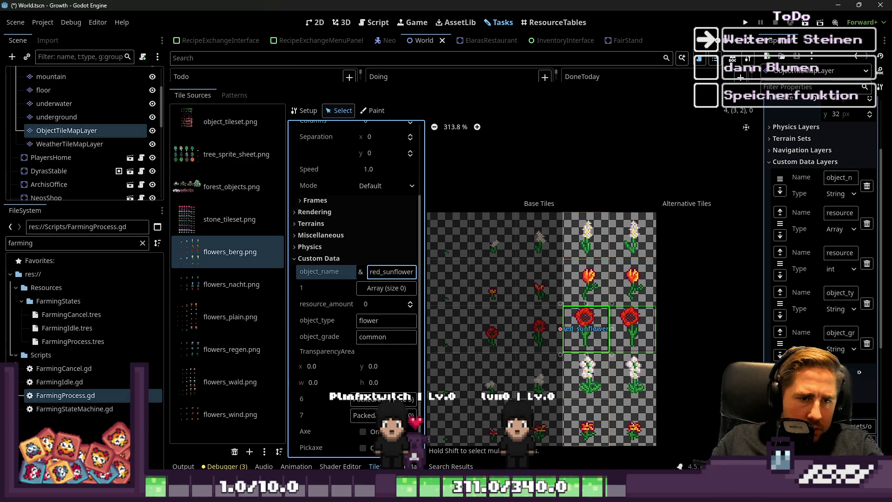
Inspect a night flower tile in the flowers_nacht source, then go back to flowers_berg
click(223, 279)
scroll(623, 341, up, 1)
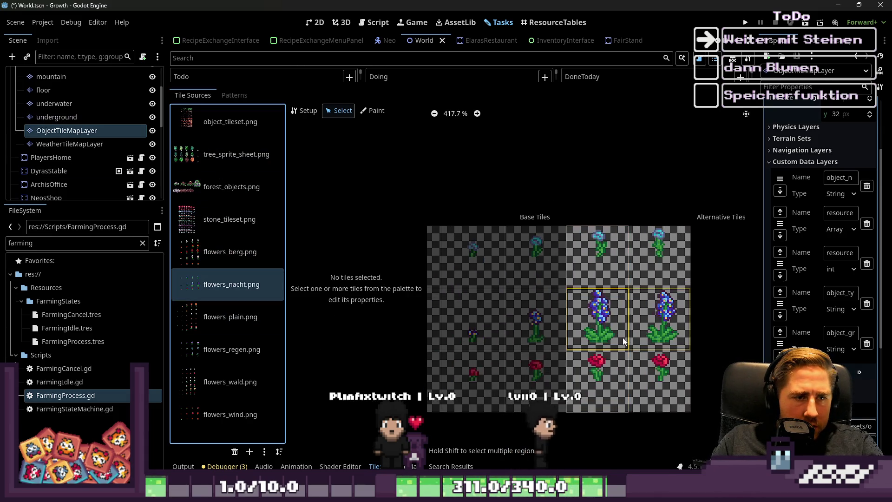
click(623, 341)
click(230, 251)
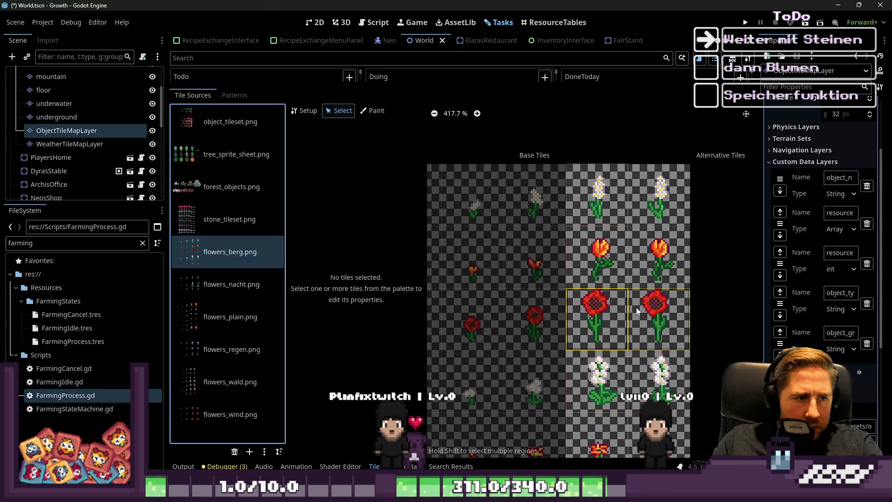
Select the poppy, then the orange tulip's object_name field, and bring up ResourceTables
scroll(605, 291, up, 1)
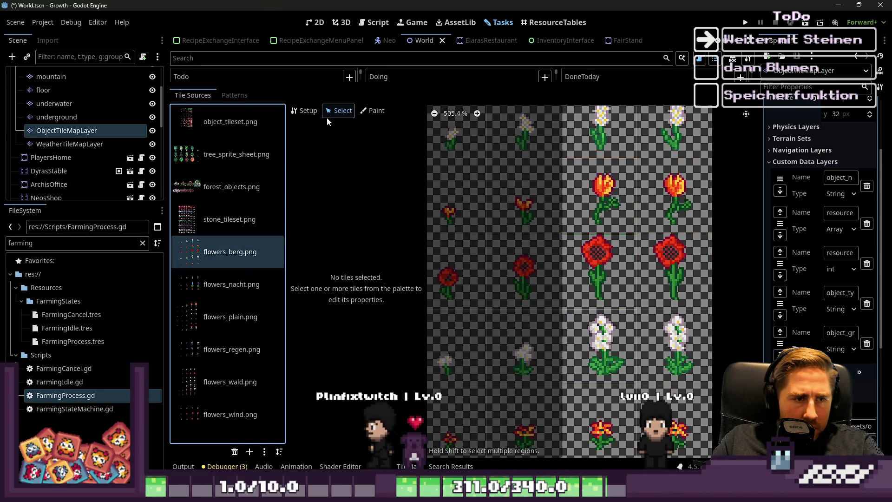
click(566, 278)
click(607, 175)
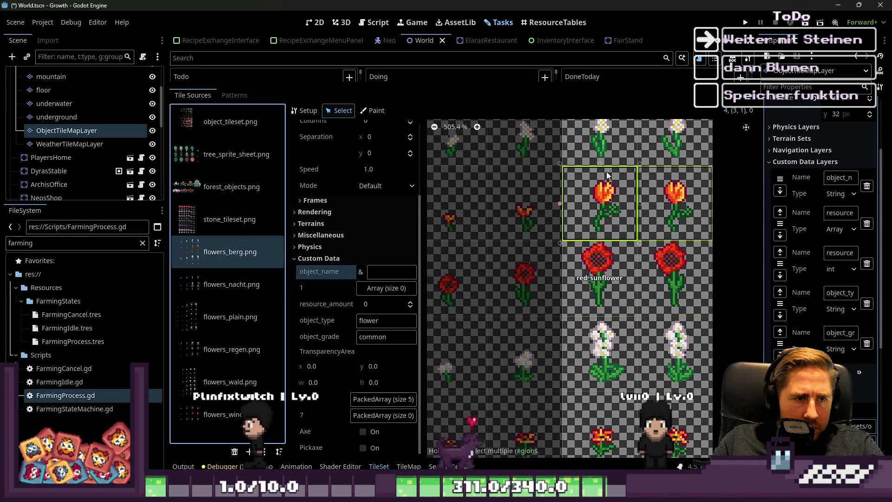
click(376, 273)
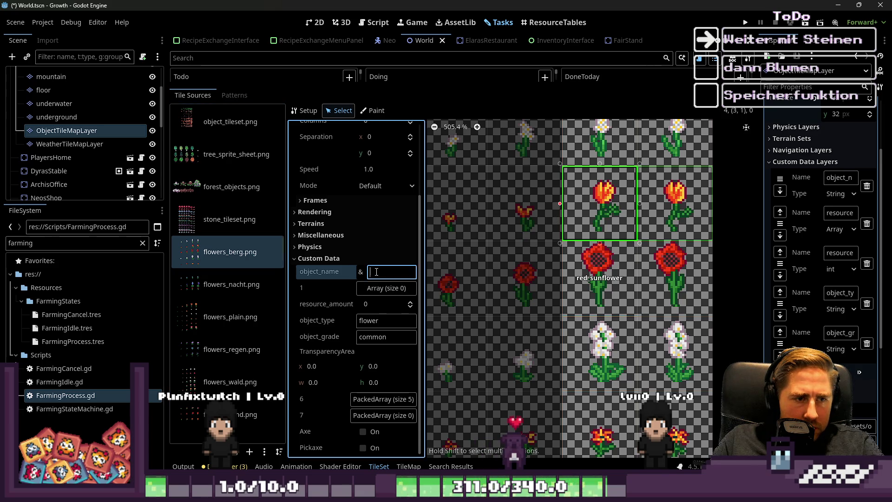
click(538, 22)
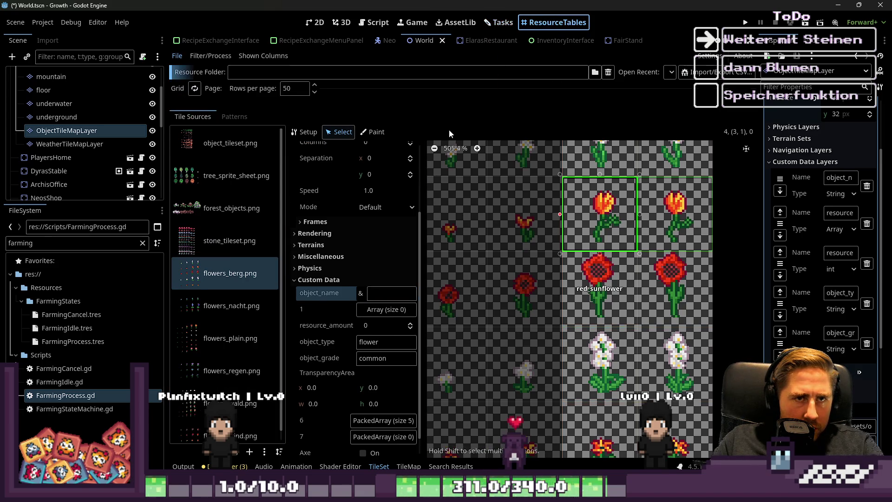
Show the Tasks board enlarged above the tileset editor and open the BlumenSpawnSystem card
click(506, 23)
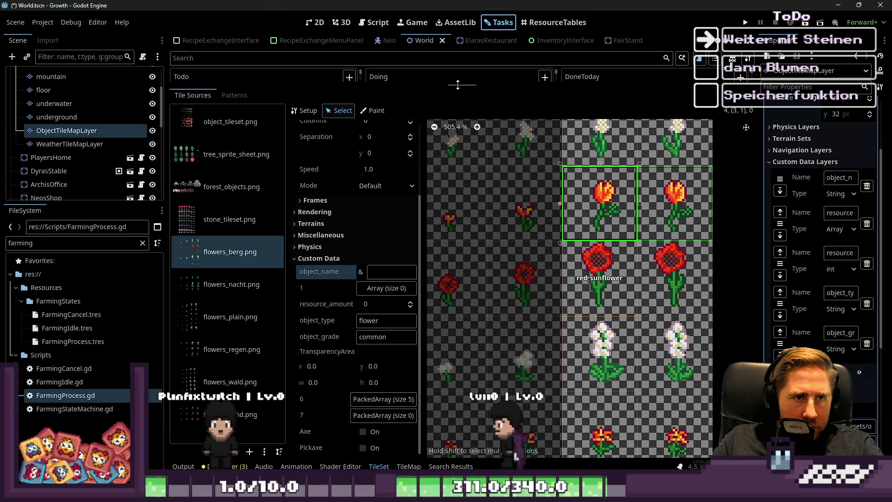
mouse_move(460, 87)
mouse_down()
mouse_move(454, 145)
mouse_move(467, 260)
mouse_move(561, 443)
mouse_up()
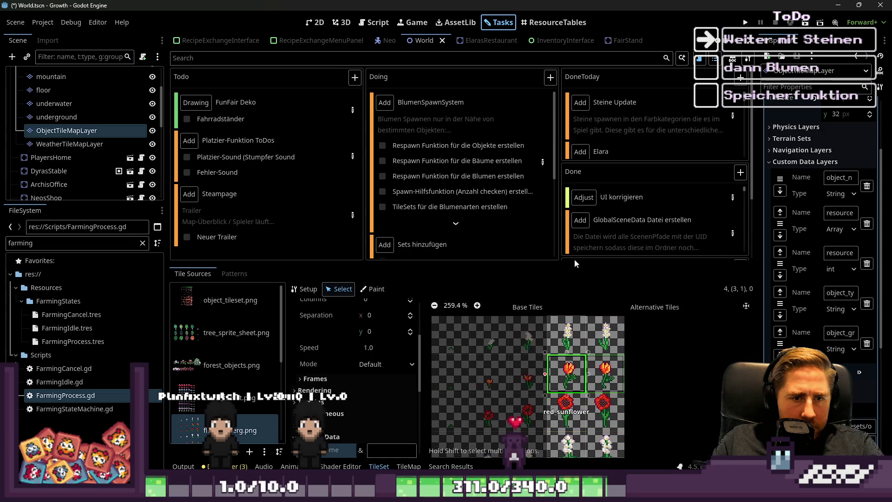
click(543, 161)
Read through the BlumenSpawnSystem flower spawning notes, then close the task details
scroll(352, 259, down, 10)
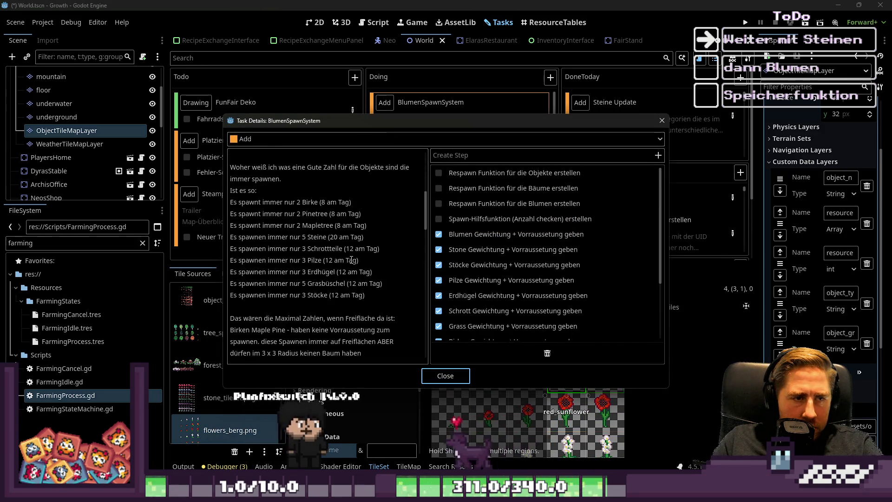
scroll(351, 259, up, 10)
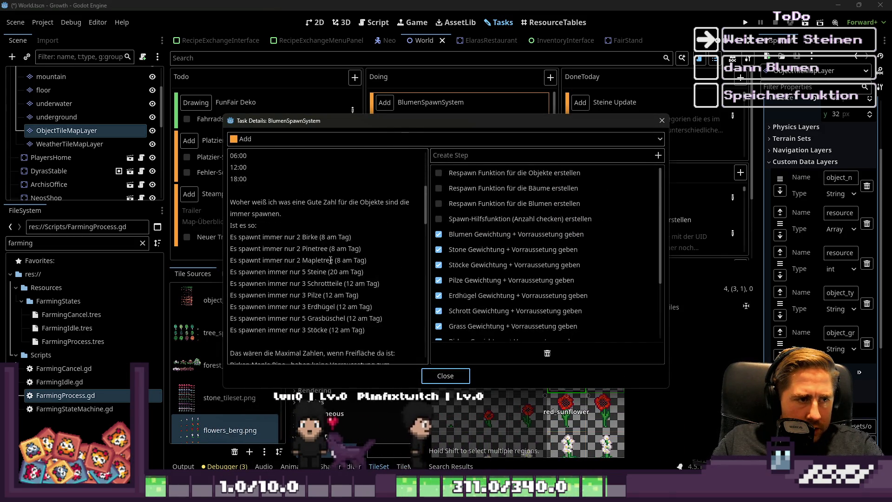
scroll(331, 262, down, 10)
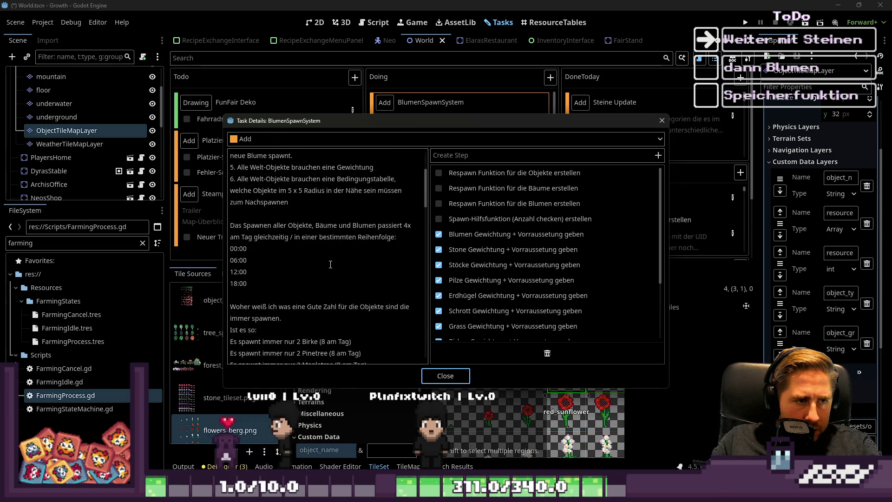
scroll(330, 266, up, 2)
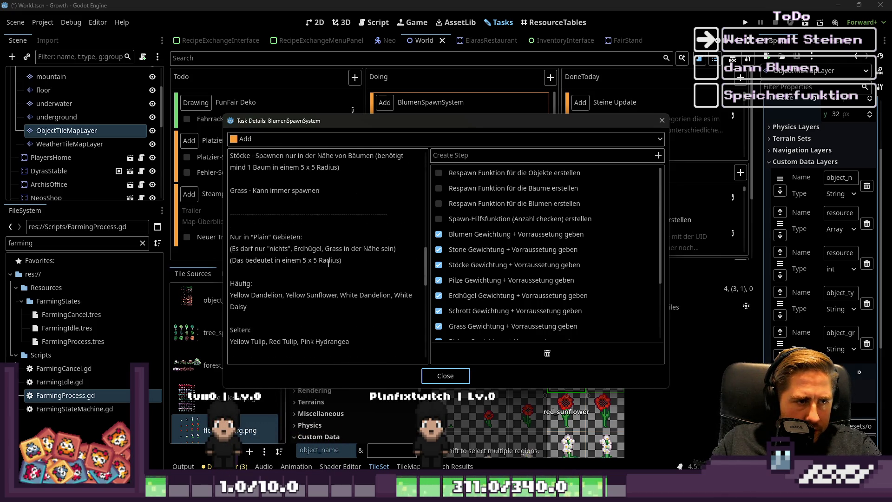
scroll(329, 263, down, 5)
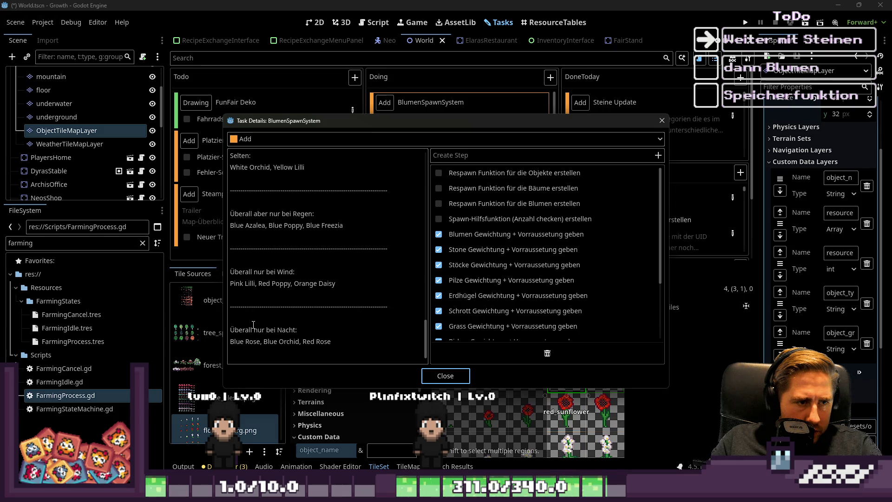
scroll(261, 303, up, 5)
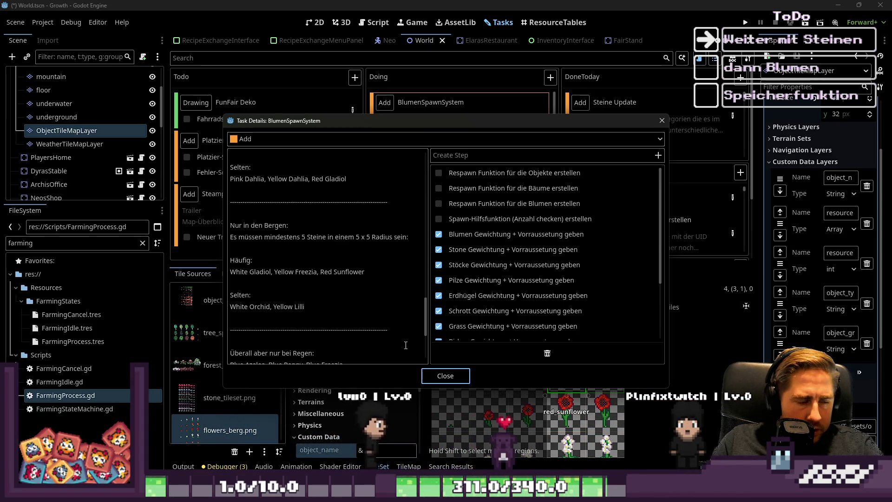
click(444, 375)
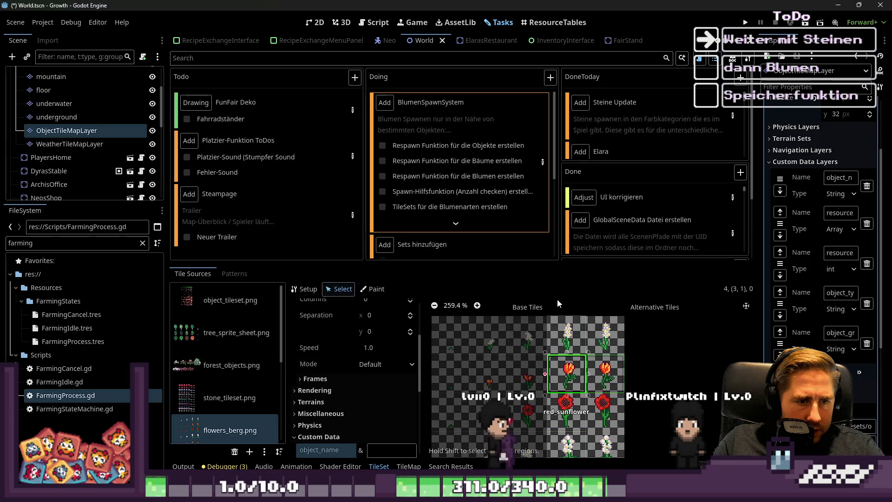
Give the white flower tile the object_name white_gladio
click(570, 348)
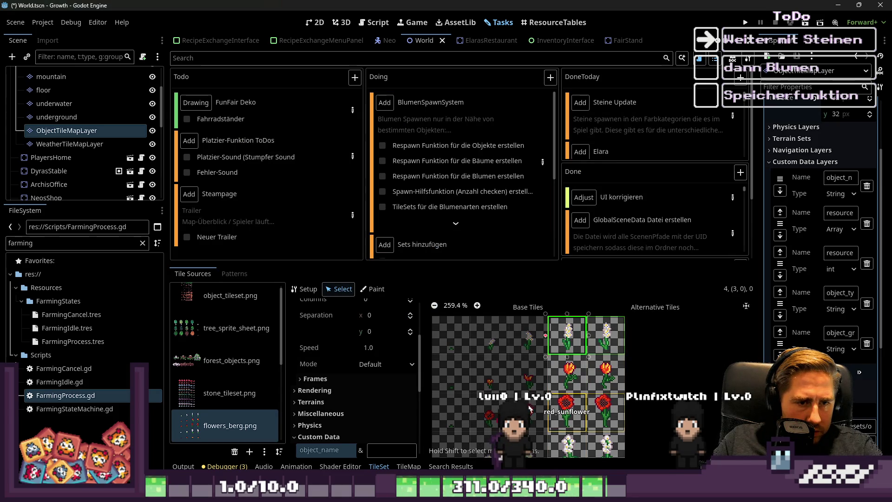
click(392, 450)
text(white_gla)
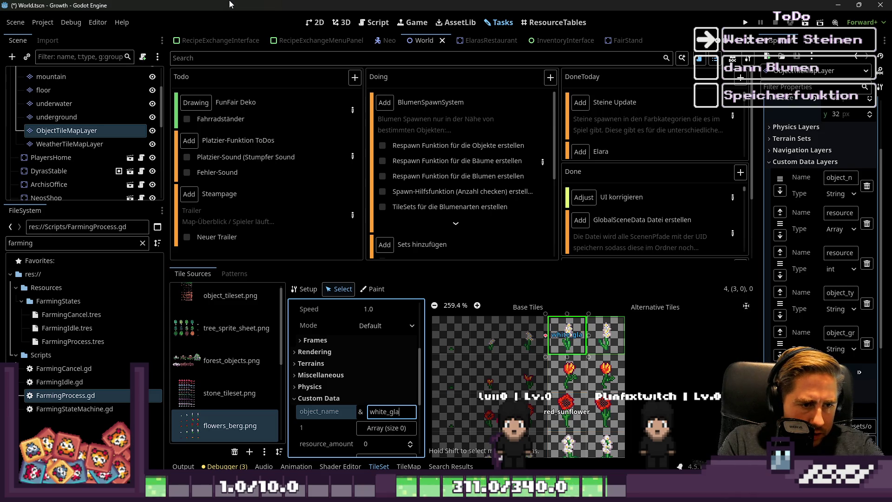
text(dio)
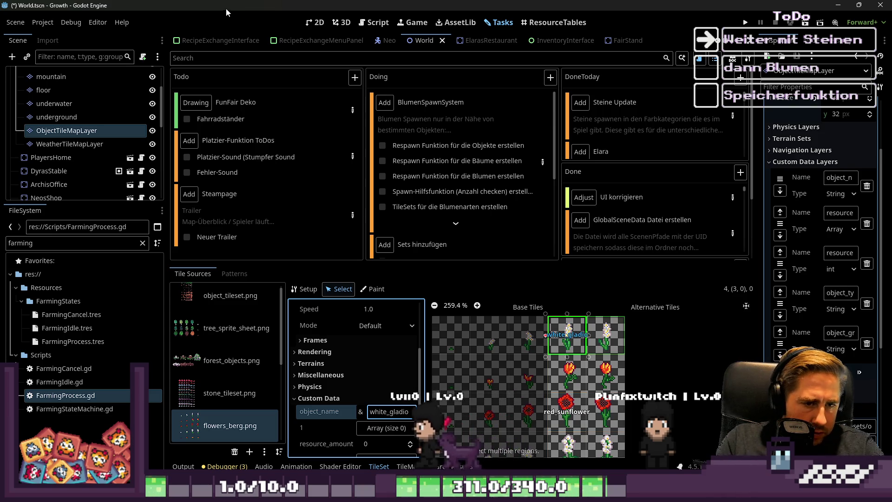
Check the flower names in the BlumenSpawnSystem task, then name the next tile yellow_freezia
click(568, 376)
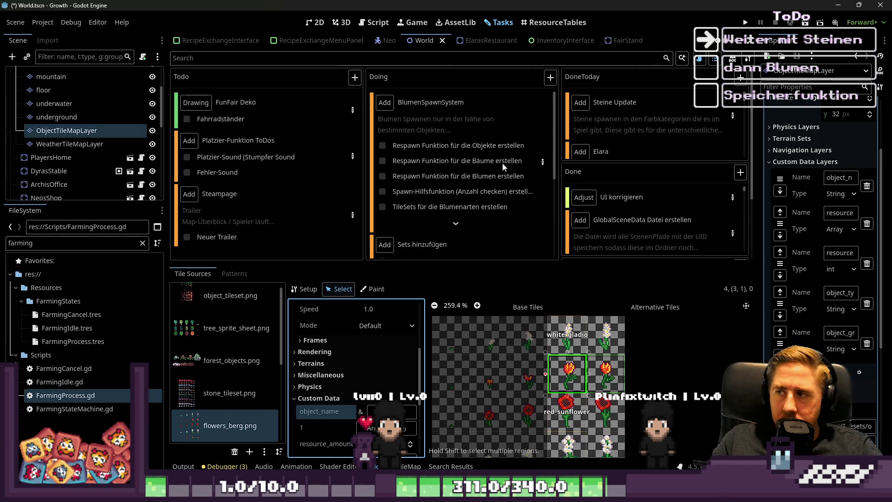
click(540, 160)
scroll(342, 317, down, 10)
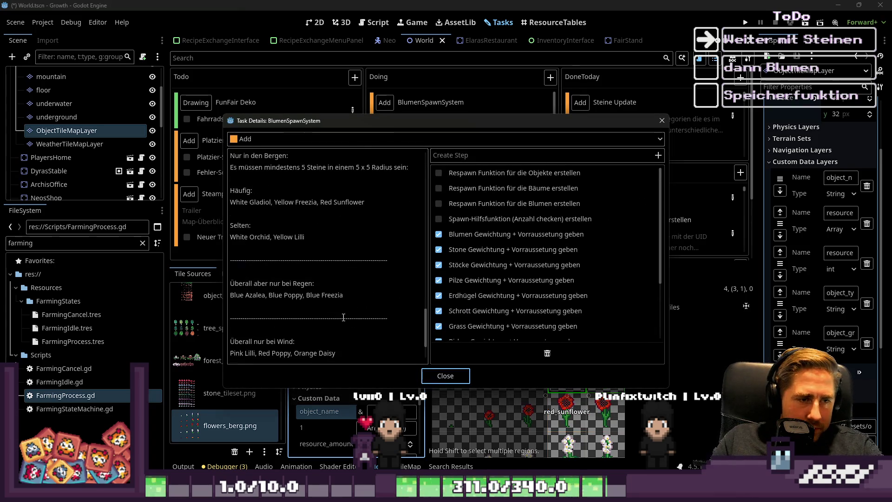
scroll(342, 317, up, 4)
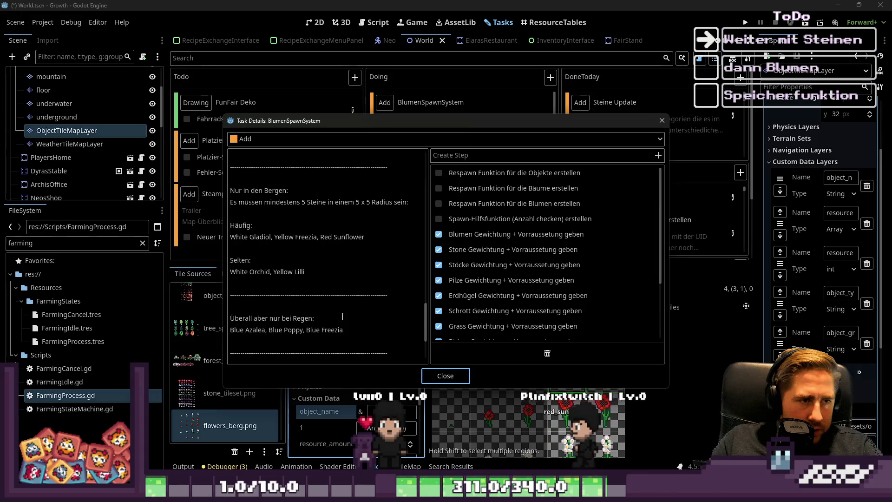
click(441, 376)
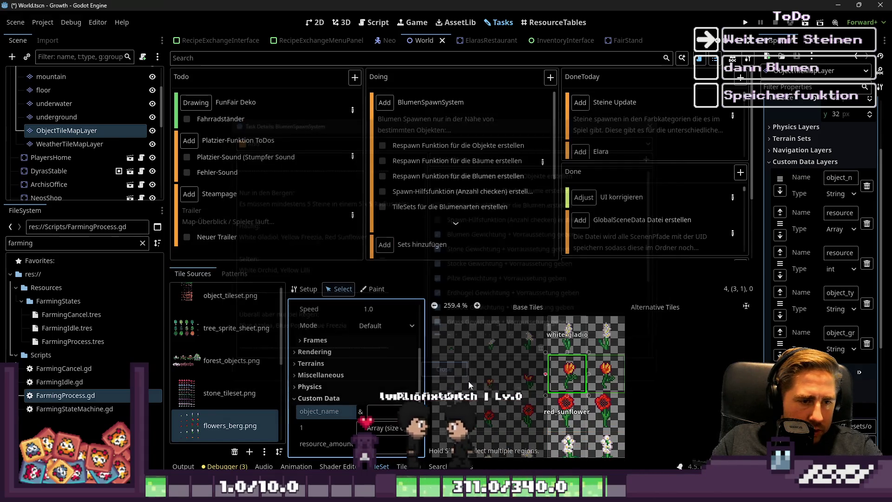
click(390, 415)
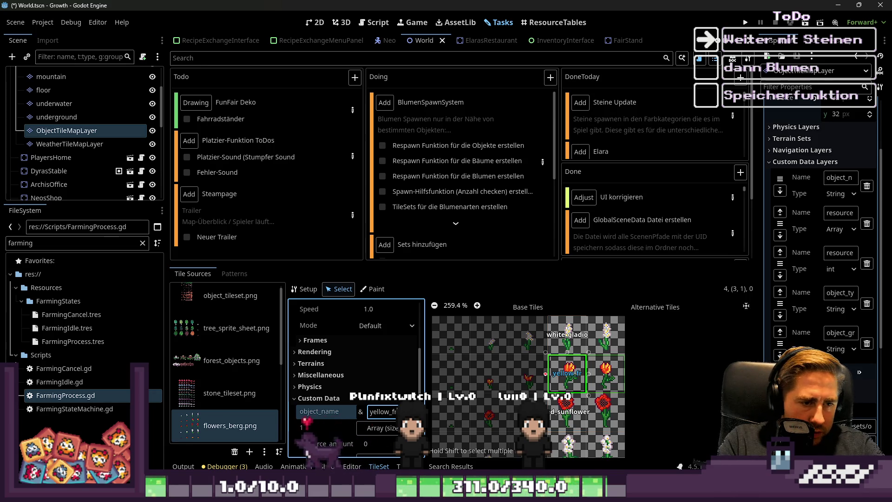
text(freezia)
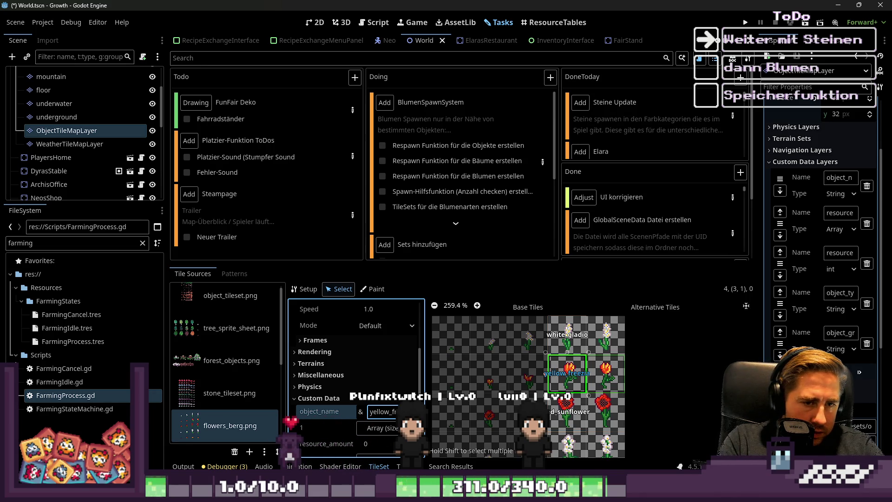
Name the other white flower tile white_orchid after rechecking the task's flower list
scroll(568, 402, down, 5)
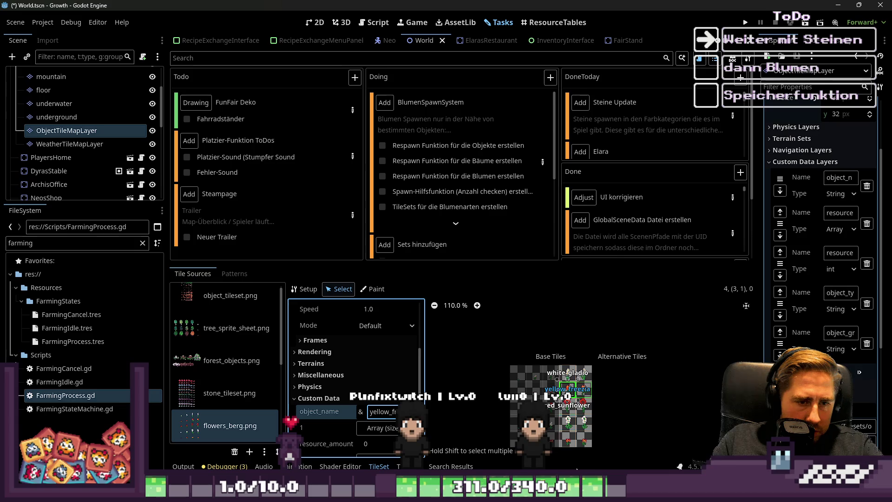
scroll(625, 350, up, 6)
click(611, 356)
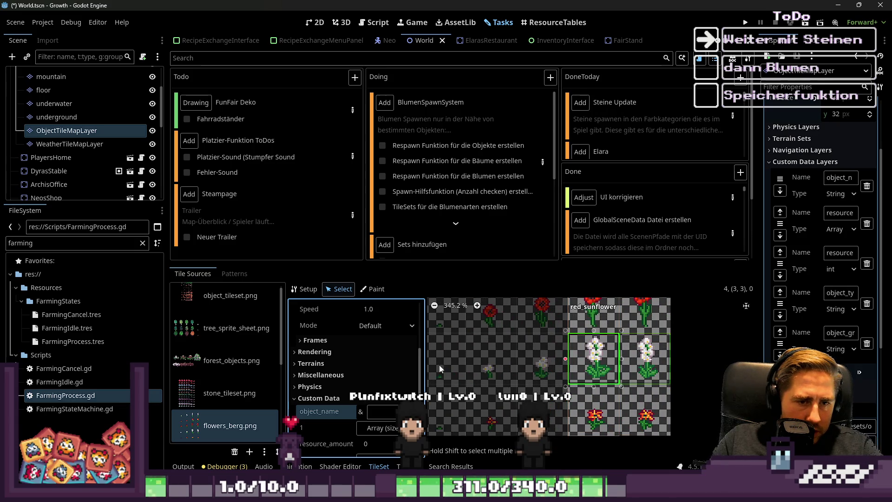
click(541, 163)
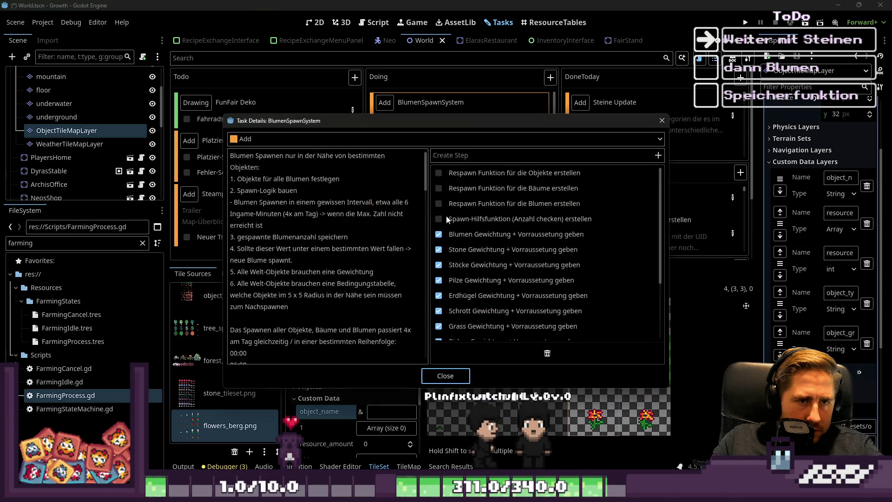
scroll(363, 258, down, 15)
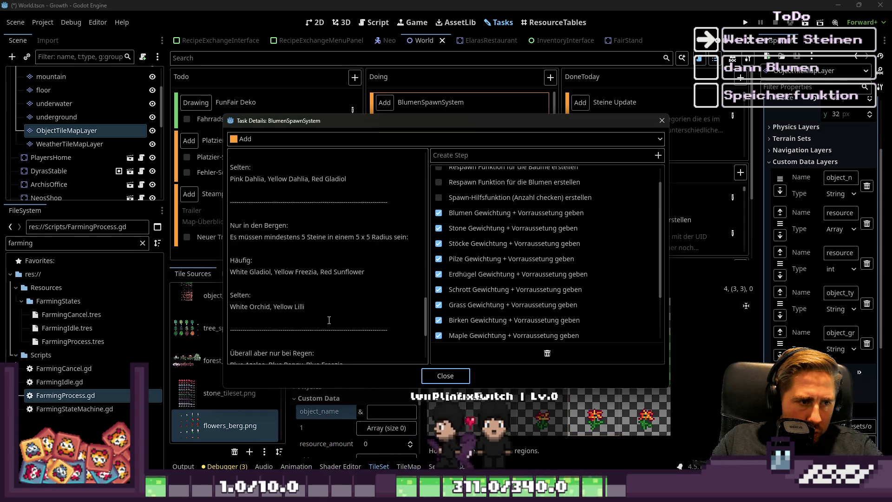
click(444, 375)
click(378, 413)
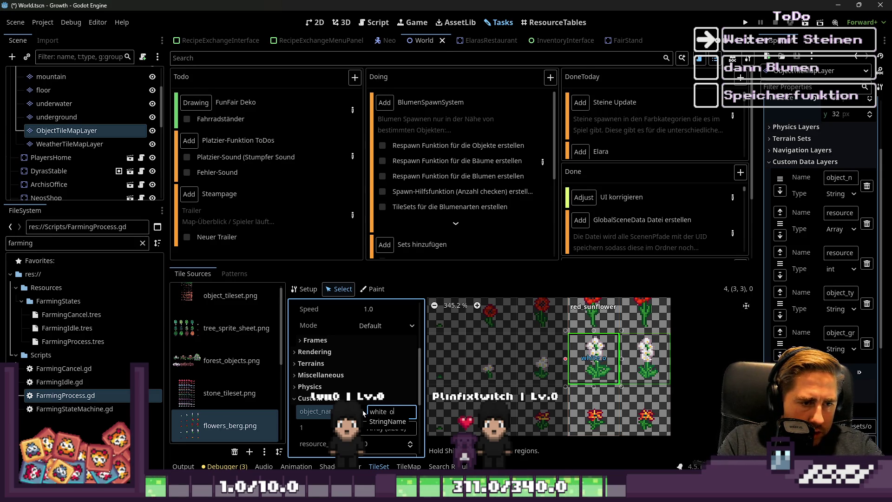
Name the lower tile yellow_lilli, then select the white_gladio and yellow_freezia tiles together
click(566, 417)
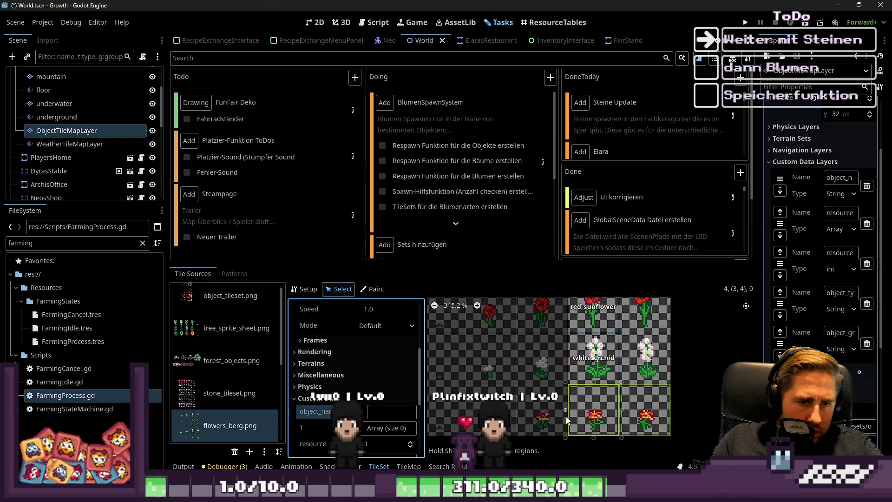
text(yellow_lilli)
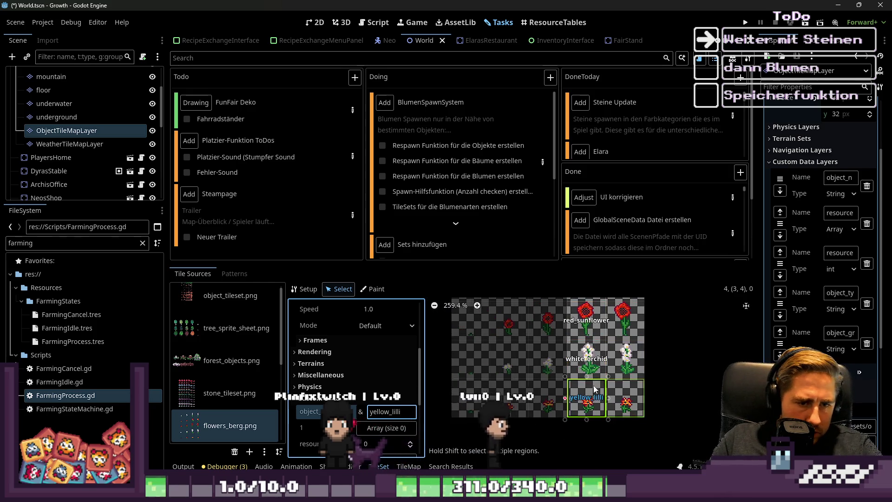
scroll(555, 424, down, 1)
scroll(555, 424, down, 3)
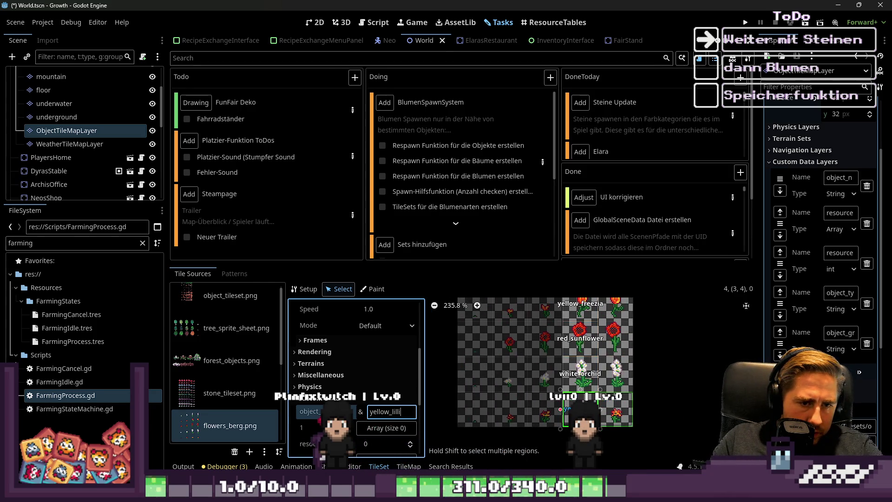
scroll(314, 402, up, 2)
click(308, 449)
scroll(332, 381, down, 5)
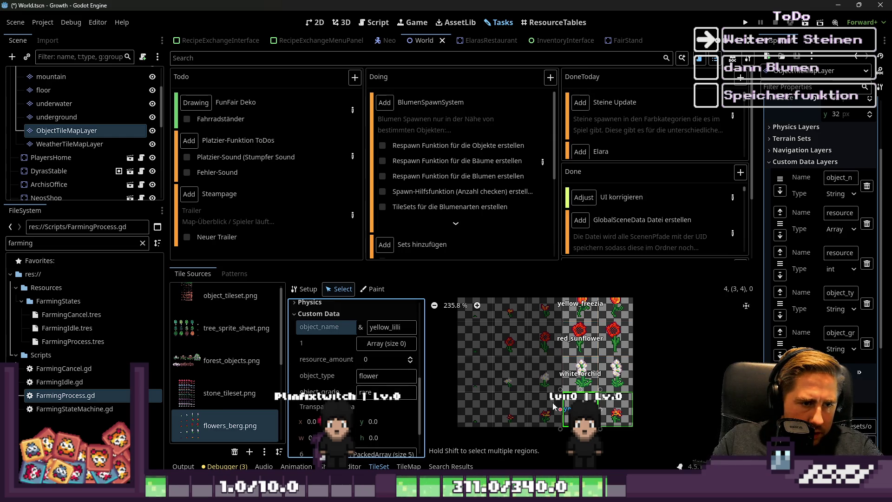
scroll(554, 406, down, 2)
click(563, 331)
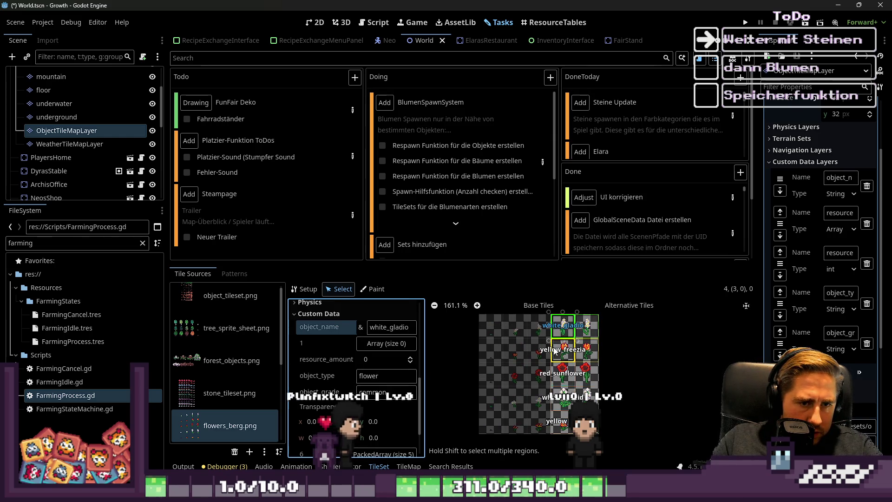
shift+click(555, 351)
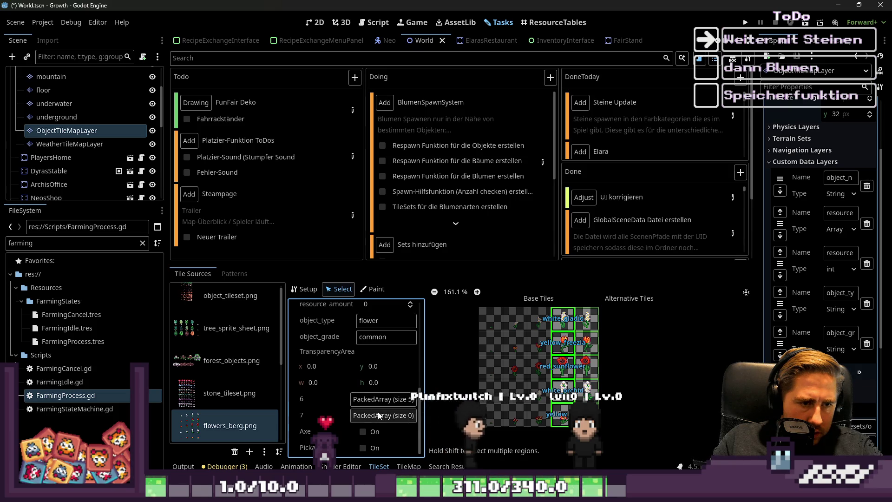
scroll(370, 369, up, 2)
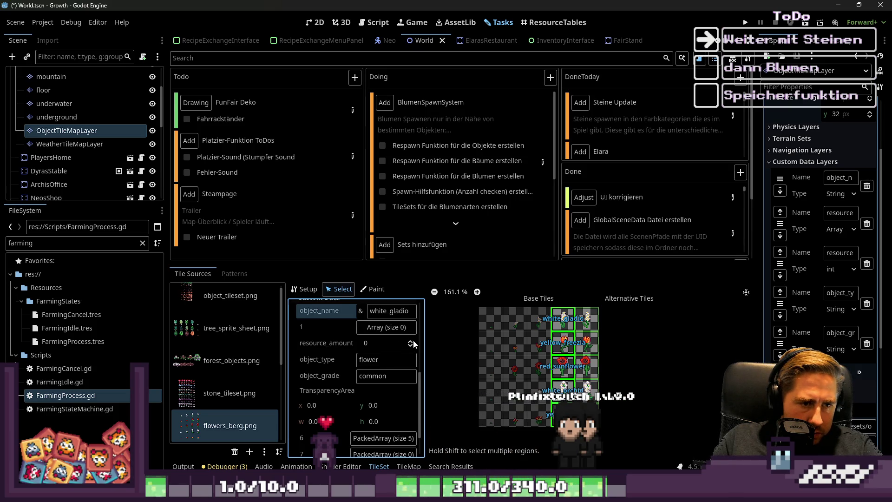
Add an Object entry to white_gladio's resource_data holding the whitegladiolseeds resource
click(541, 356)
click(557, 317)
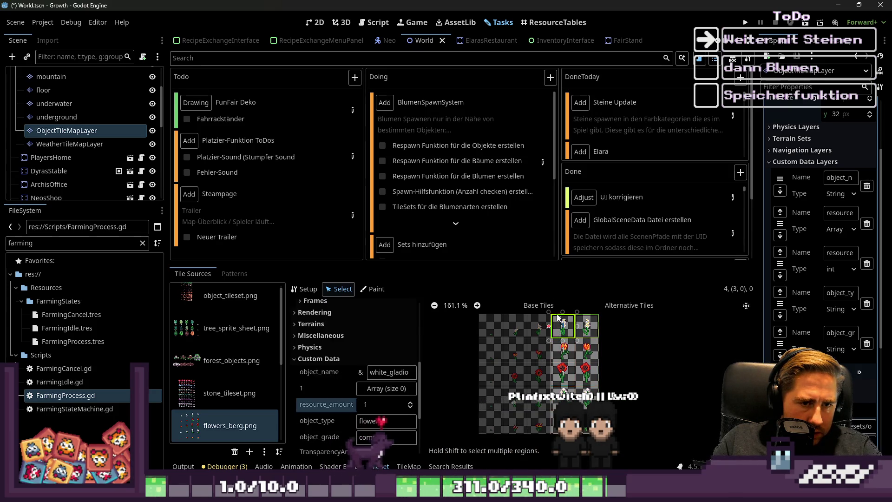
click(387, 389)
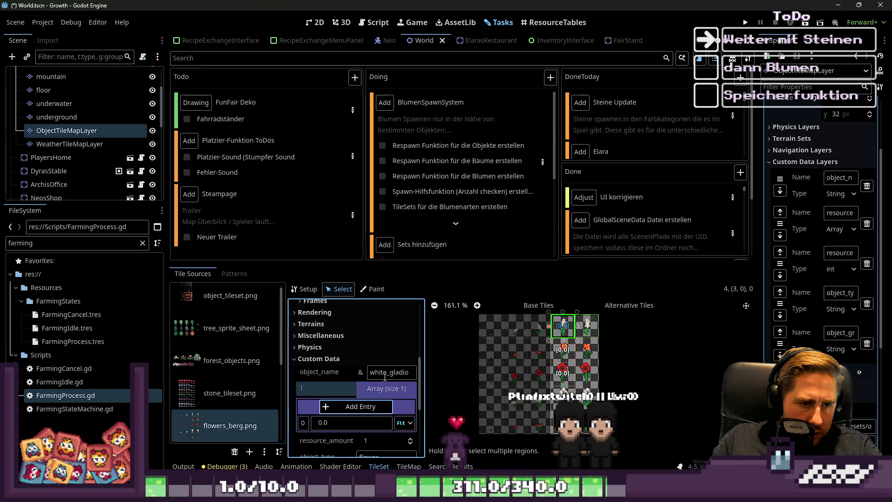
click(386, 389)
click(390, 390)
click(404, 422)
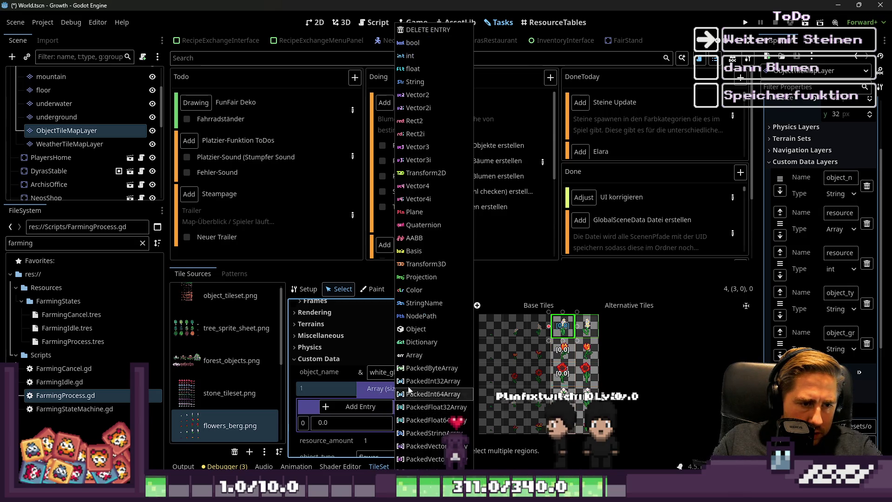
click(423, 332)
scroll(569, 376, up, 8)
scroll(569, 375, down, 2)
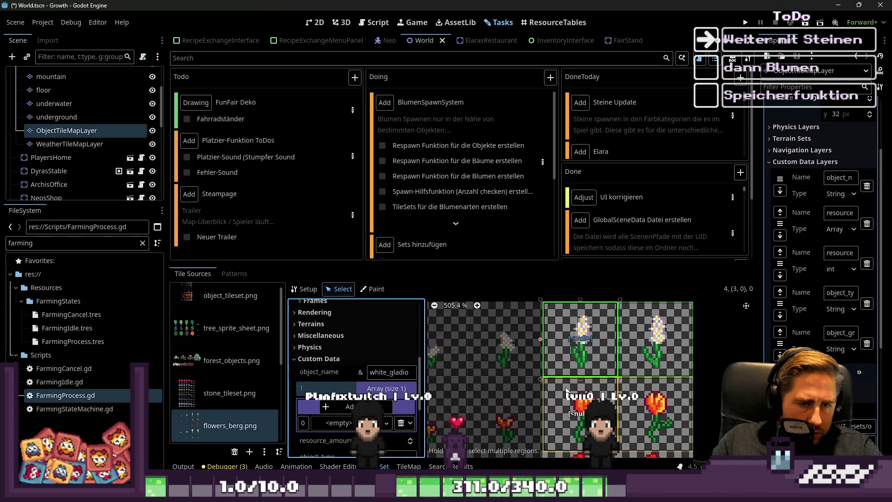
scroll(320, 375, down, 1)
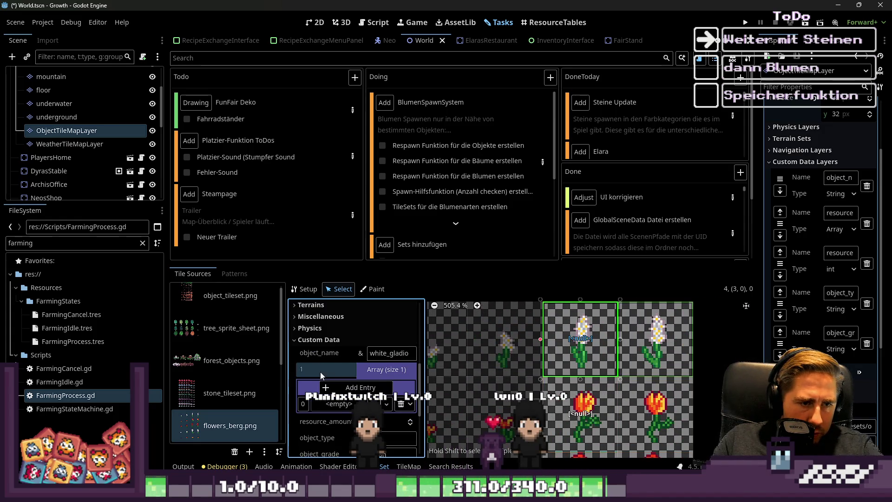
text(gladiol)
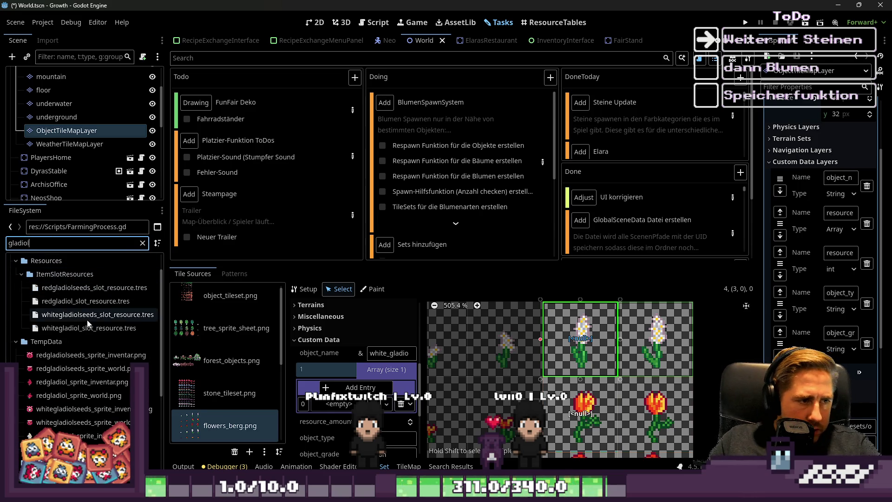
mouse_move(76, 317)
mouse_down()
mouse_move(371, 354)
mouse_move(335, 409)
mouse_up()
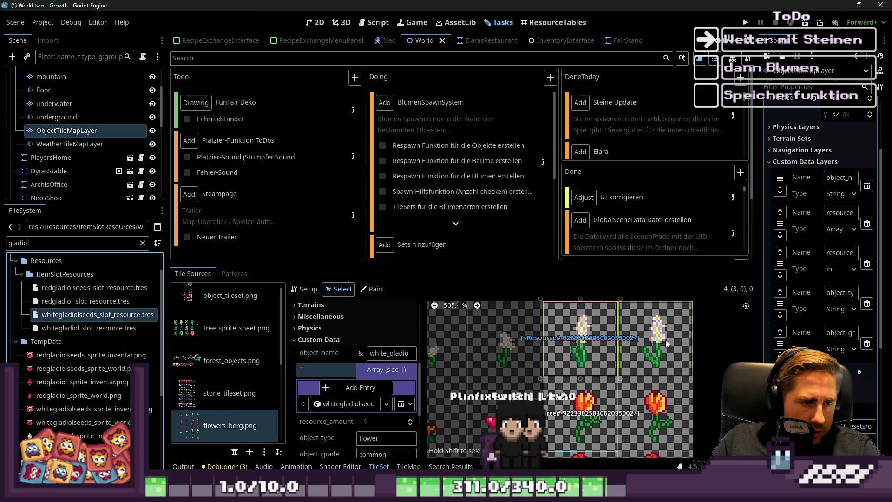
Set up Paint mode for resource_data with one Object element holding the white gladiolus seeds
click(563, 387)
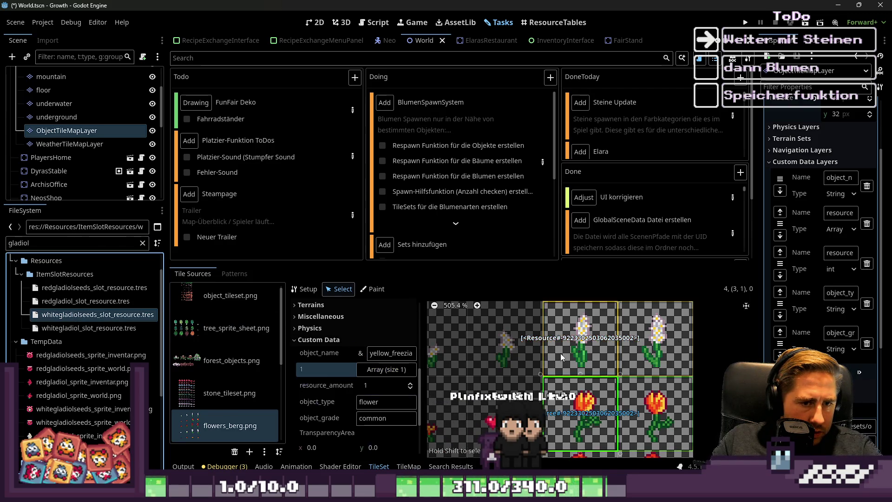
click(372, 289)
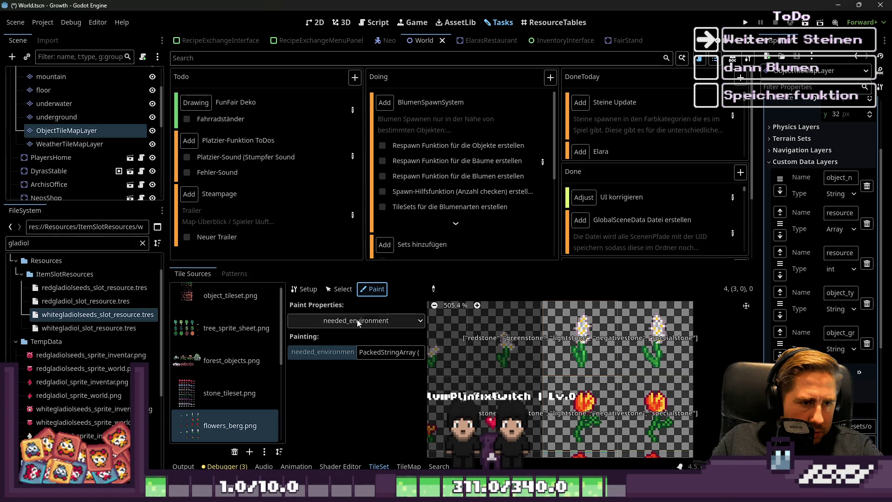
click(353, 320)
click(344, 384)
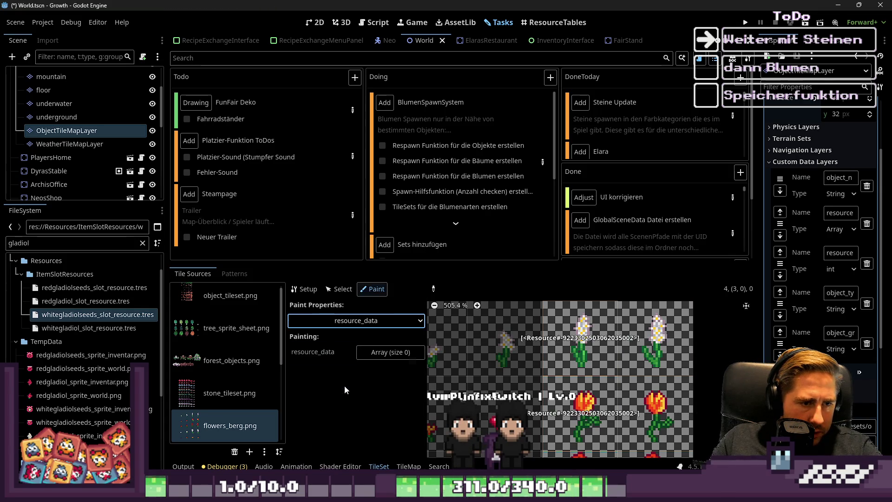
click(375, 353)
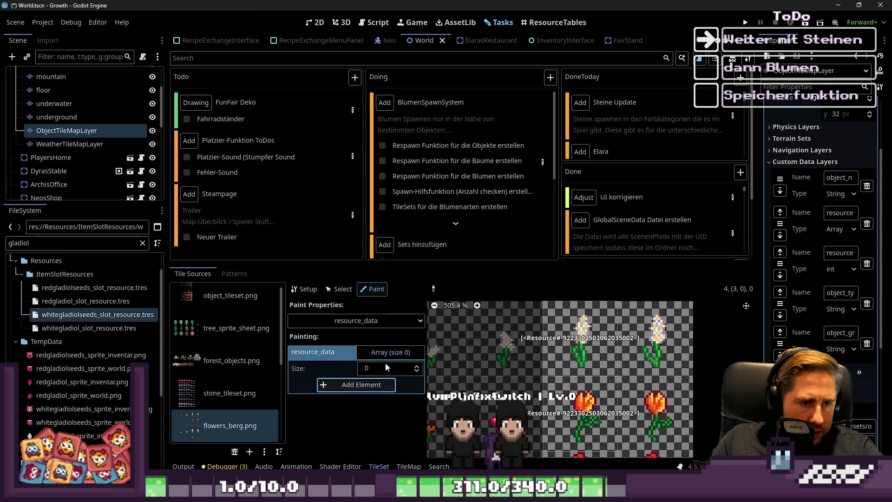
scroll(385, 363, up, 1)
click(413, 384)
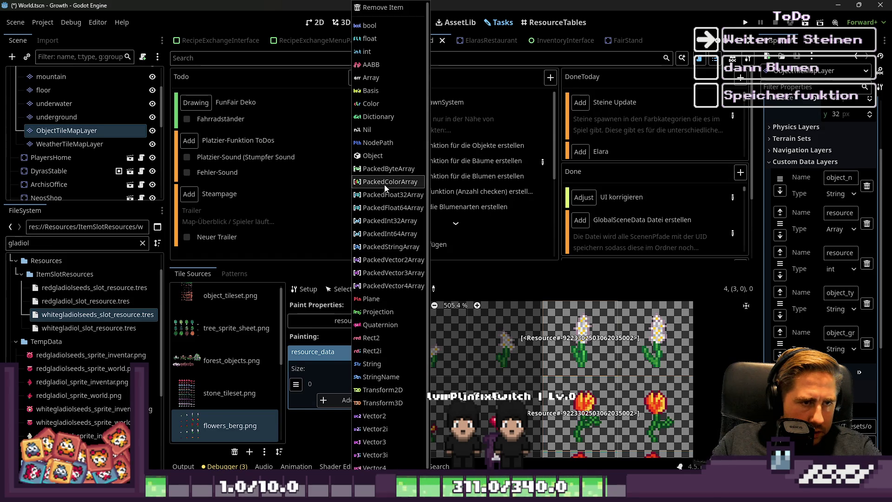
click(385, 155)
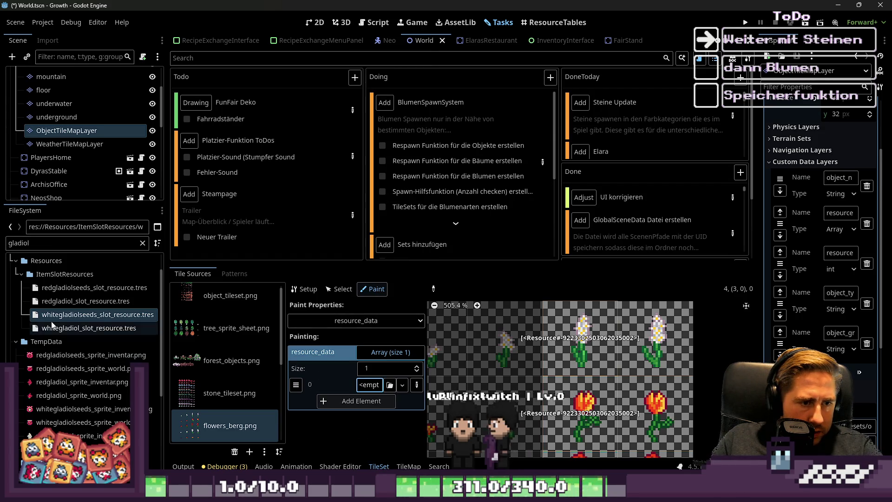
drag(107, 329, 338, 383)
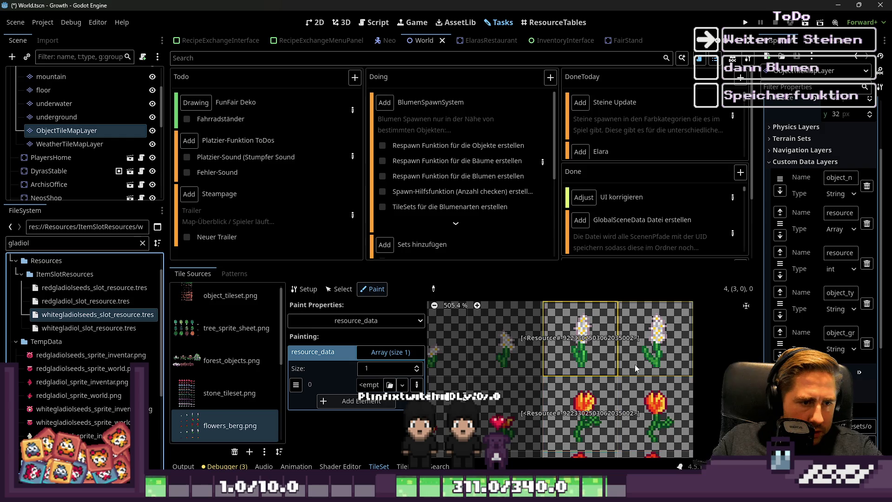
drag(397, 381, 371, 387)
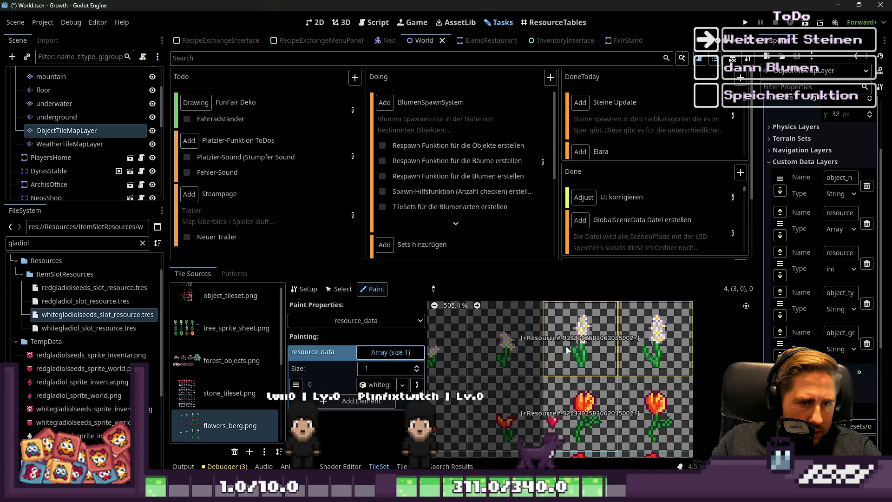
Filter the files for 'freezia' and put yellowfreeziaseeds into the painted resource_data element
scroll(583, 419, down, 2)
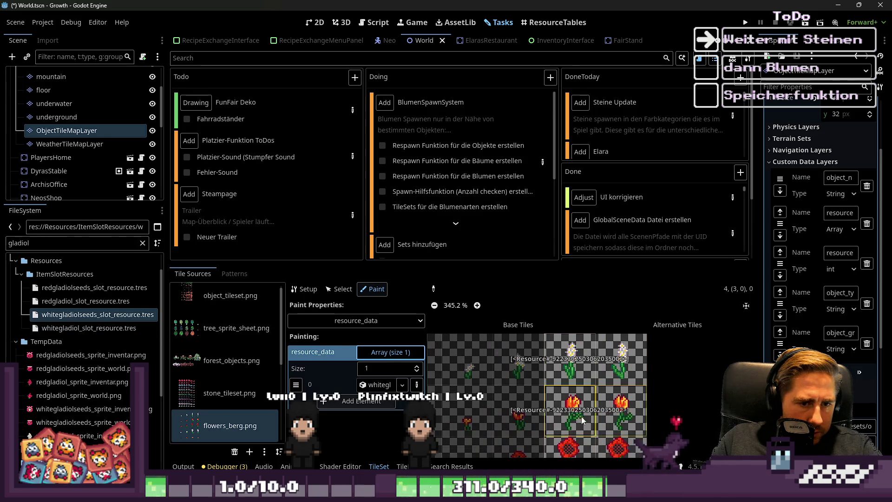
scroll(582, 419, up, 1)
key(ctrl+a)
text(freezia)
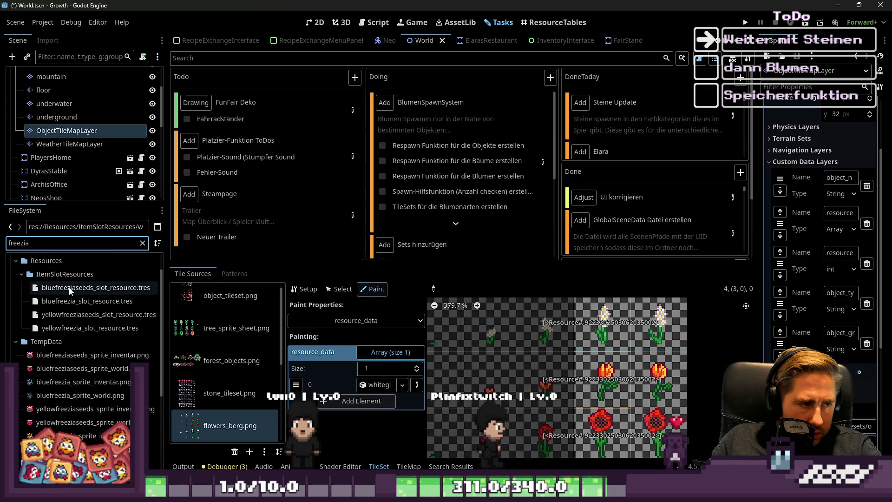
drag(75, 315, 492, 370)
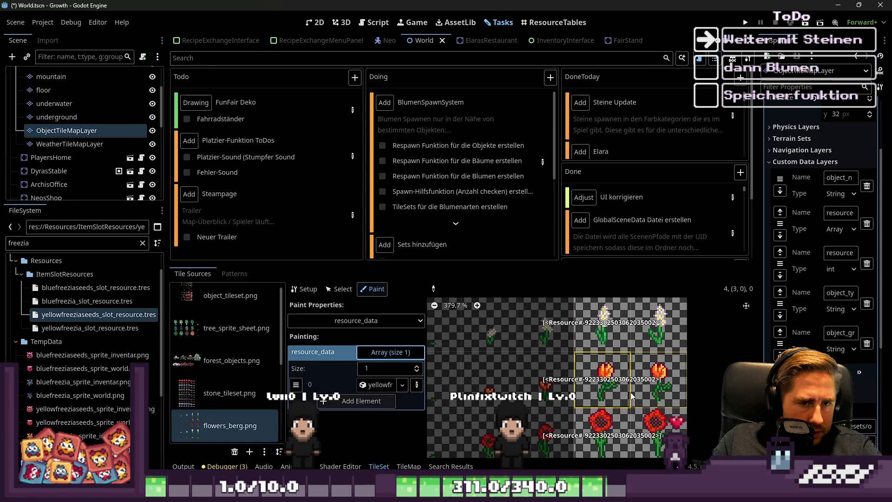
Filter for 'sunflo' and put redsunflowerseeds into the resource_data element
scroll(603, 378, up, 5)
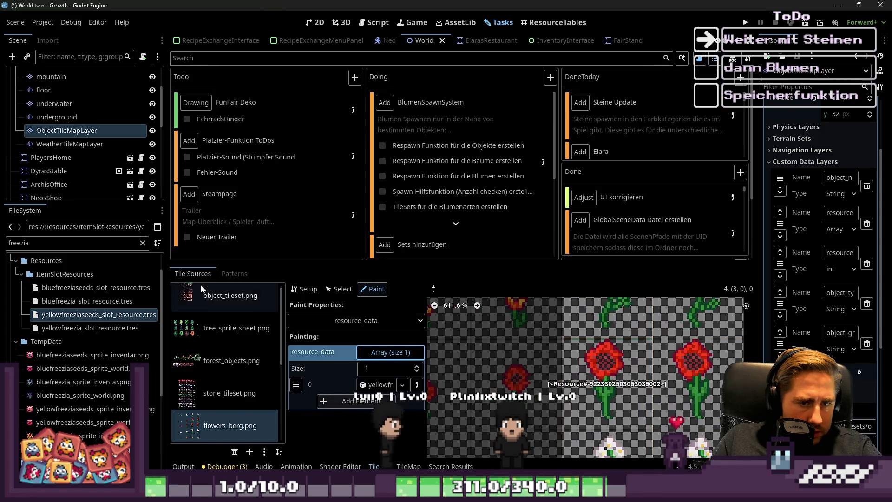
key(ctrl+a)
text(sun)
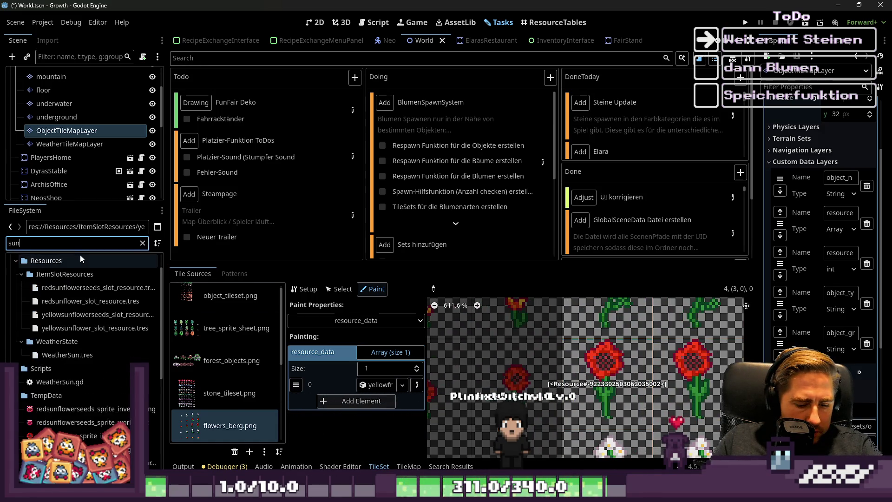
text(flo)
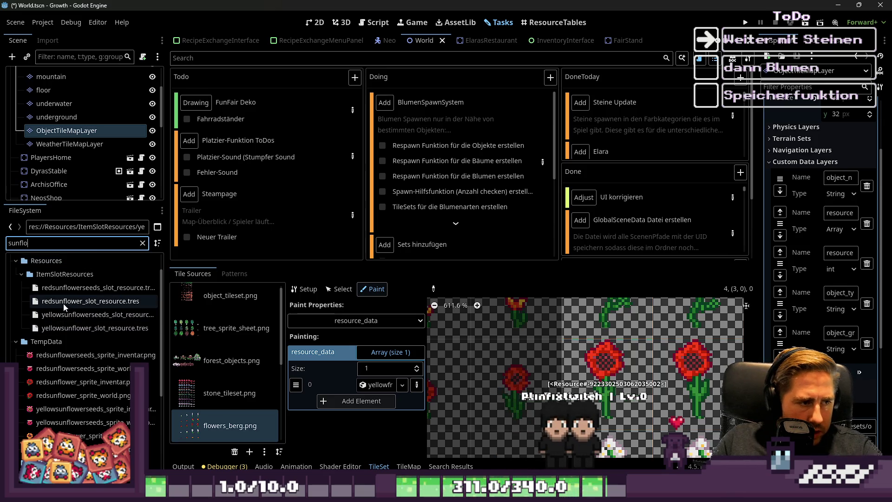
mouse_move(84, 288)
mouse_down()
mouse_move(339, 358)
mouse_move(378, 384)
mouse_up()
Review the BlumenSpawnSystem task details again and close them
scroll(582, 335, up, 1)
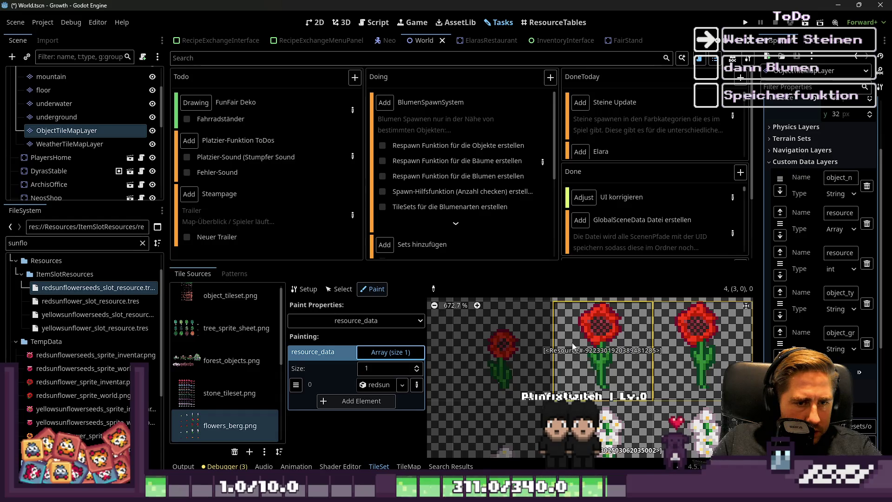
scroll(572, 346, down, 3)
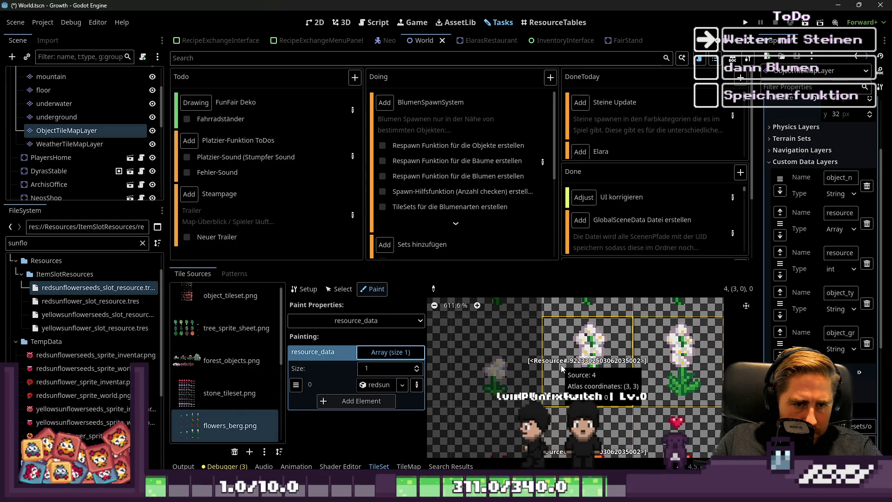
scroll(561, 443, down, 8)
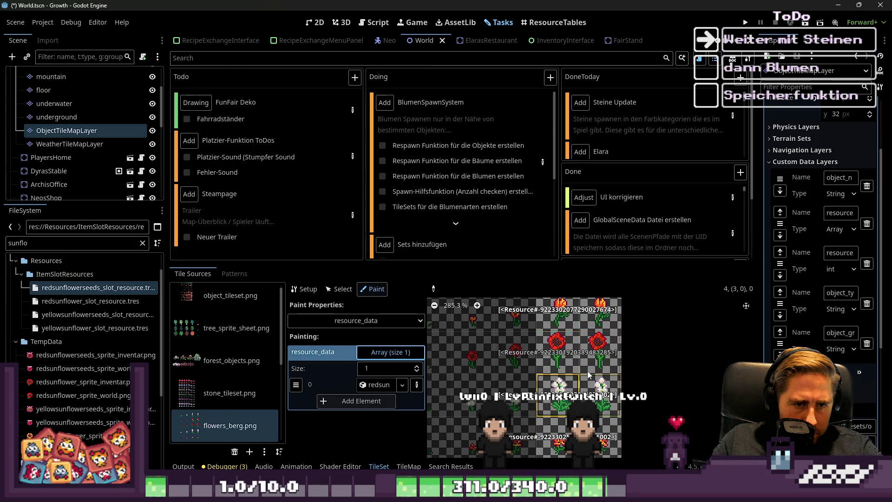
scroll(582, 378, down, 3)
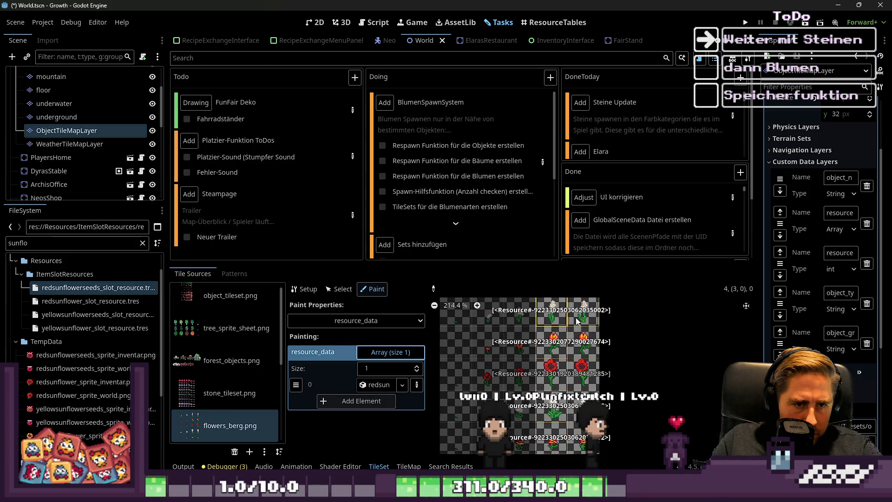
scroll(575, 320, up, 2)
click(544, 161)
scroll(280, 300, down, 15)
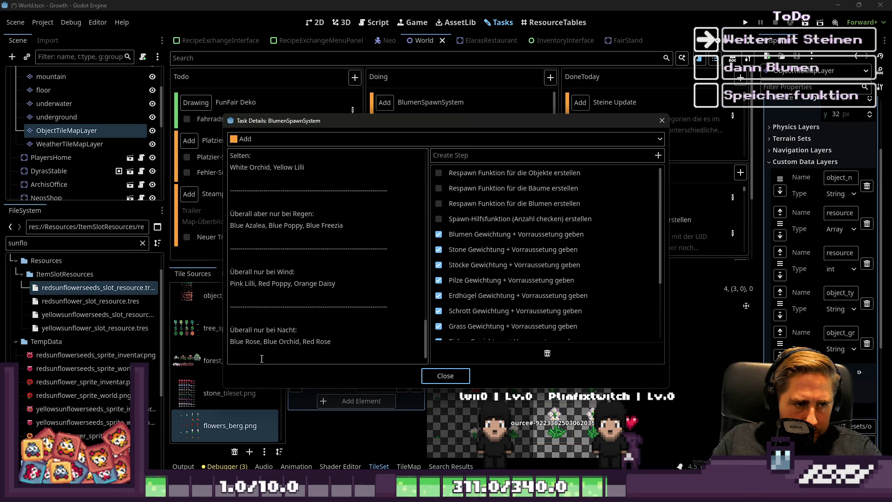
scroll(268, 316, up, 4)
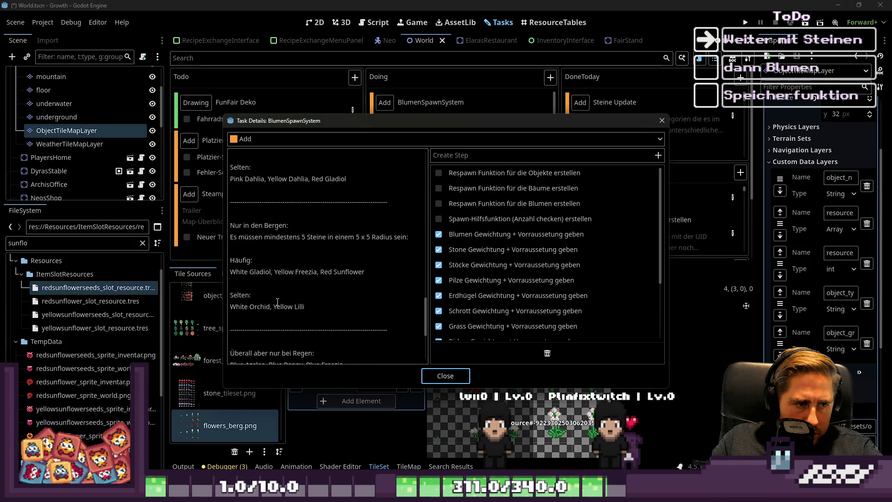
click(442, 381)
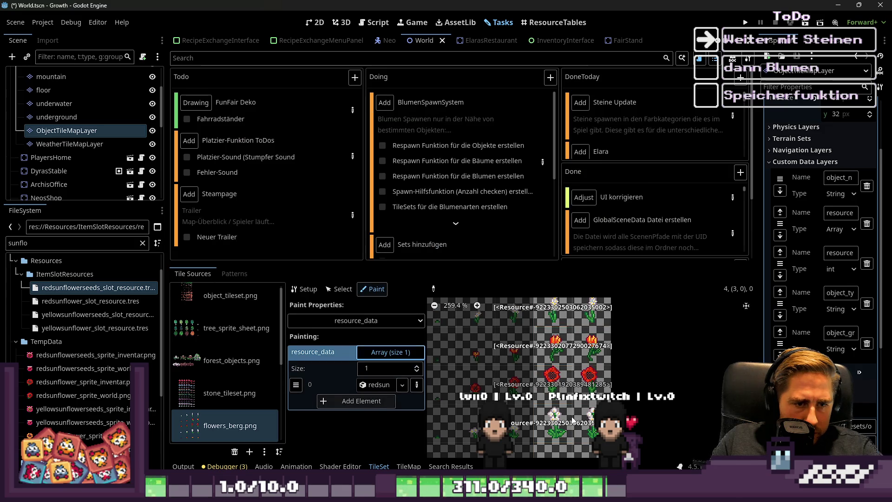
Filter for 'orchid' and put whiteorchidseeds into the resource_data element
scroll(572, 420, up, 1)
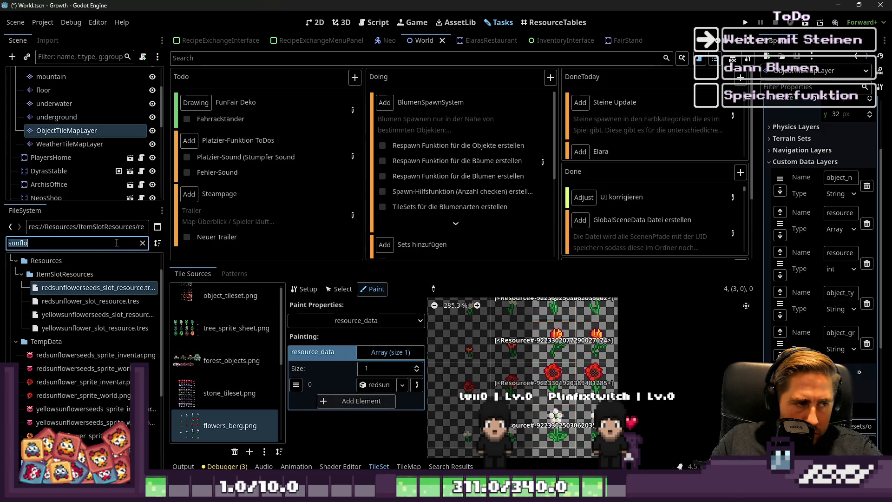
text(orchid)
drag(97, 314, 371, 390)
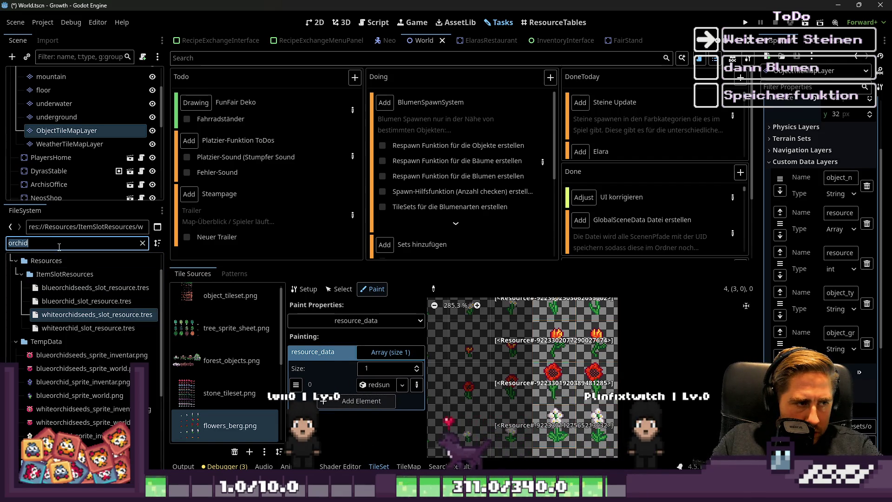
Filter the files for 'lilli' and assign the yellow lilli seeds resource to the element
text(lili)
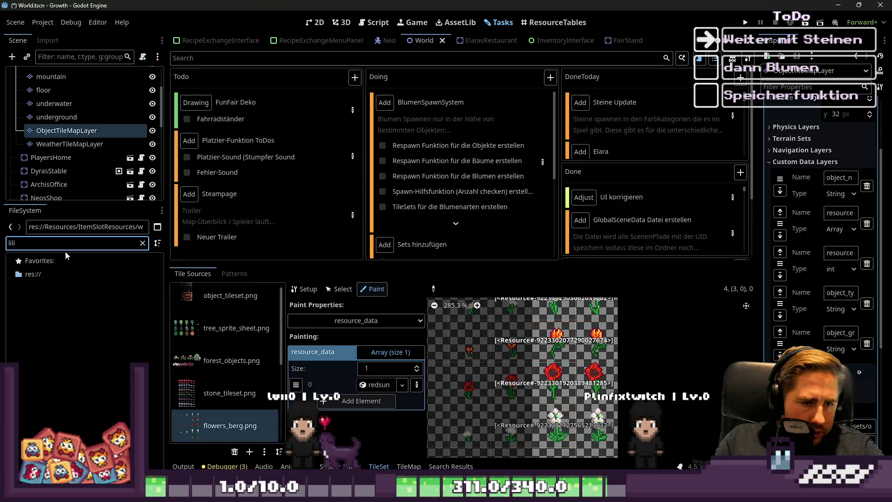
key(BackSpace)
key(BackSpace)
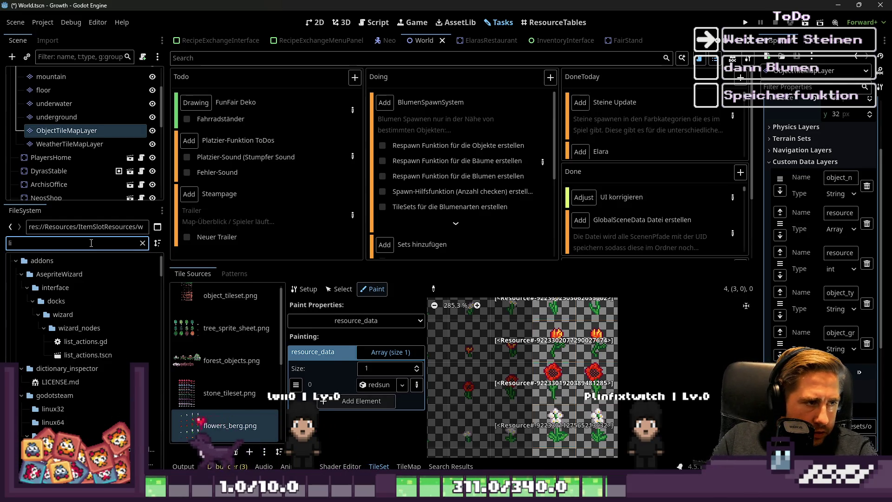
text(o)
key(BackSpace)
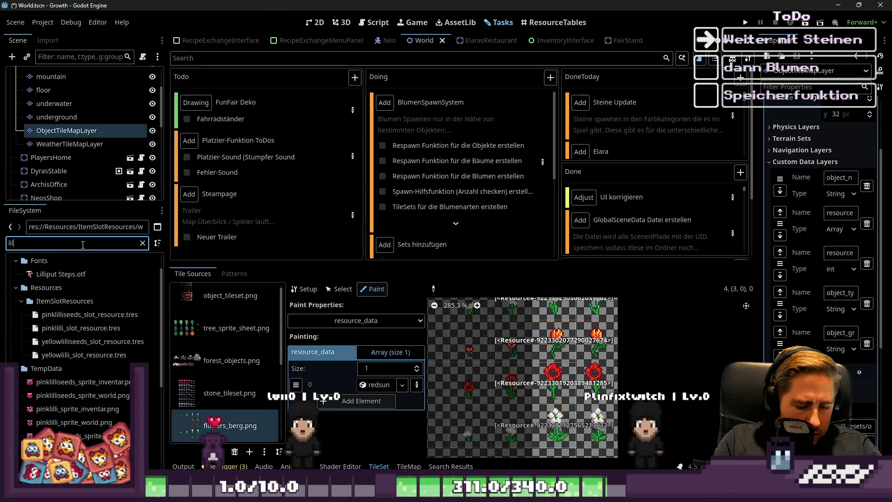
text(lly)
key(BackSpace)
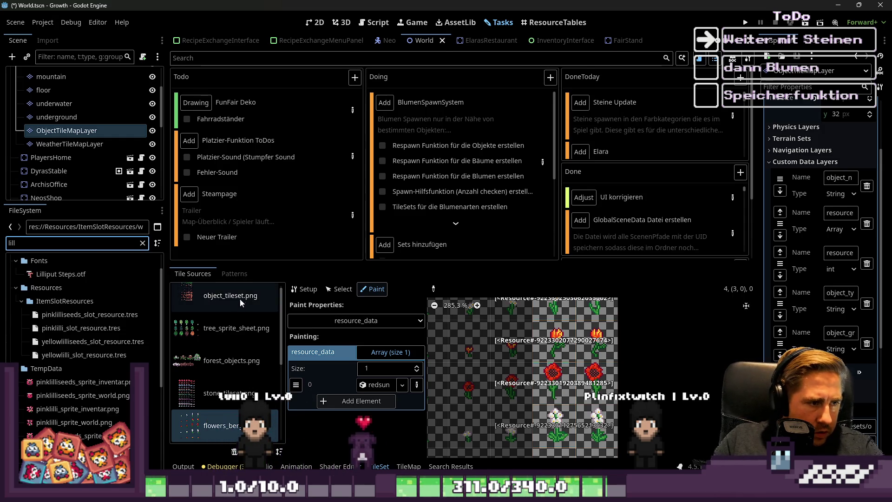
text(i)
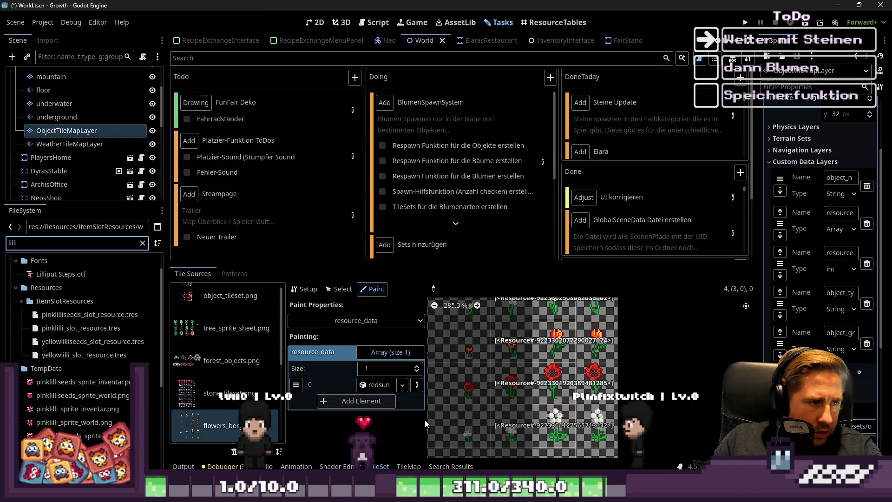
scroll(591, 395, up, 10)
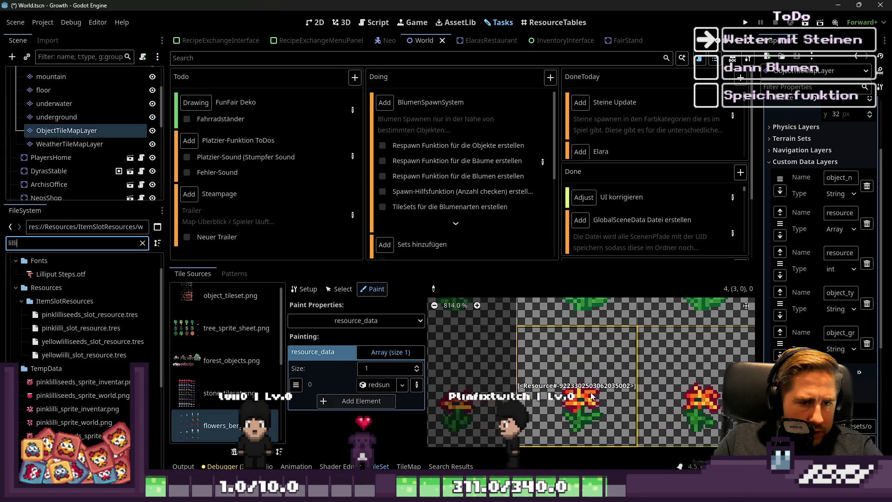
scroll(534, 380, down, 5)
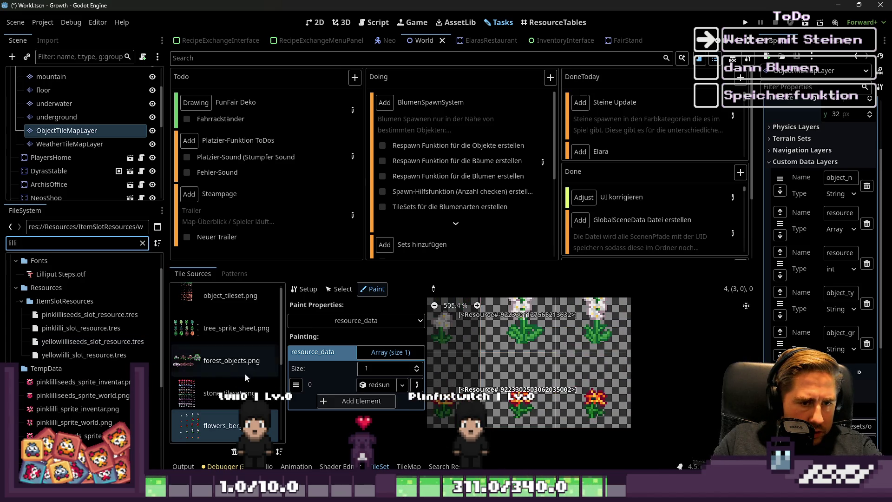
drag(388, 389, 385, 385)
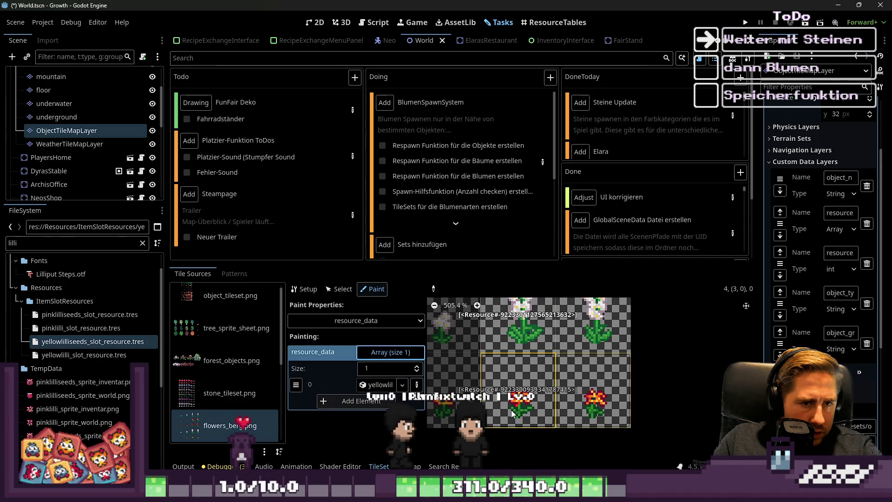
Load whiteorchidseeds again and paint it onto both white orchid tiles
scroll(509, 436, down, 2)
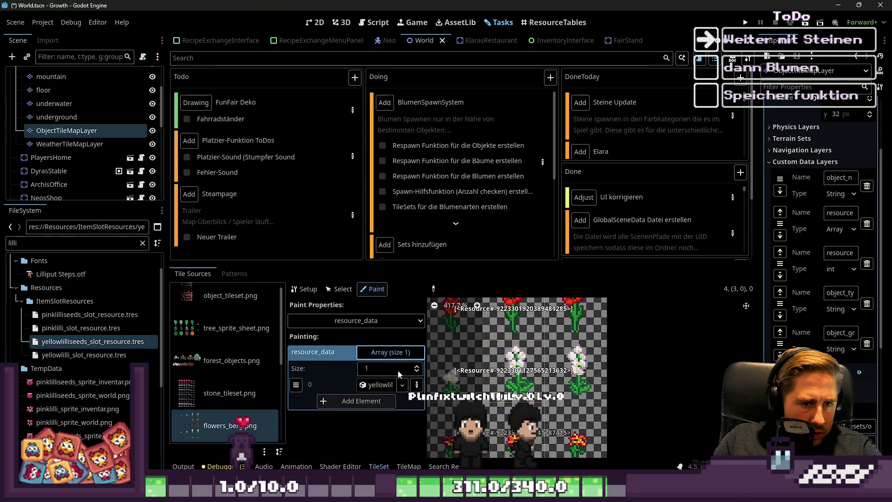
double_click(35, 243)
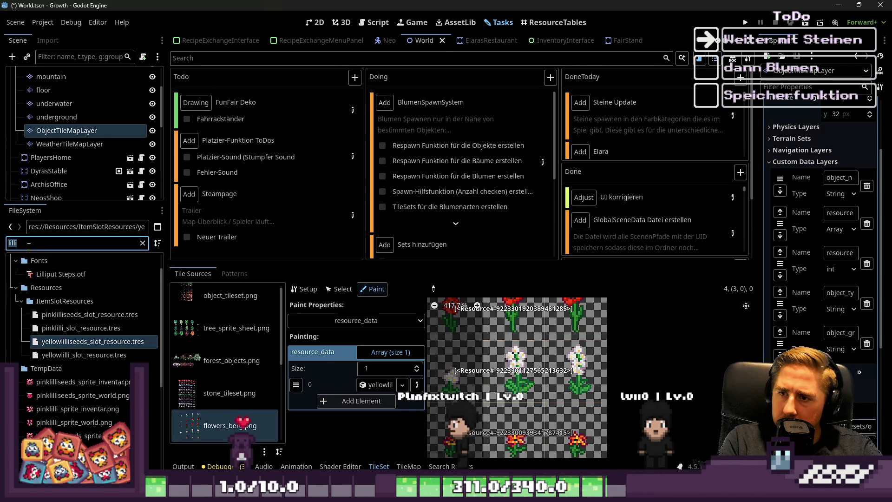
text(orchid)
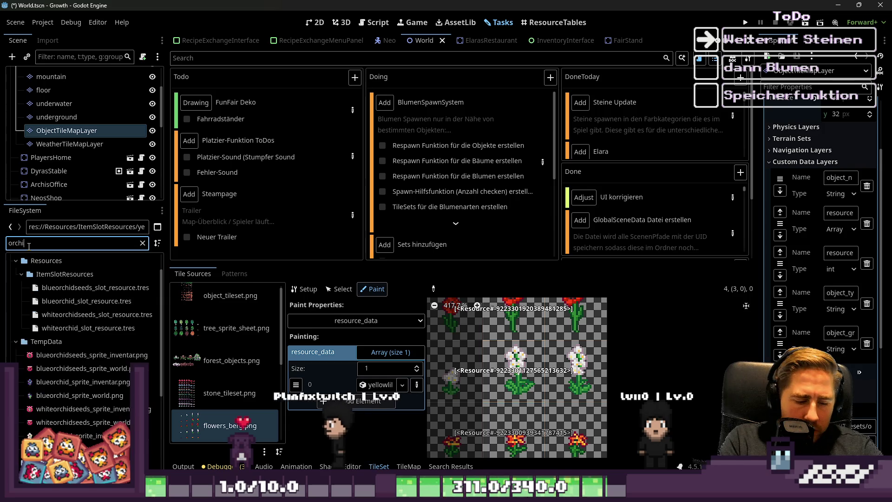
click(56, 314)
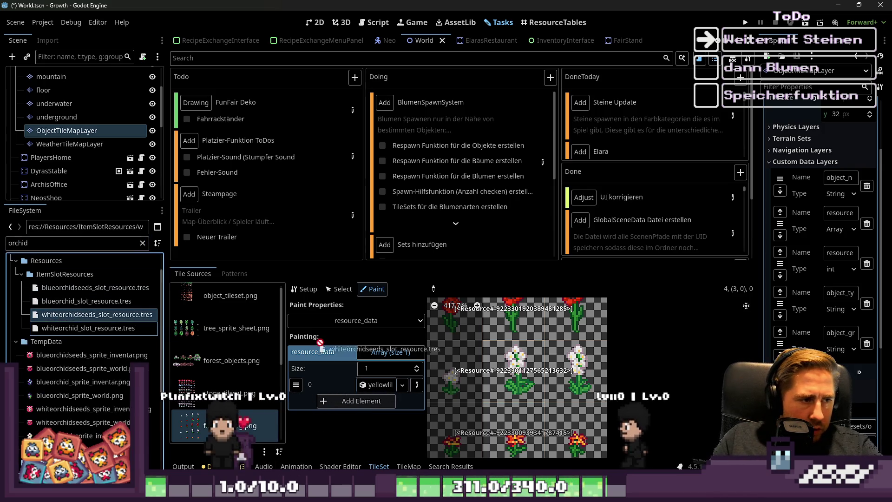
mouse_move(97, 314)
mouse_down()
mouse_move(195, 364)
mouse_move(380, 384)
mouse_up()
drag(576, 371, 502, 379)
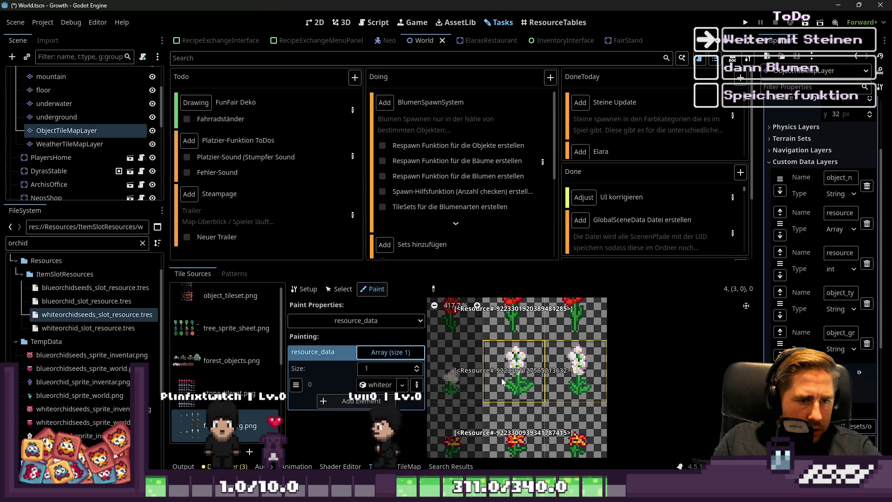
Zoom the atlas out and switch the TileSet editor back to Select mode
scroll(534, 406, down, 5)
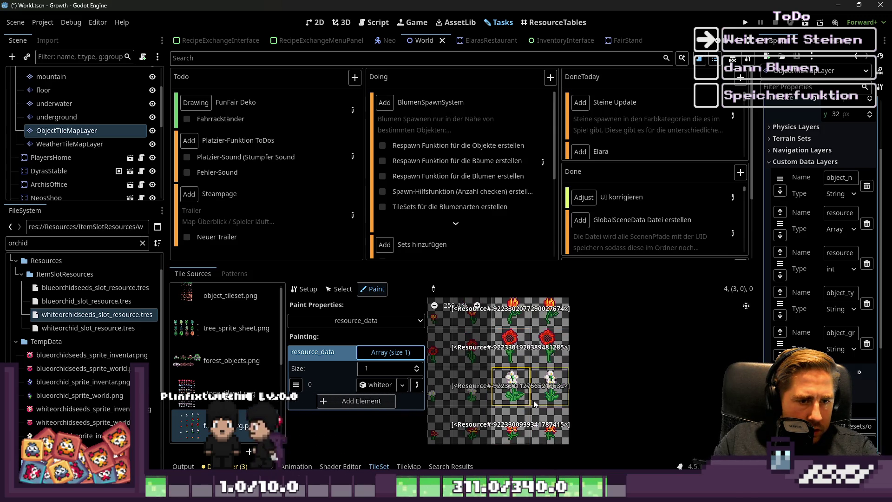
scroll(526, 451, down, 1)
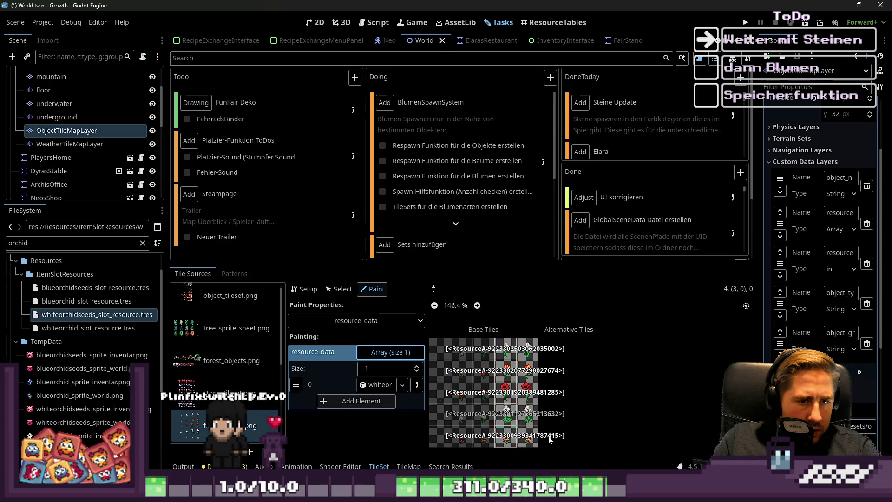
scroll(599, 355, down, 2)
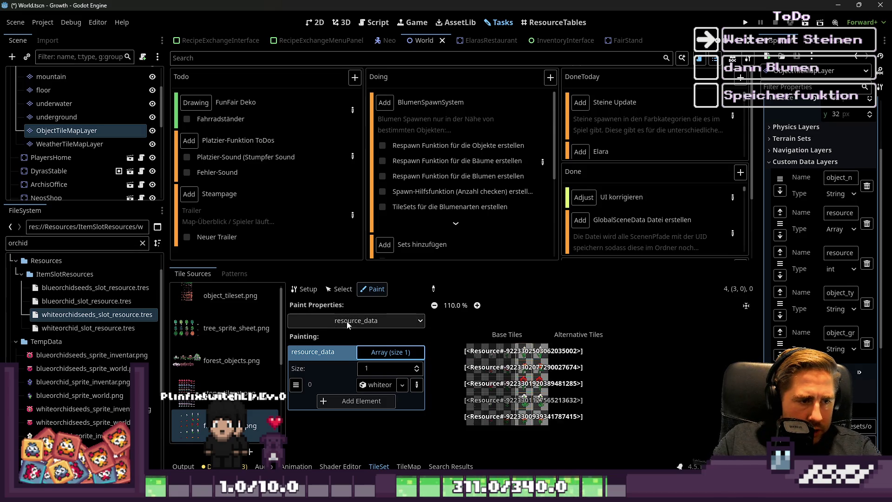
click(338, 288)
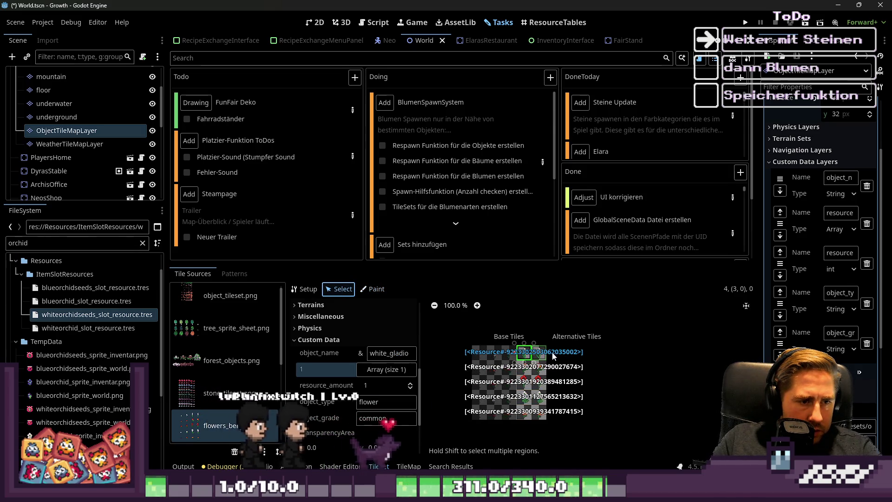
Review the tile's Custom Data, collapse it, and drag the divider up to enlarge the tileset editor
scroll(352, 366, down, 4)
scroll(344, 377, up, 4)
click(322, 335)
scroll(615, 377, down, 5)
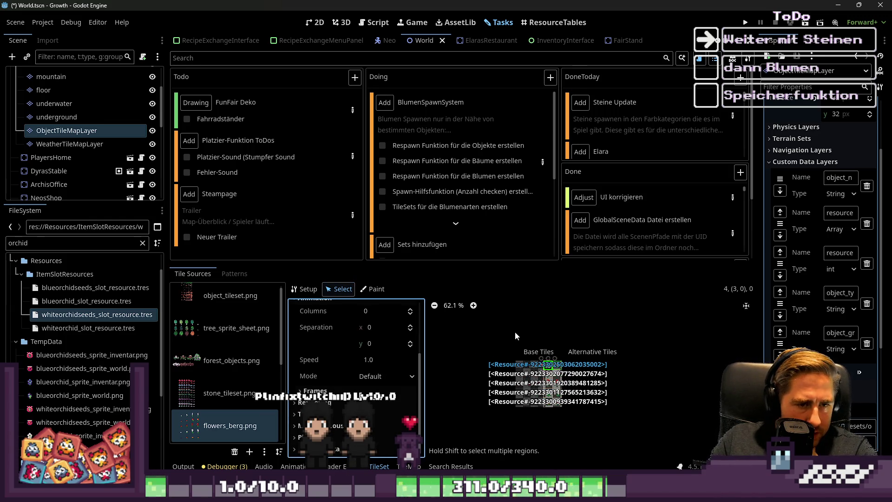
mouse_move(426, 264)
mouse_down()
mouse_move(423, 321)
mouse_move(454, 195)
mouse_move(450, 207)
mouse_up()
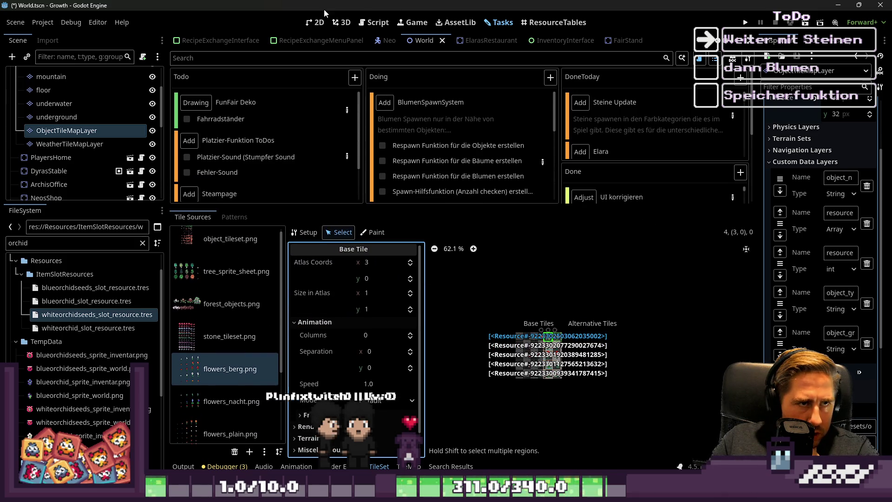
click(320, 24)
Switch to the Script editor, enlarge it, and browse the ElarasRestaurant and FairStand scripts
key(ctrl+F3)
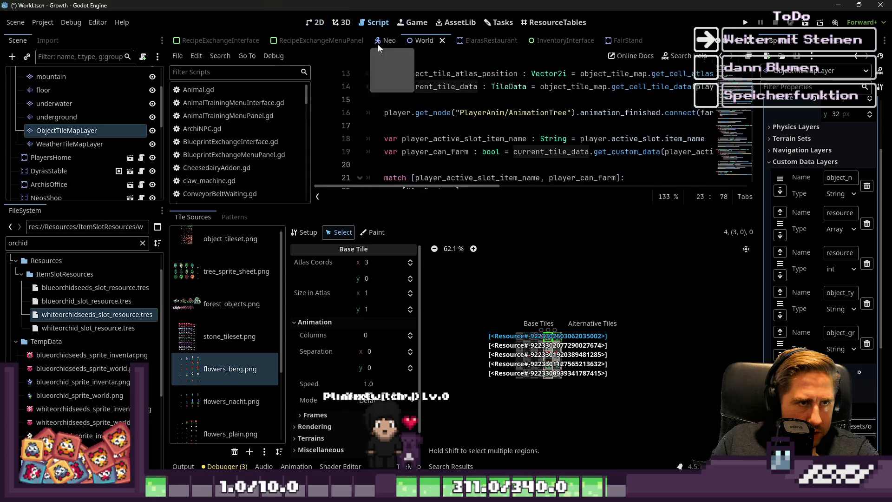
drag(434, 206, 434, 360)
scroll(449, 182, down, 4)
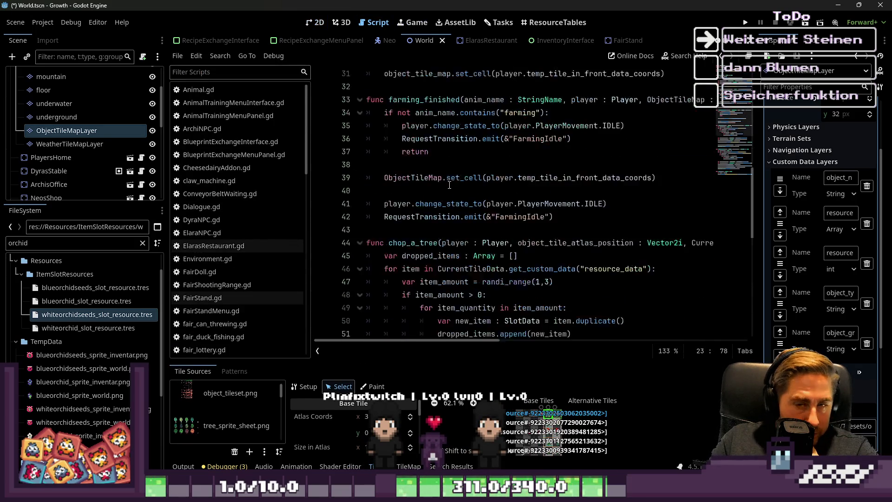
scroll(449, 183, up, 10)
scroll(450, 185, down, 7)
scroll(449, 185, down, 13)
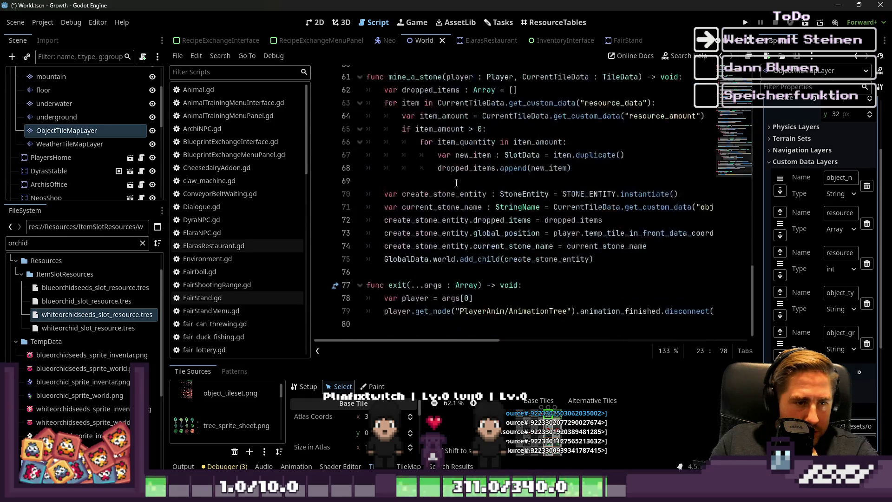
scroll(415, 206, up, 7)
scroll(414, 205, up, 4)
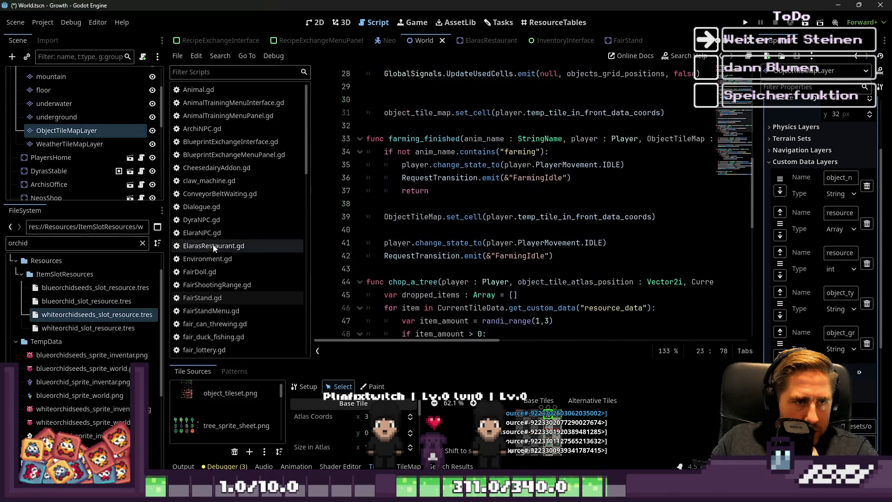
click(213, 246)
click(202, 297)
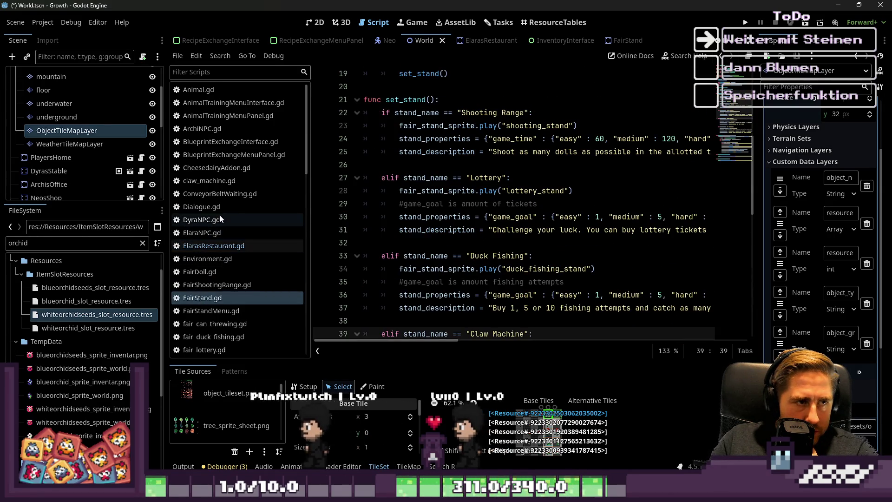
scroll(218, 232, down, 3)
scroll(222, 221, down, 10)
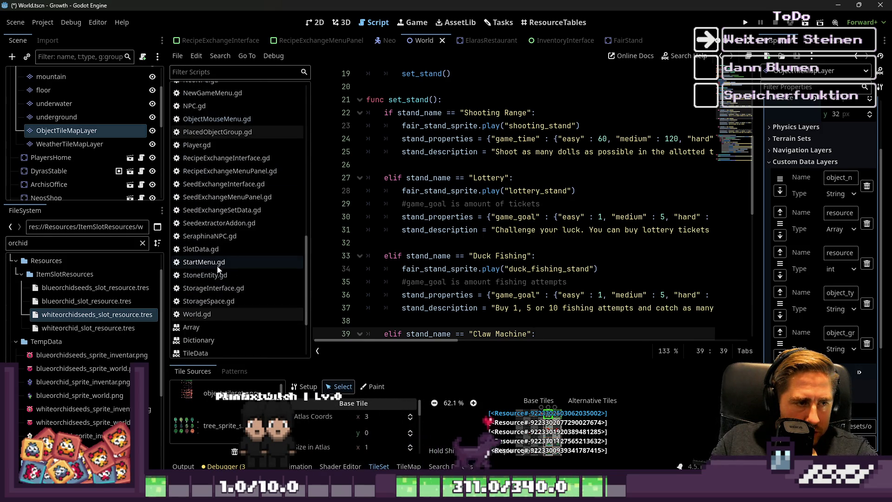
scroll(227, 274, up, 10)
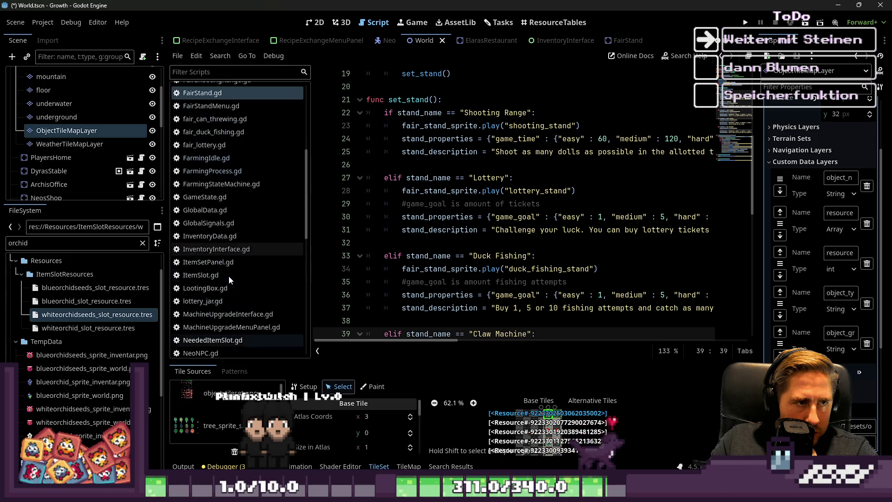
scroll(233, 237, down, 2)
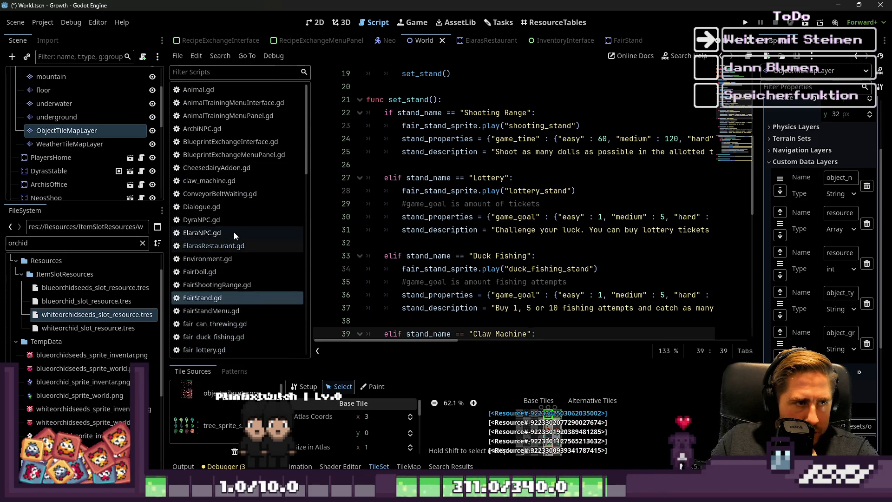
scroll(235, 237, up, 2)
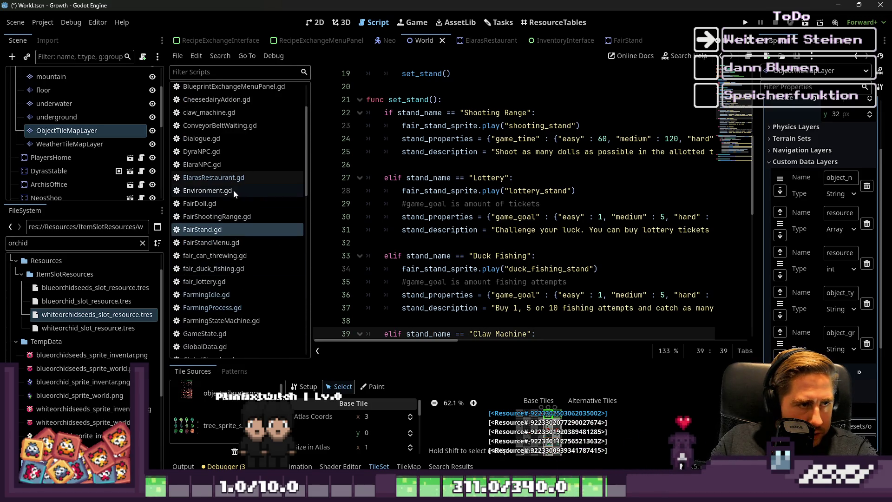
scroll(231, 233, down, 2)
Open GlobalData.gd and jump with the minimap to the current_count_dict spawn counts
click(228, 277)
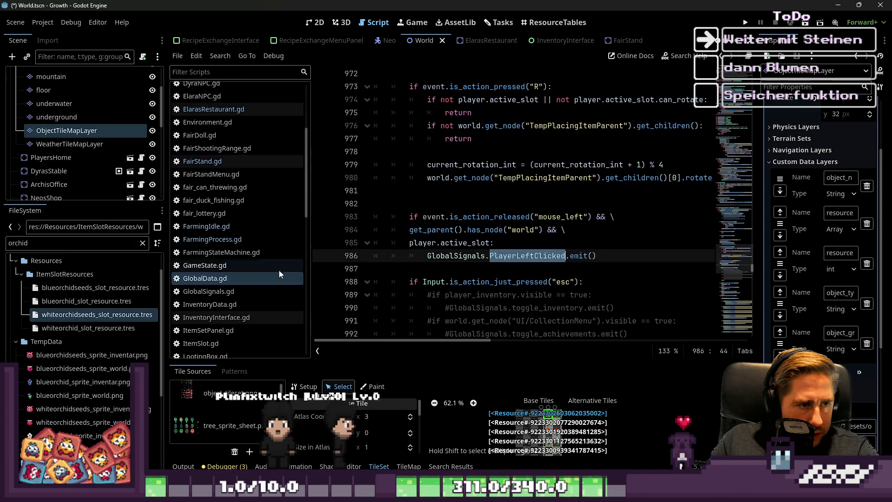
click(488, 202)
scroll(488, 200, up, 15)
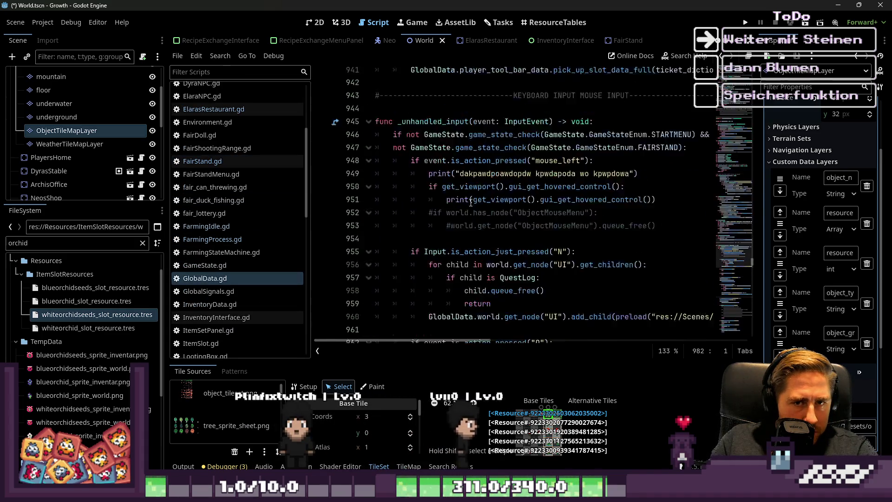
scroll(743, 209, up, 20)
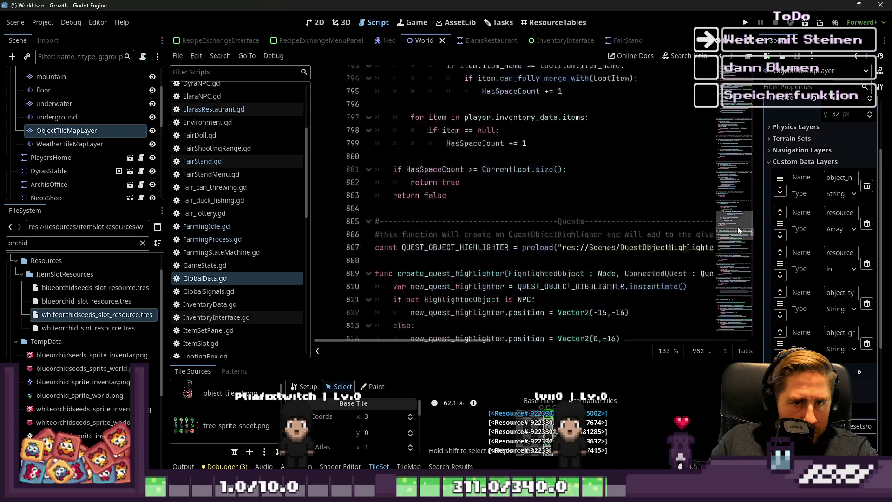
mouse_move(736, 173)
mouse_down()
mouse_move(739, 133)
mouse_move(751, 166)
mouse_move(721, 148)
mouse_up()
scroll(400, 199, down, 10)
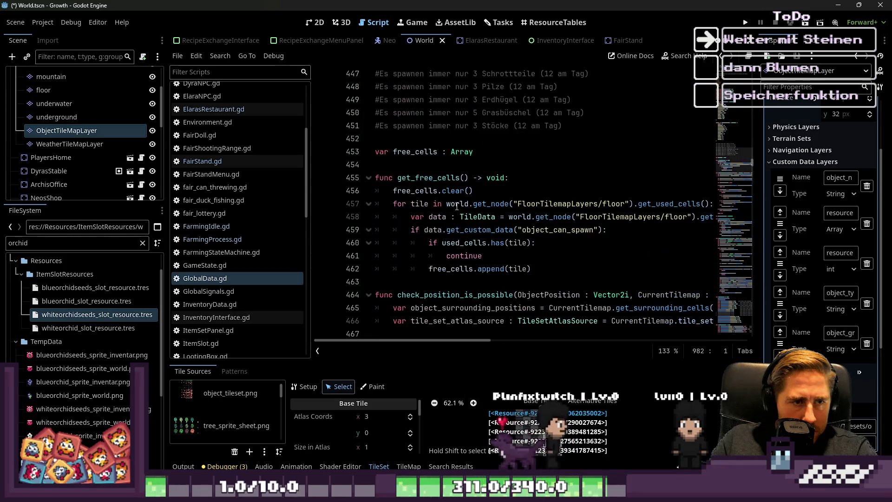
Narrow the script list and left dock to widen the GlobalData code view
drag(311, 184, 227, 184)
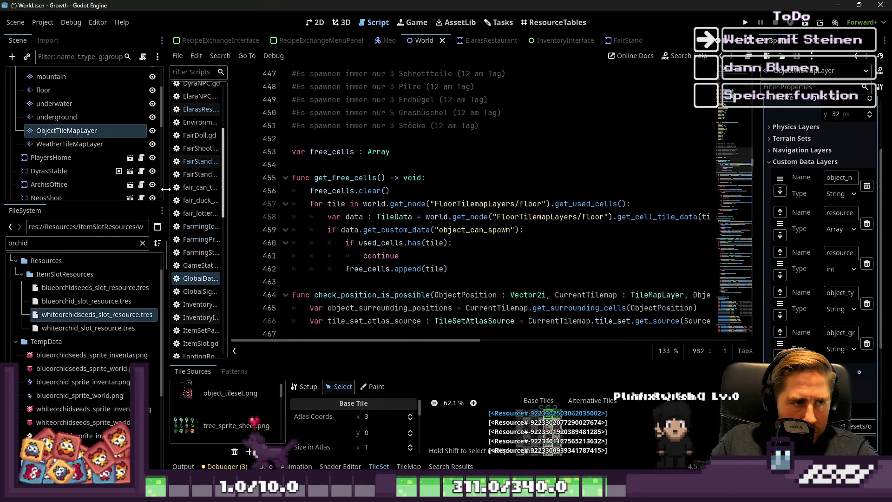
drag(165, 188, 81, 188)
scroll(342, 199, down, 12)
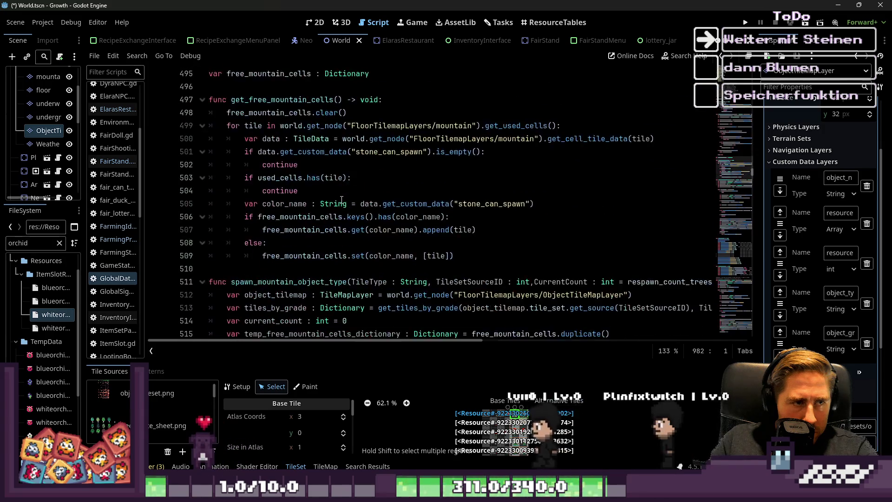
scroll(342, 199, down, 16)
scroll(345, 199, up, 4)
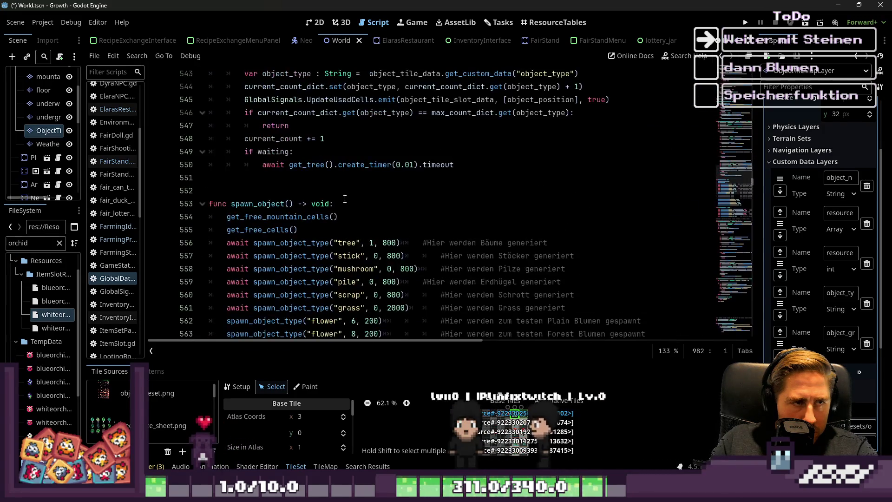
scroll(345, 199, up, 3)
scroll(325, 204, down, 5)
scroll(319, 206, down, 2)
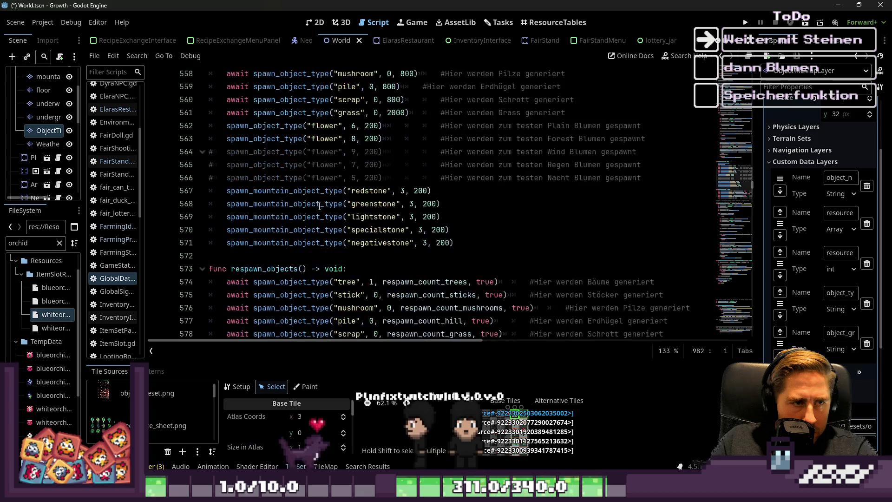
Duplicate the negativestone spawn line and empty its type, giving spawn_mountain_object_type("", 3, 200)
click(314, 207)
click(481, 245)
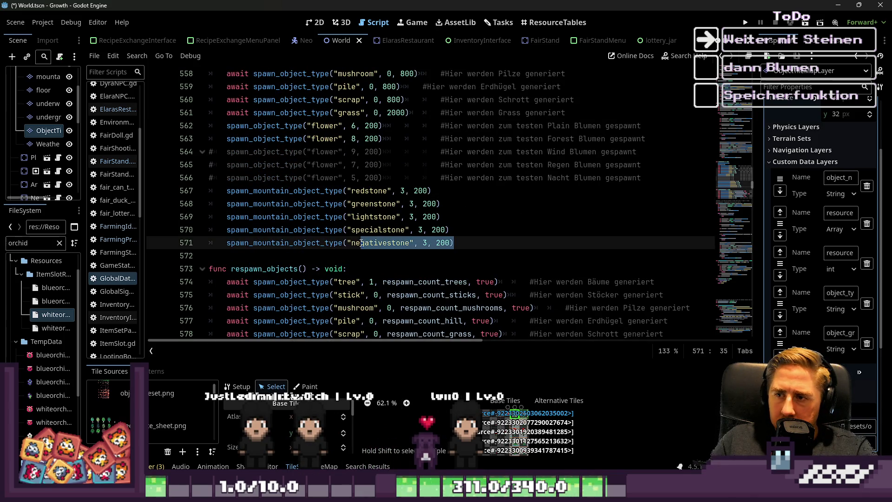
mouse_move(347, 247)
mouse_down()
mouse_move(209, 256)
mouse_move(208, 245)
mouse_up()
click(209, 261)
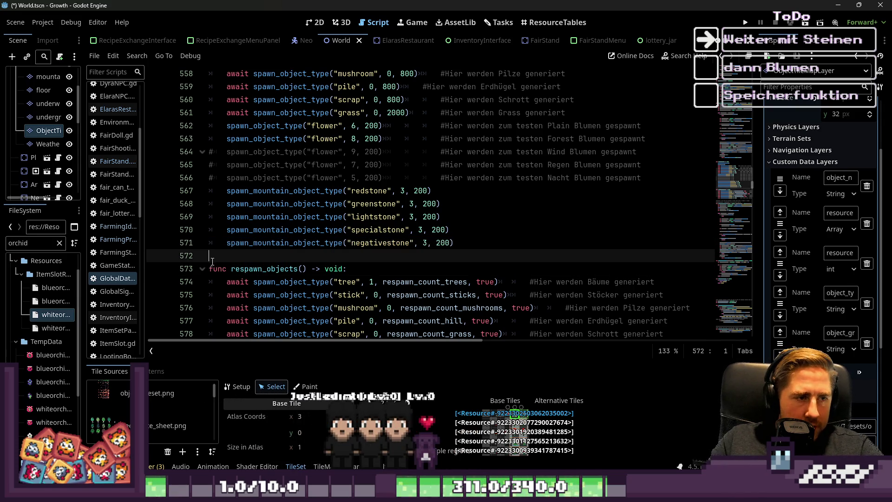
key(ctrl+shift+Return)
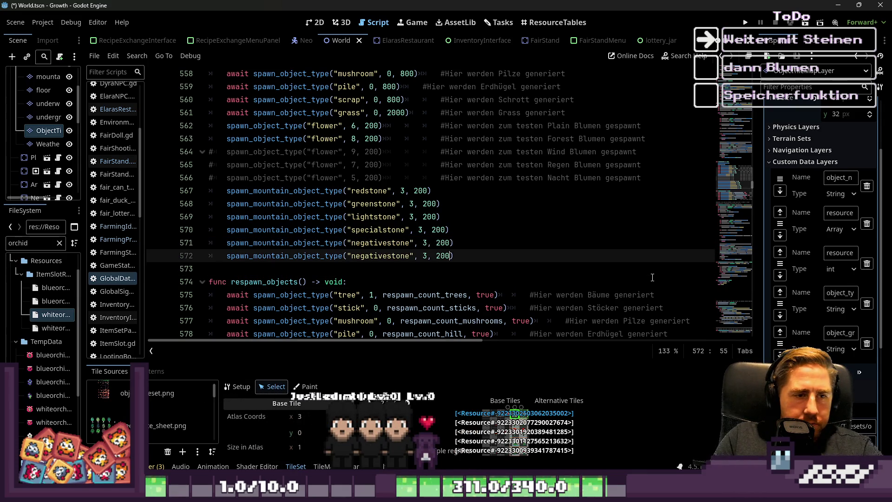
key(ctrl+shift+Right)
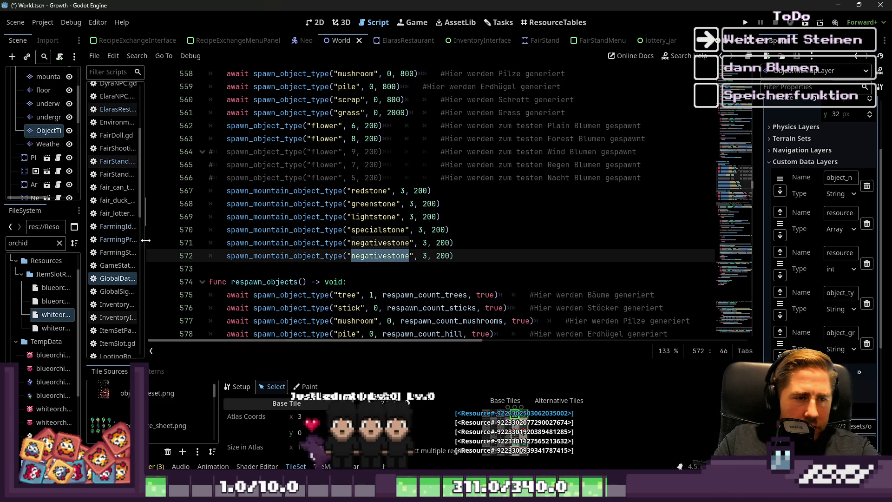
key(BackSpace)
key(Right)
key(Right)
key(Right)
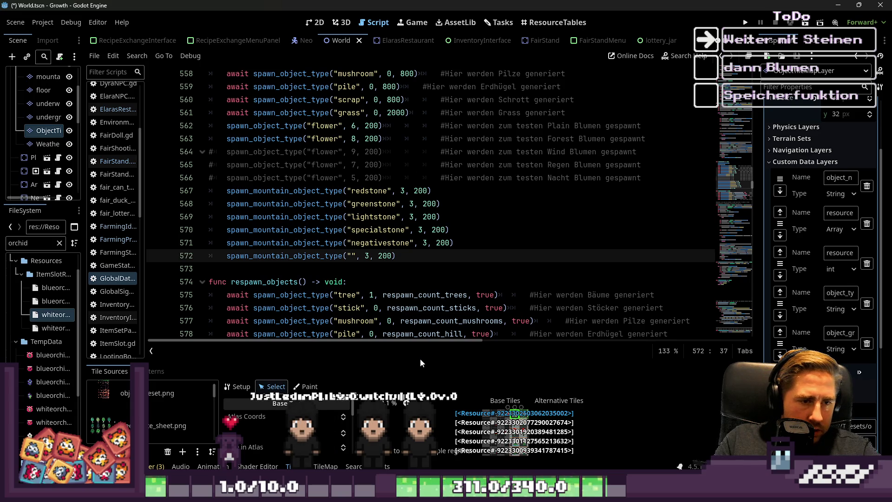
drag(418, 360, 390, 190)
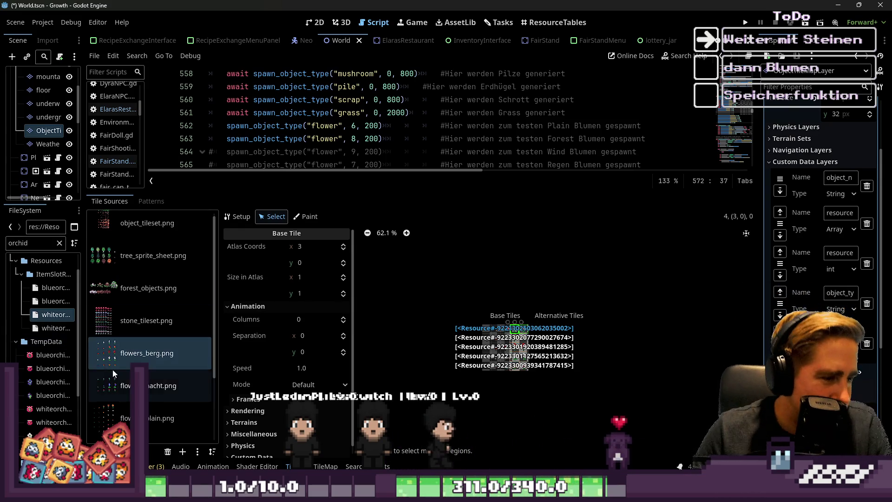
Enlarge the script editor to show more of the mountain spawn calls
scroll(113, 369, down, 2)
scroll(506, 343, up, 8)
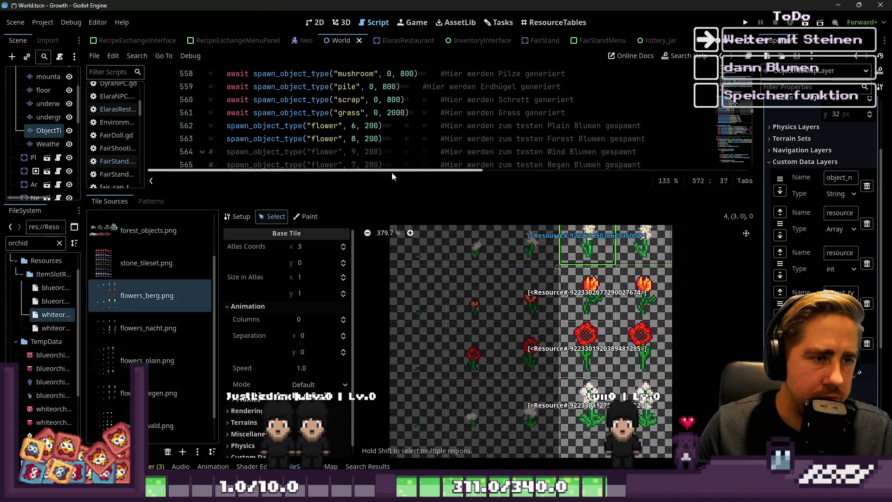
drag(406, 193, 407, 355)
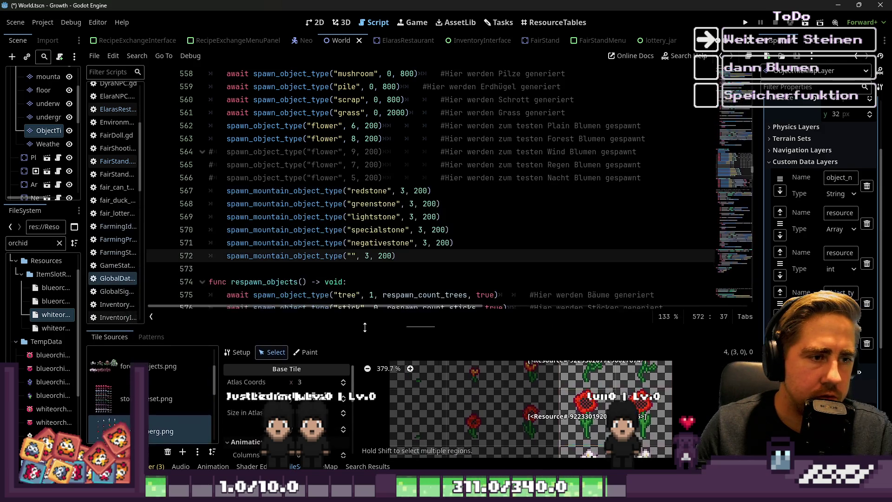
scroll(392, 227, down, 1)
drag(395, 217, 194, 222)
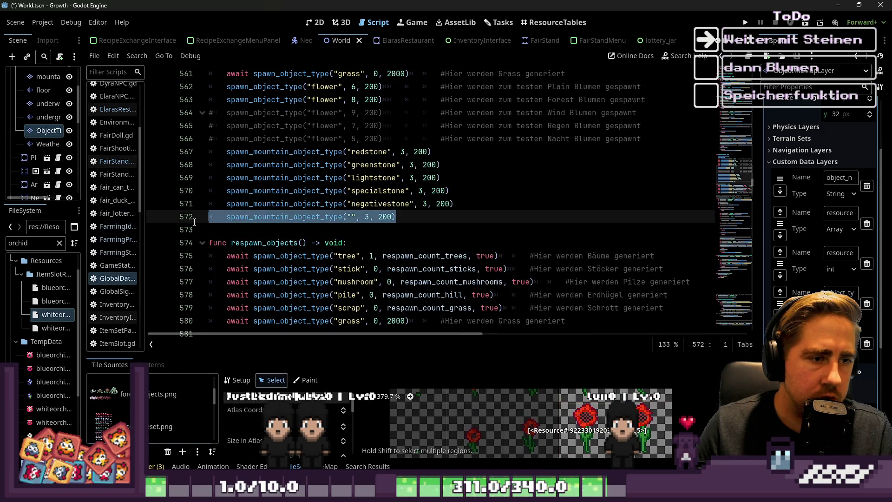
click(213, 229)
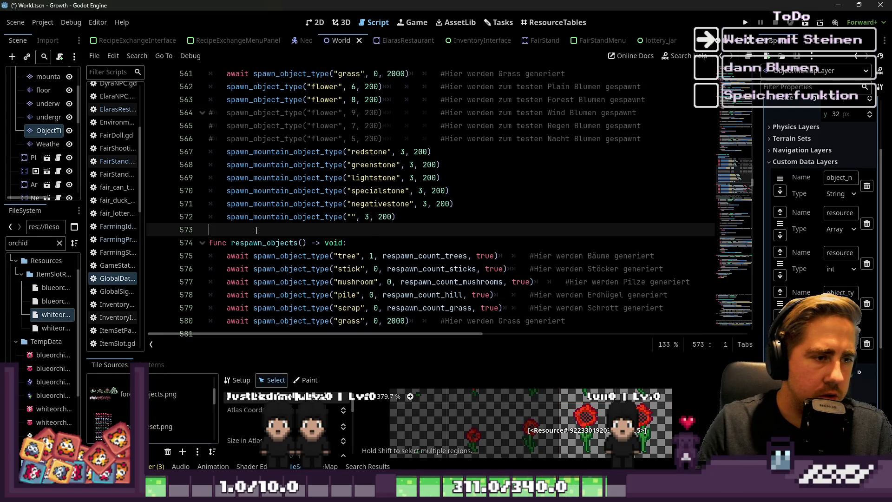
Change the new call to spawn_mountain_object_type("flower", 4, 200)
key(Up)
key(ctrl+Right)
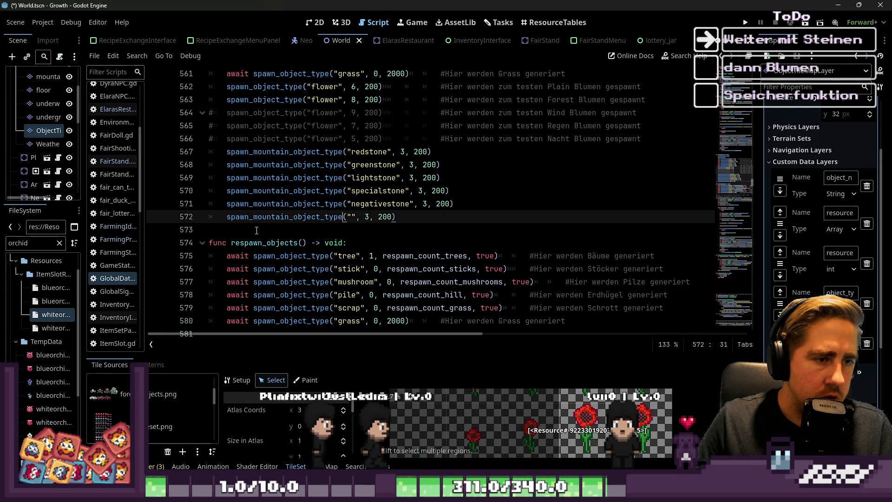
key(Right)
key(Right)
text(flower)
key(Right)
key(Right)
key(Right)
key(Delete)
text(4)
key(Right)
key(Up)
key(Up)
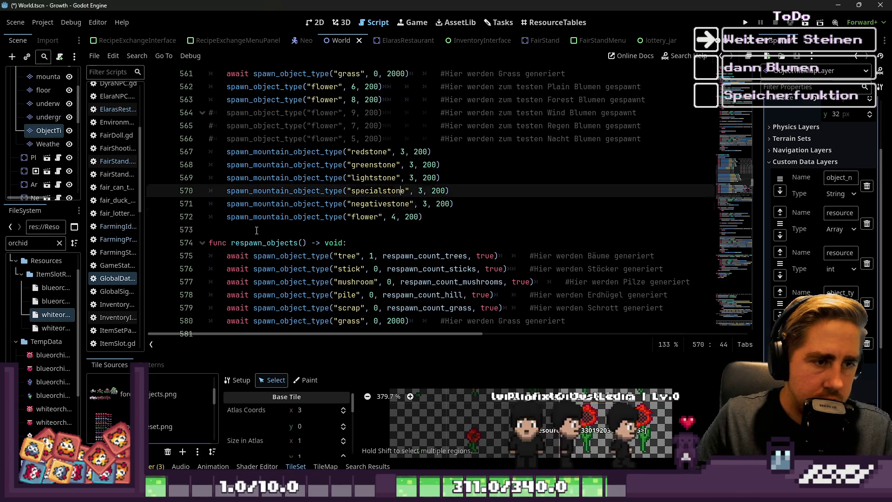
key(Up)
key(Up)
key(Up)
key(Right)
key(Right)
key(Right)
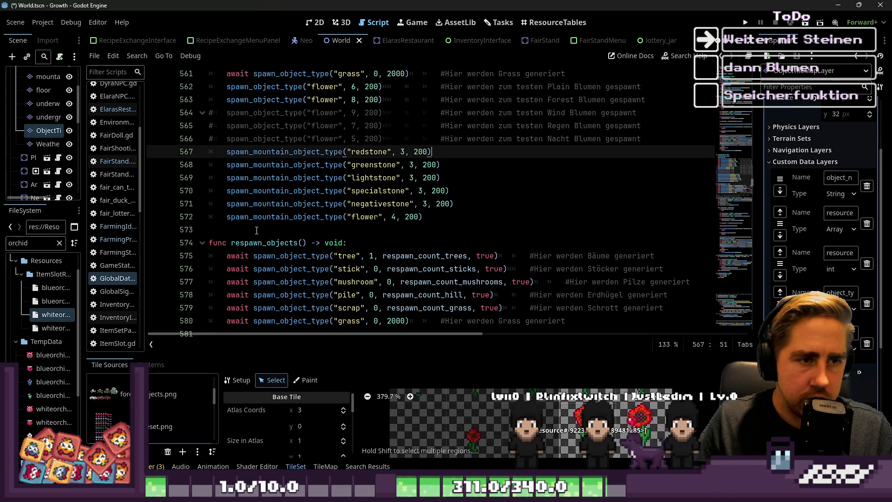
Run the project and start a new game with a throwaway character name, hitting the line 516 error
click(750, 27)
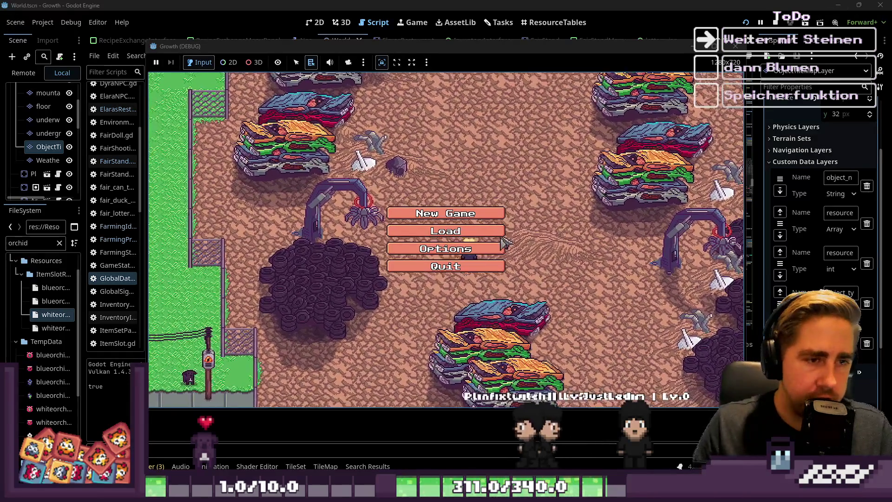
click(446, 214)
text(sadasdvc)
click(418, 337)
click(455, 212)
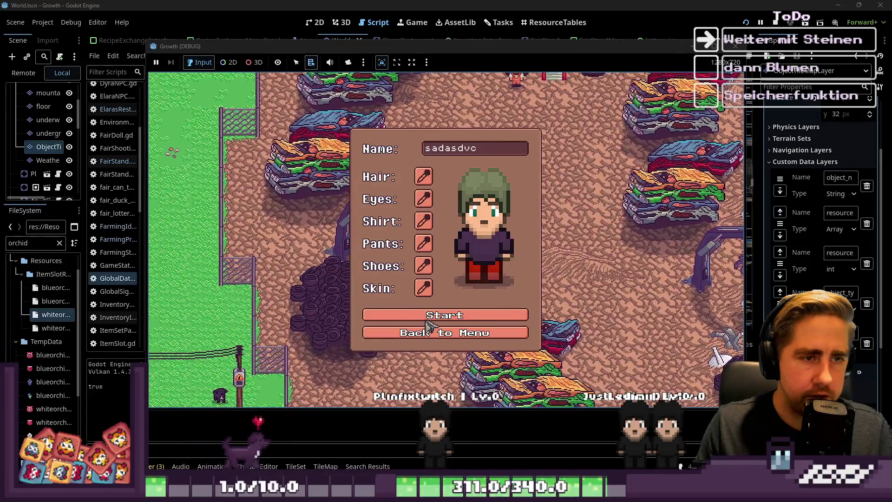
click(468, 315)
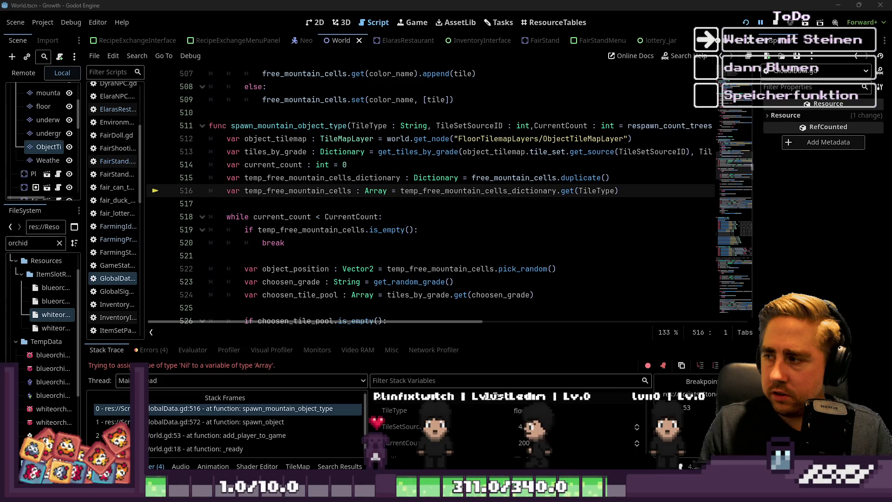
click(424, 232)
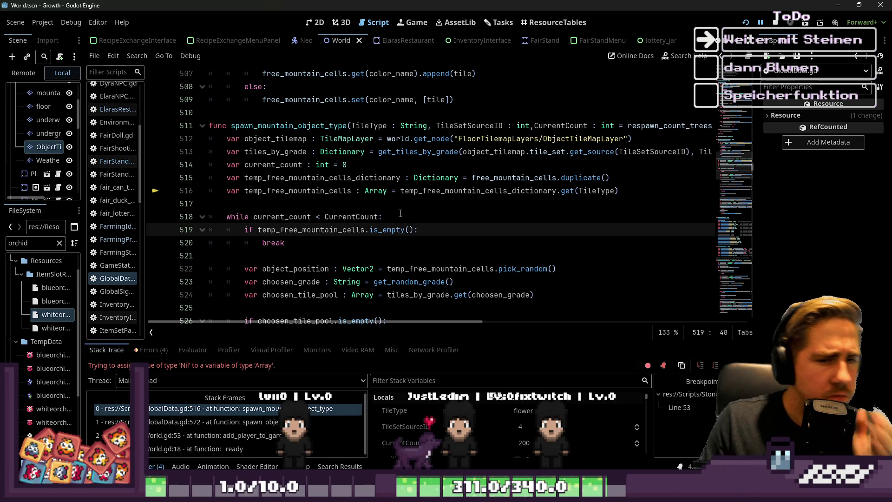
double_click(596, 191)
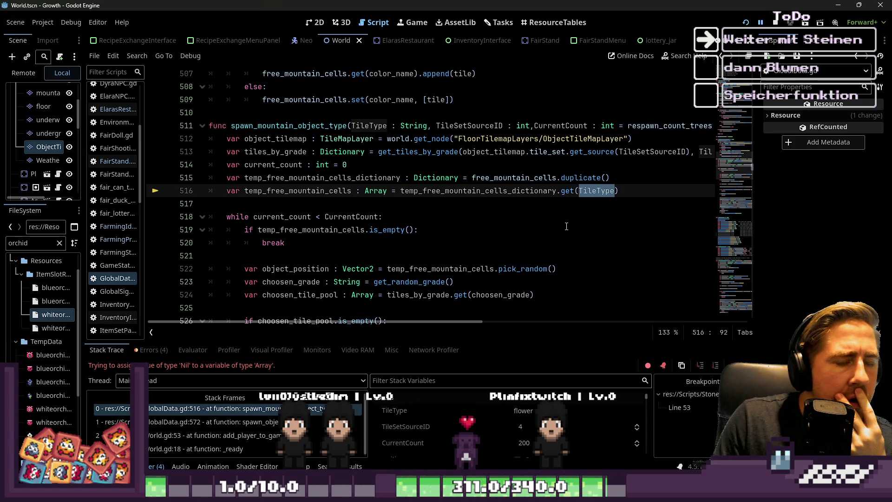
scroll(566, 226, up, 5)
scroll(566, 226, up, 2)
scroll(566, 226, down, 2)
scroll(566, 226, up, 6)
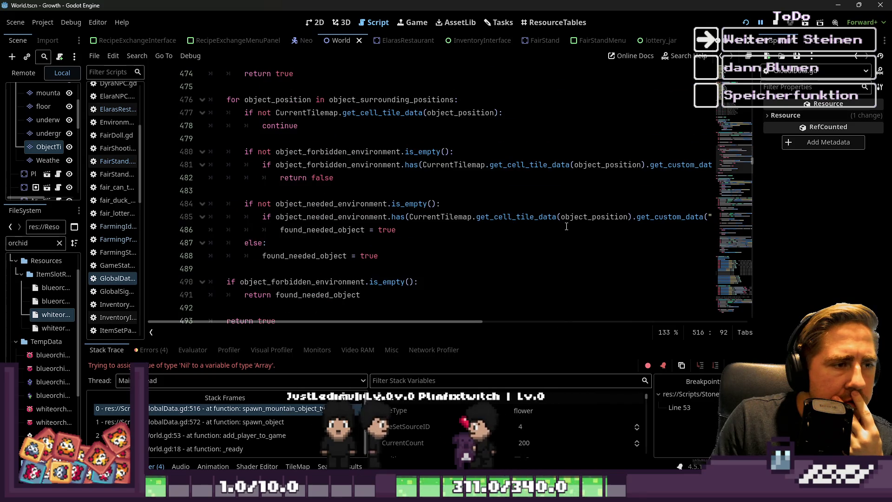
scroll(566, 226, up, 7)
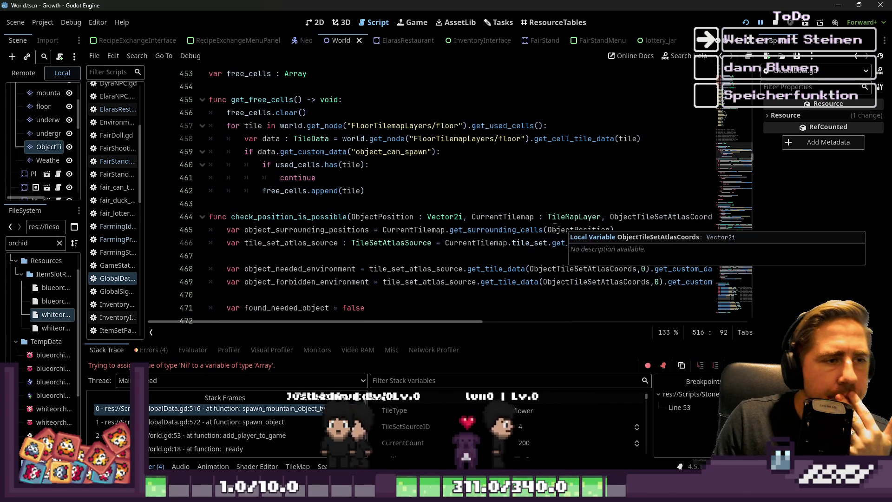
scroll(555, 226, down, 1)
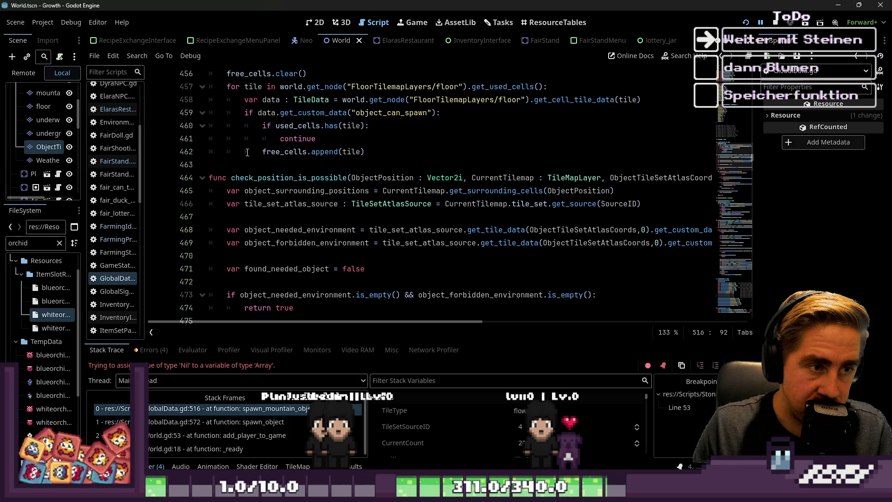
scroll(247, 153, up, 1)
scroll(247, 153, up, 9)
scroll(249, 151, down, 15)
scroll(251, 157, down, 14)
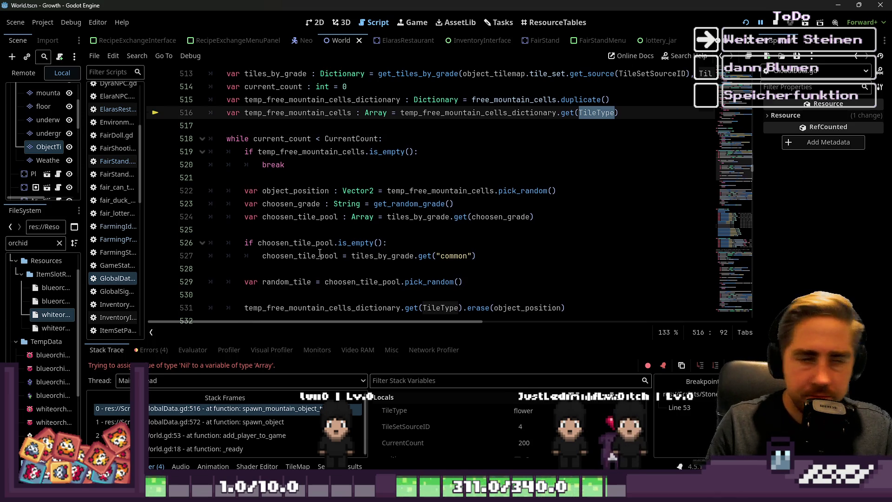
scroll(305, 238, up, 6)
scroll(305, 238, up, 1)
double_click(274, 136)
scroll(354, 180, down, 2)
click(487, 203)
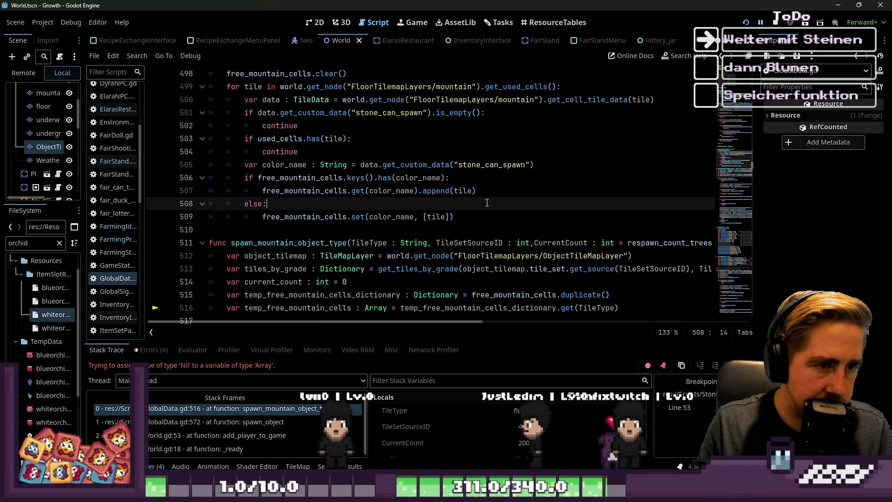
click(488, 195)
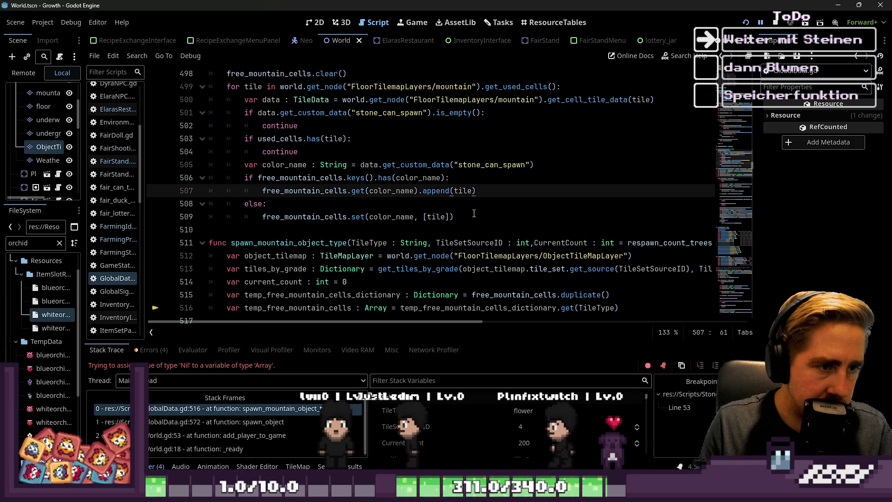
key(Return)
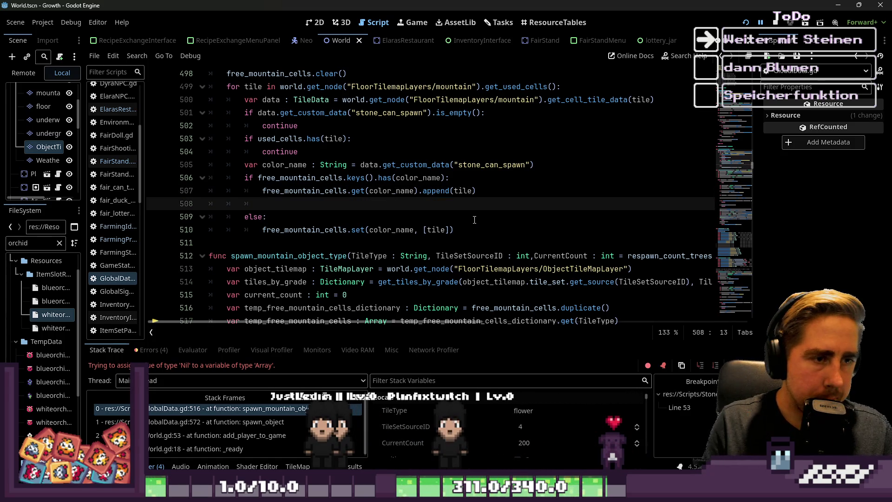
key(Up)
key(ctrl+shift+Right)
key(ctrl+shift+Right)
key(ctrl+shift+Right)
key(ctrl+shift+Right)
key(ctrl+shift+Right)
key(ctrl+shift+Right)
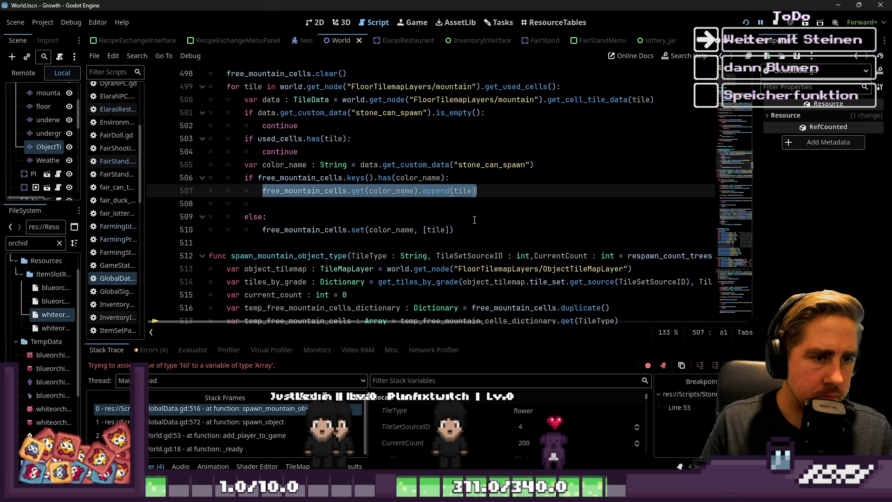
key(ctrl+c)
key(Down)
key(ctrl+v)
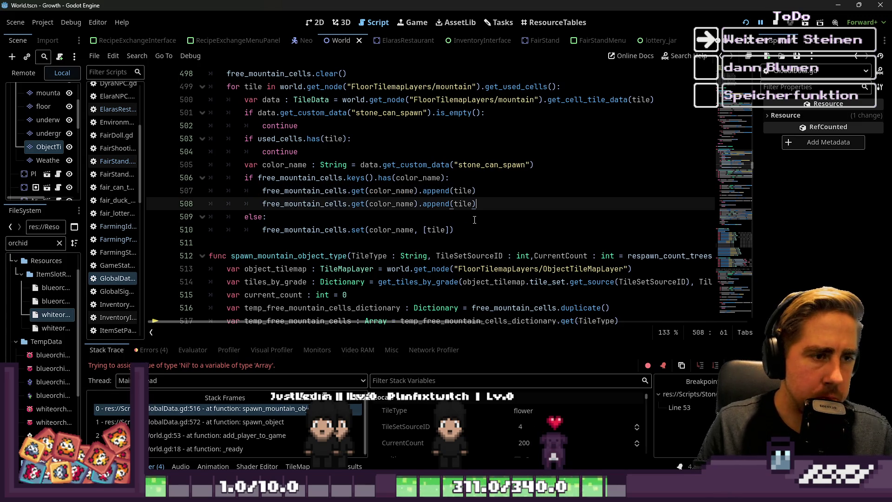
key(ctrl+z)
key(ctrl+z)
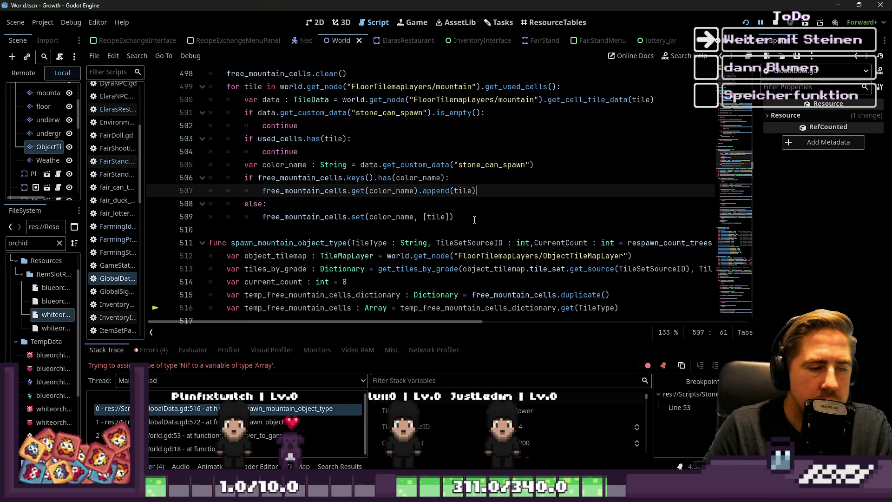
scroll(400, 186, down, 3)
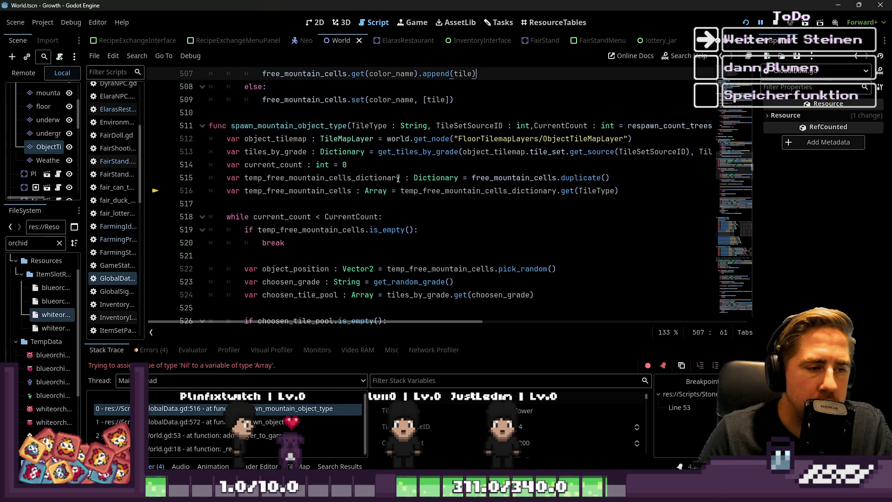
mouse_move(399, 180)
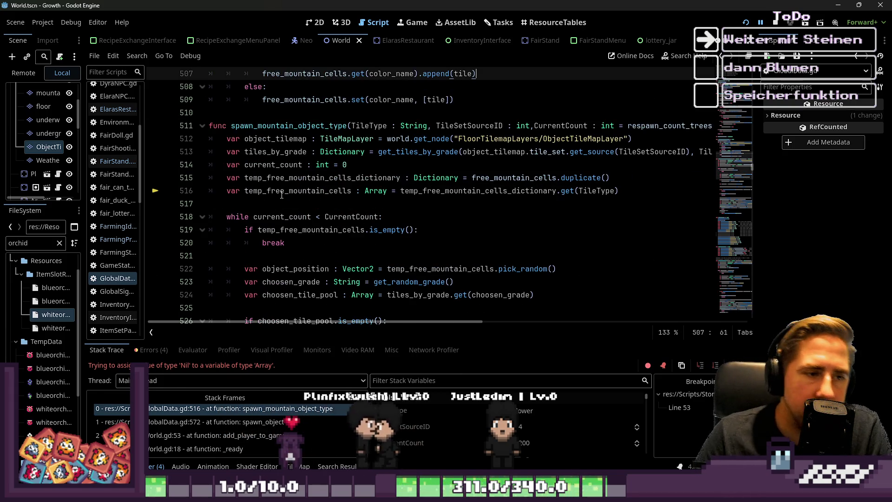
scroll(292, 201, up, 4)
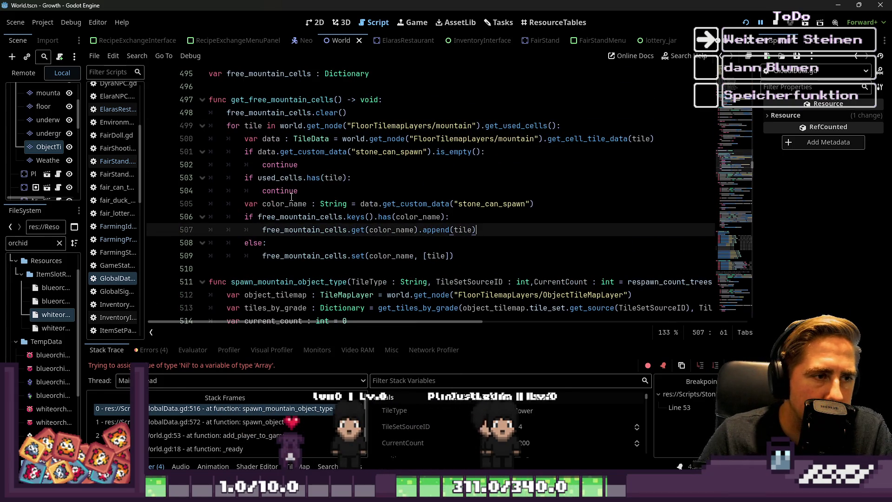
drag(237, 99, 278, 158)
click(310, 191)
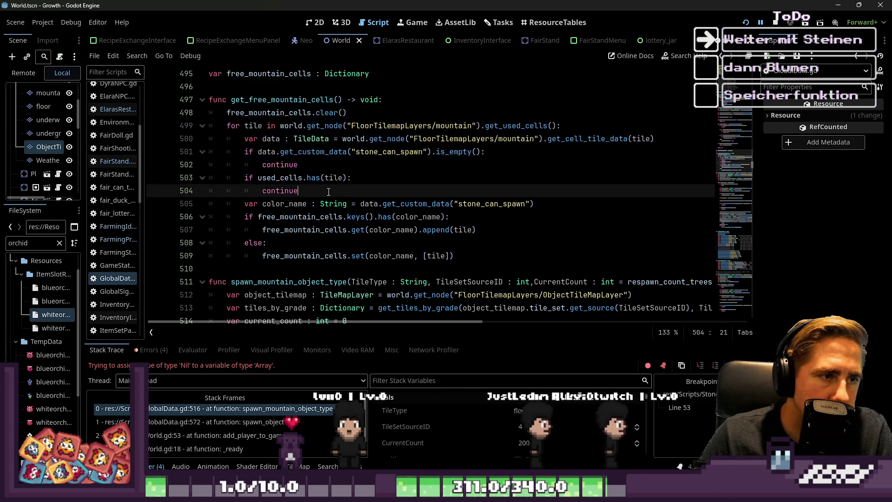
scroll(311, 187, down, 3)
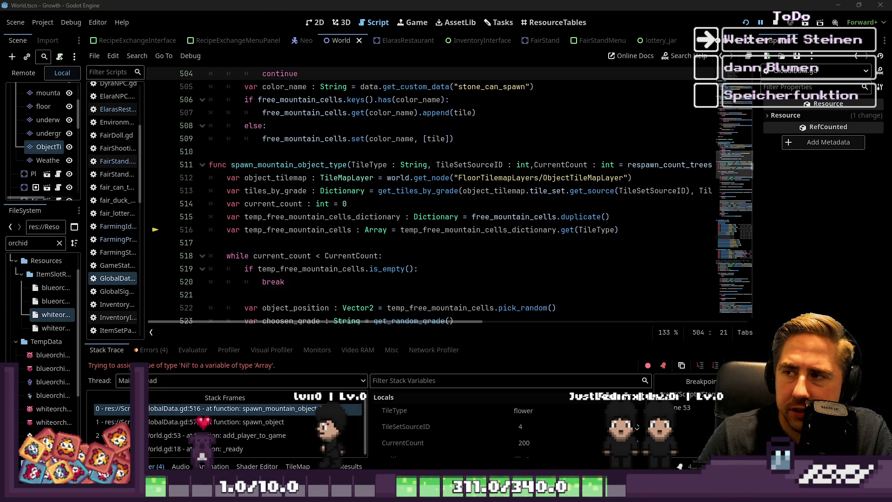
key(F5)
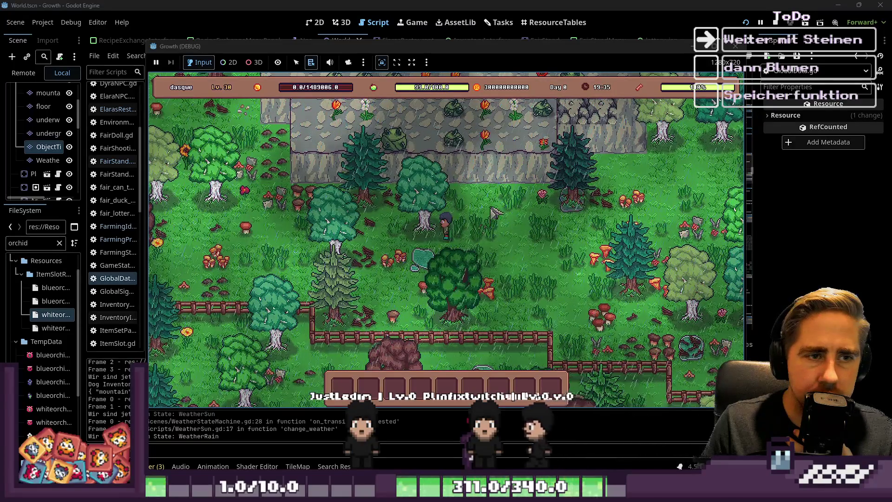
Walk the character left through the forest and up toward the mountain edge
key(a)
key(s)
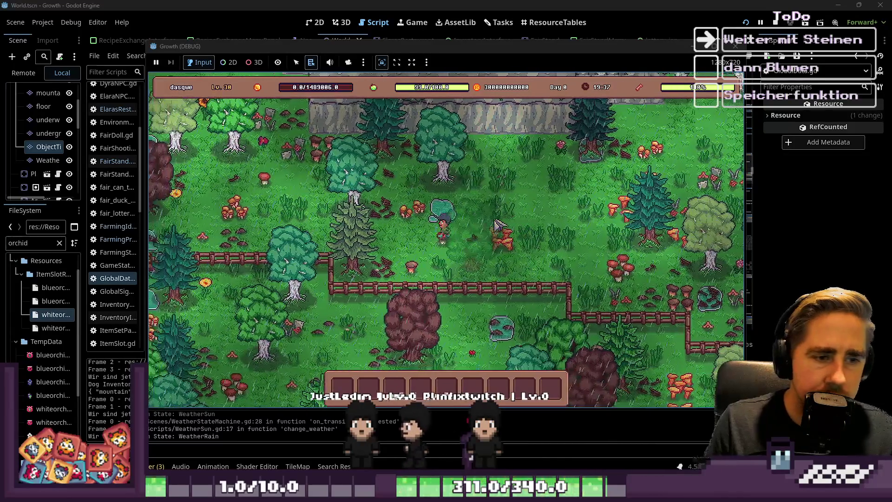
key(a)
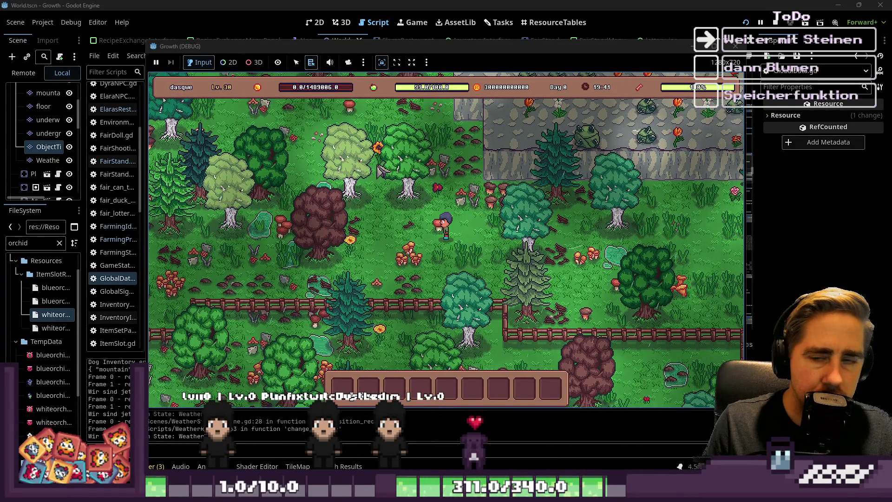
key(w)
key(a)
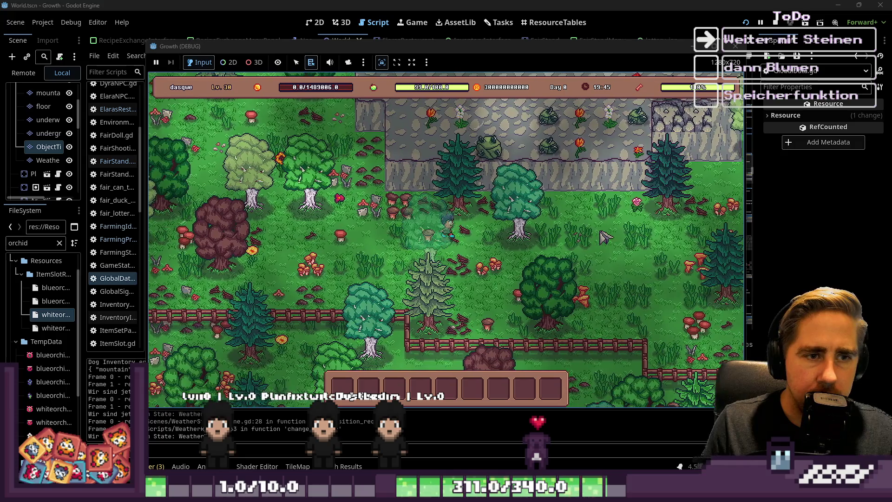
key(d)
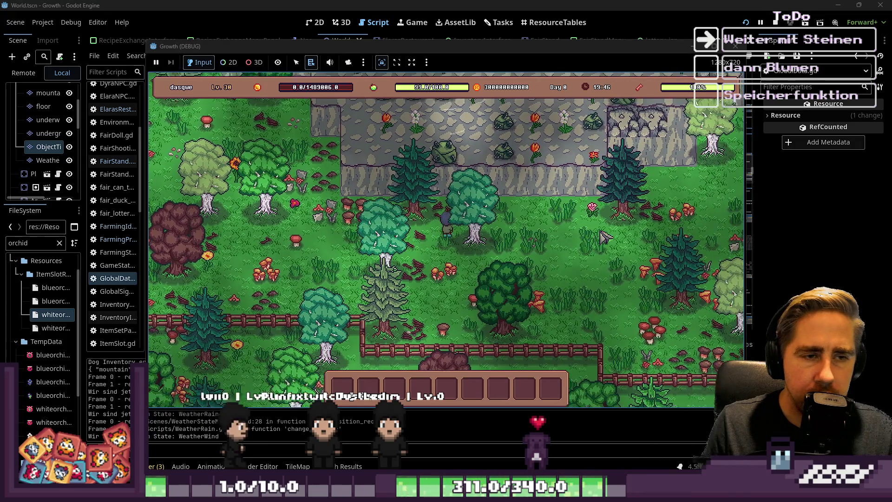
key(d)
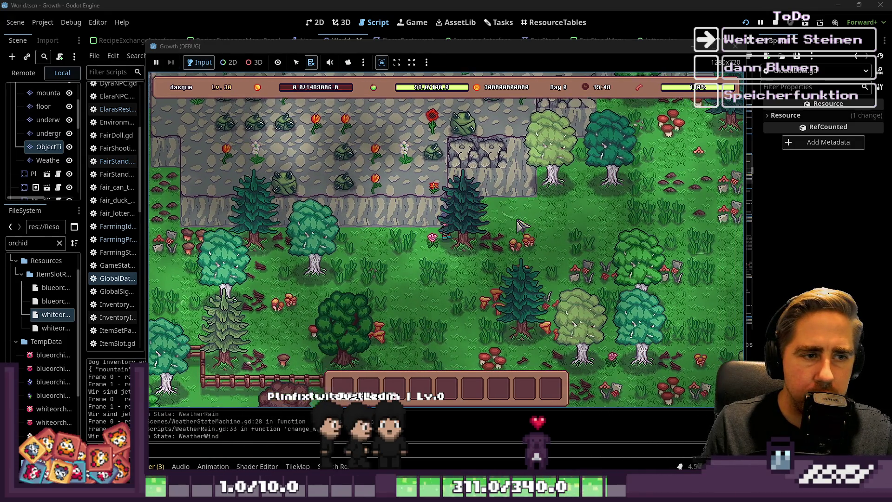
key(w)
key(d)
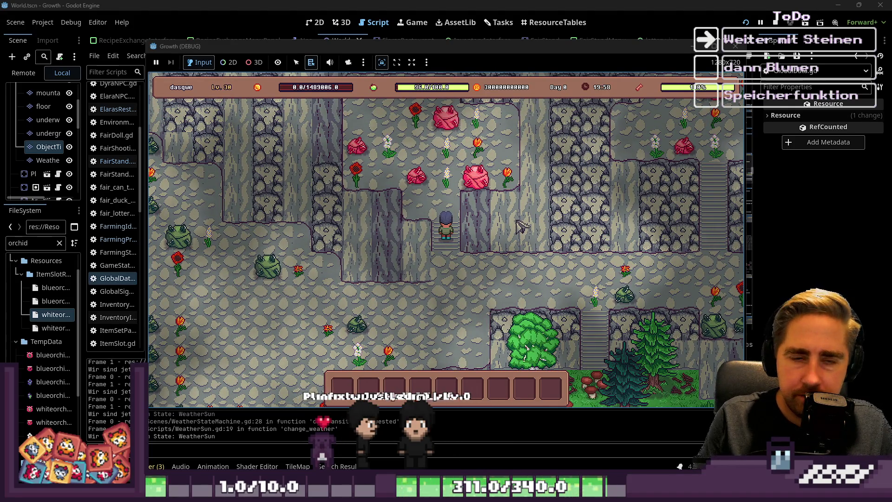
Walk across the mountain rocks past the spawned flowers, then stop the game
key(s)
key(a)
key(a)
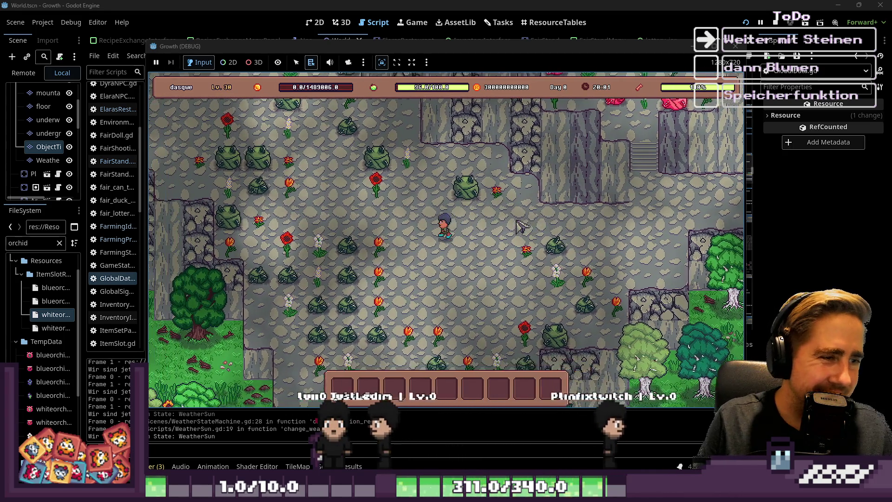
key(w)
key(a)
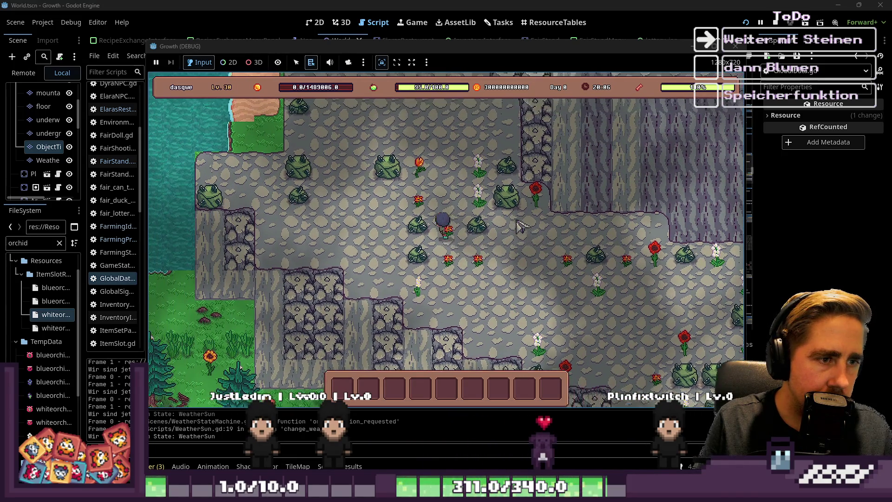
key(a)
key(s)
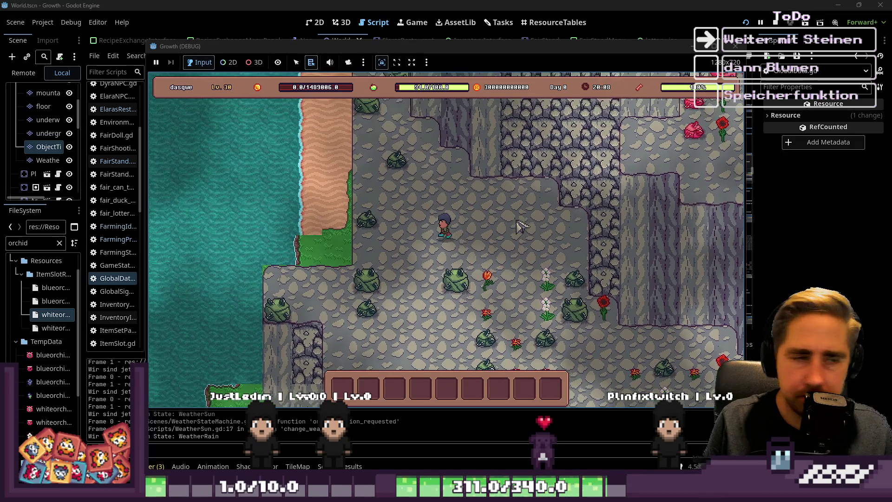
key(s)
key(d)
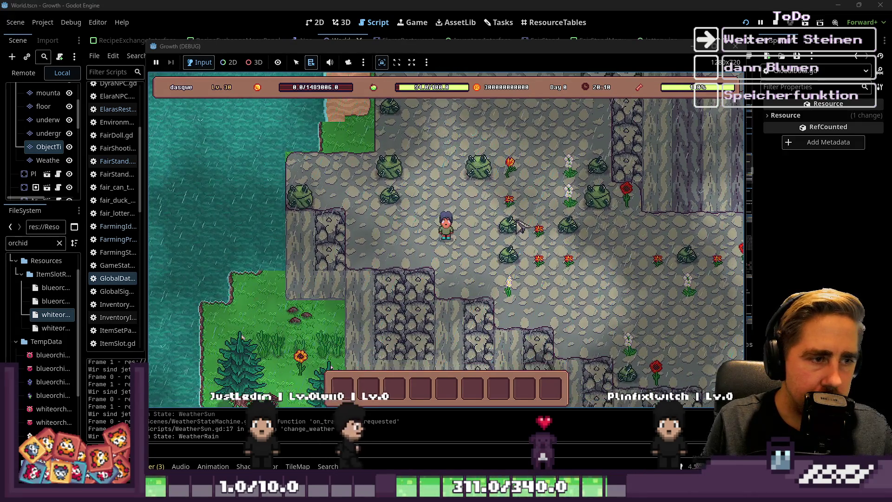
key(d)
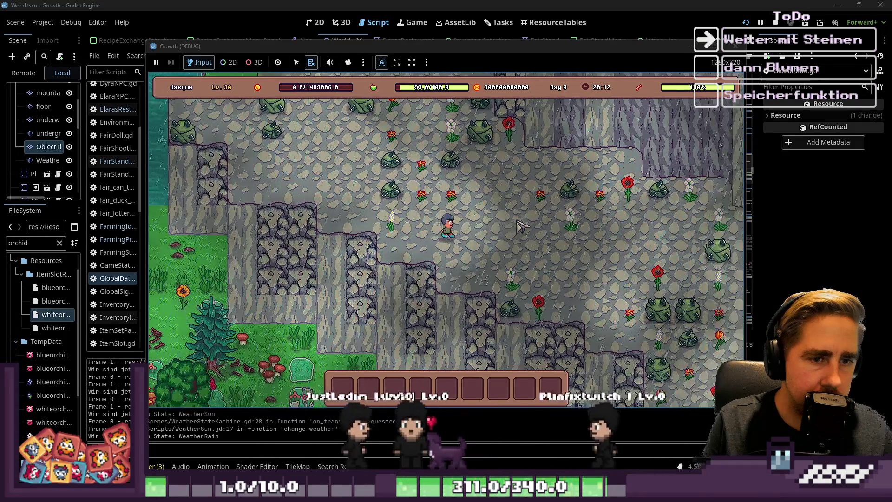
key(d)
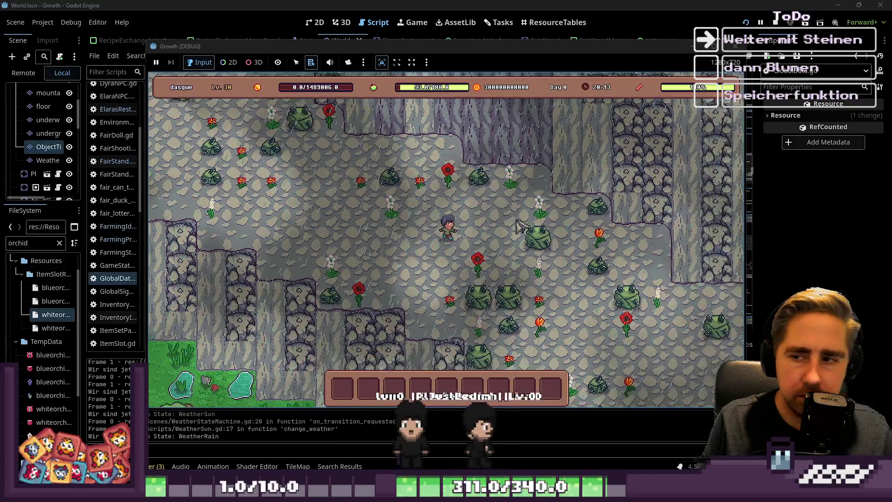
key(s)
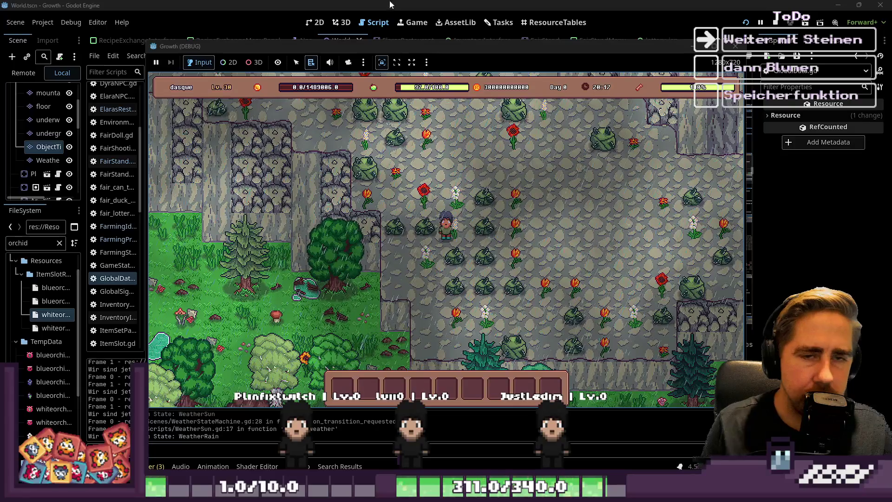
click(737, 45)
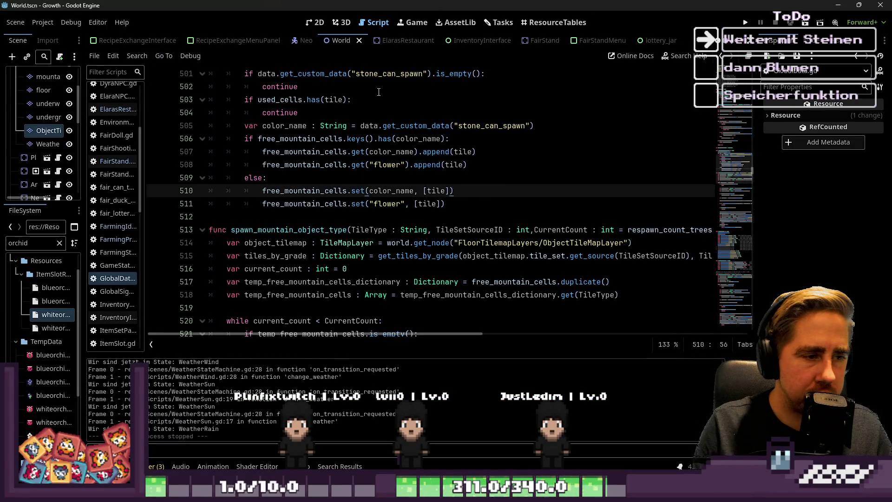
Open the Tasks board showing BlumenSpawnSystem and its flower-spawning steps
click(498, 24)
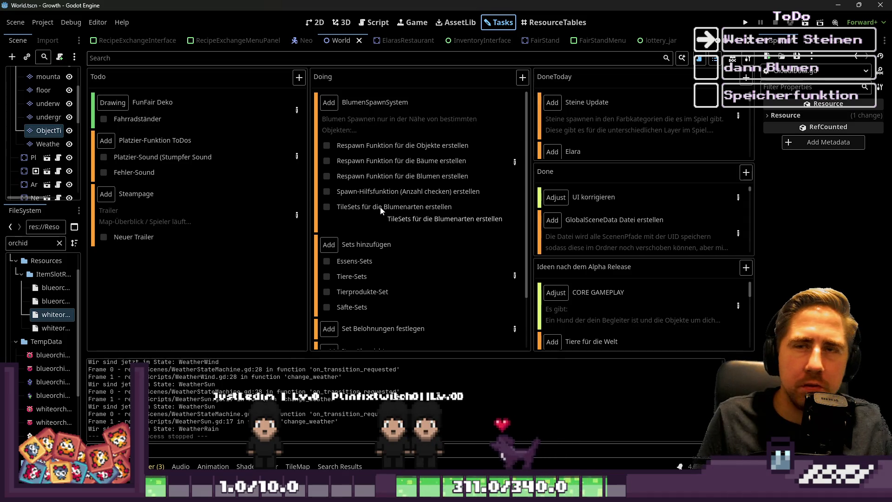
mouse_move(381, 37)
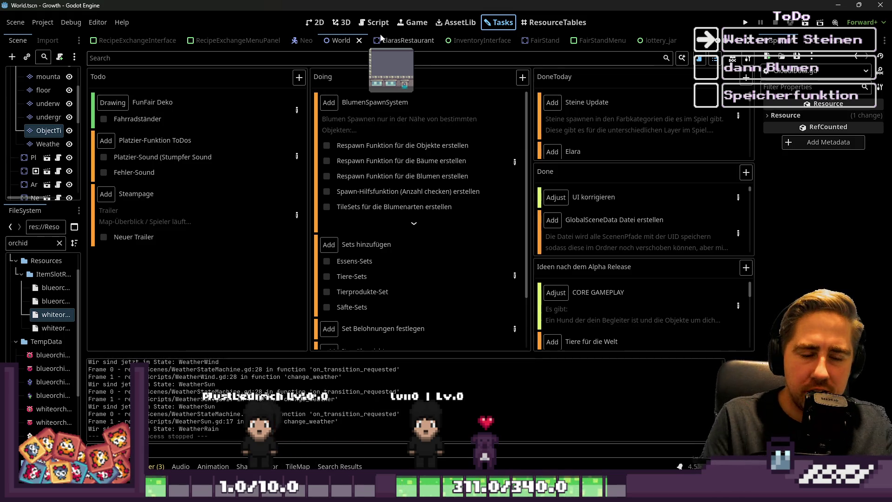
Relaunch the game from the 2D view and start a new game with a throwaway character name
click(310, 22)
scroll(458, 196, down, 3)
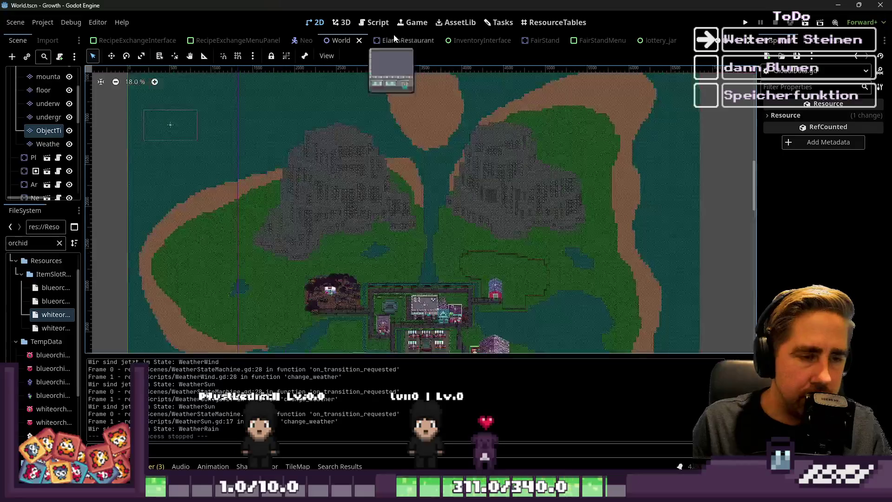
click(745, 22)
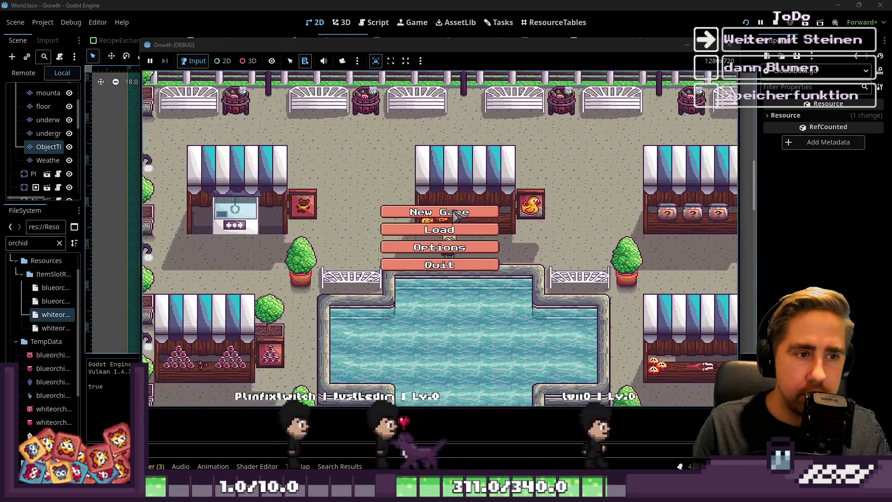
click(440, 207)
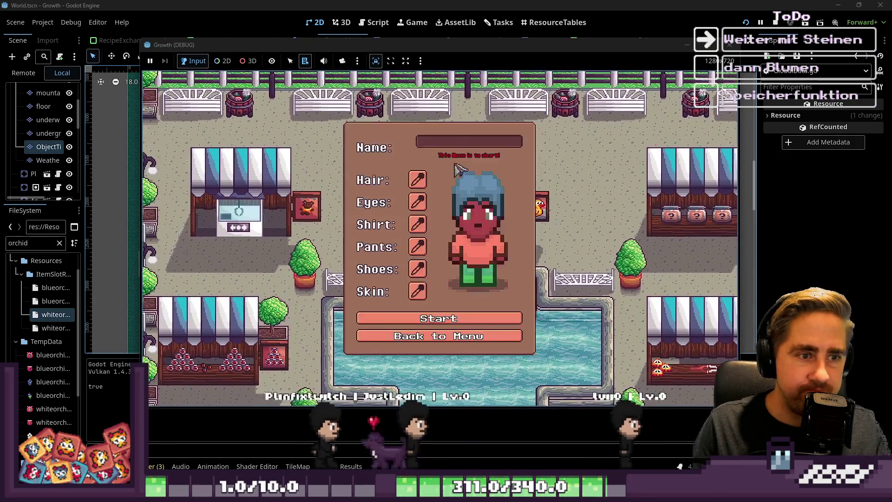
text(asdwqa)
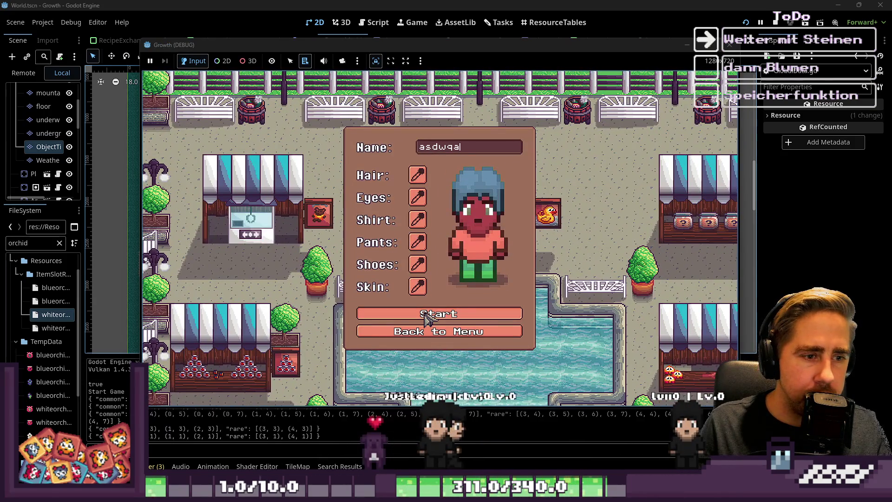
click(426, 315)
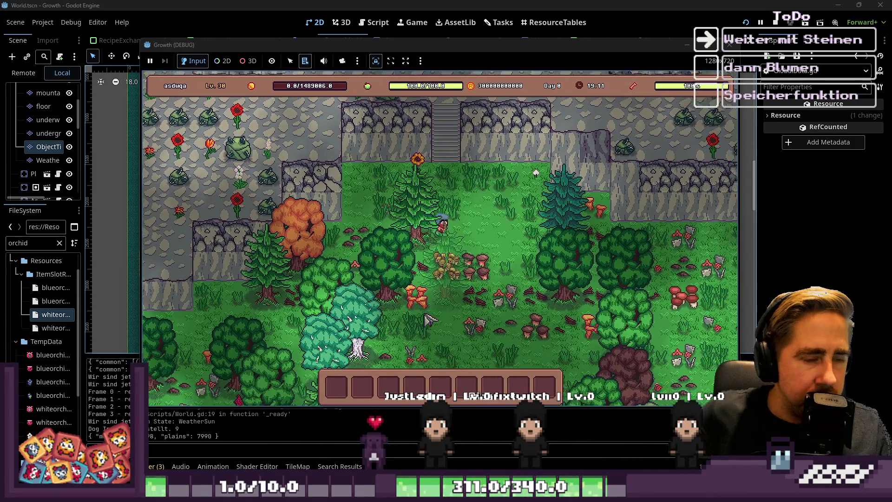
Walk the character south, north and east through the forest near the rocky cliff
key(s)
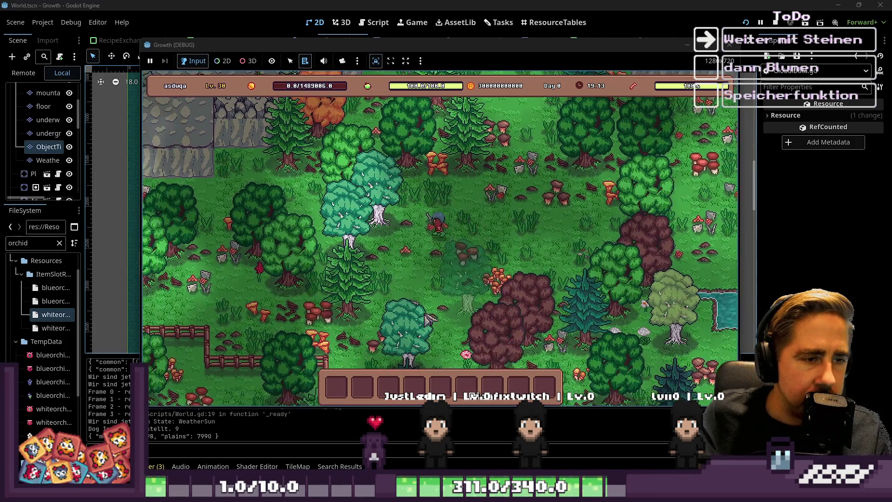
key(s)
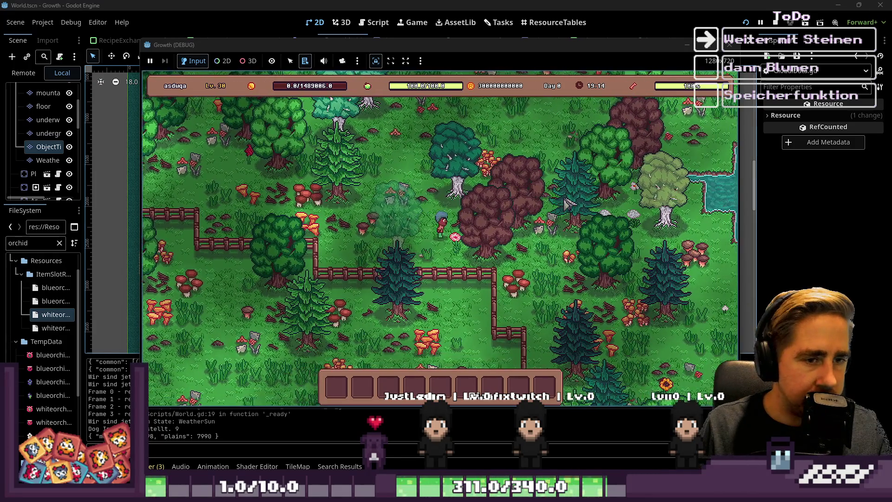
key(w)
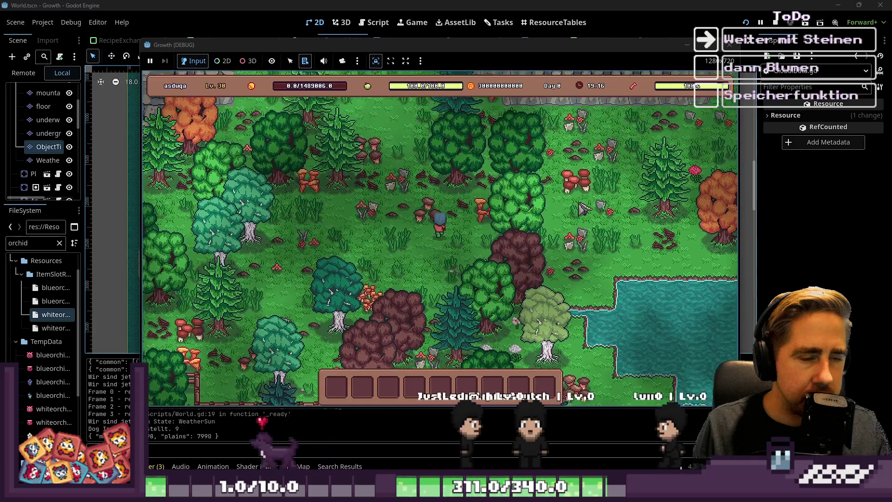
key(w)
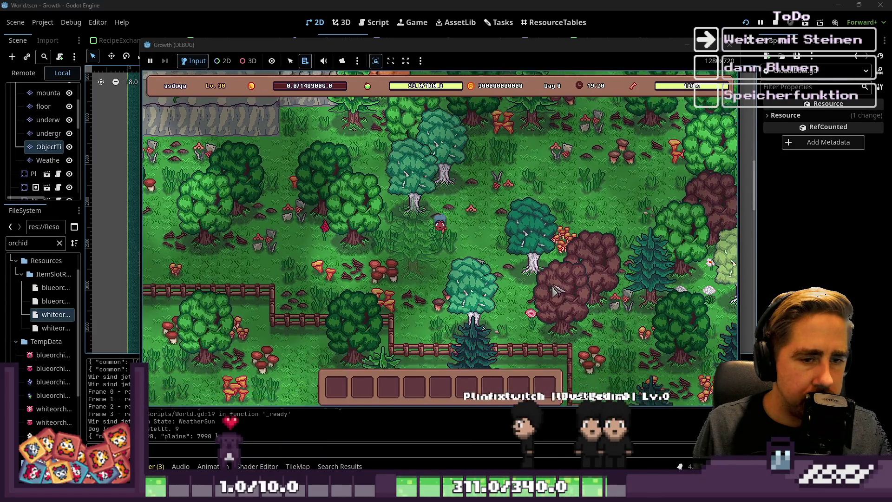
key(d)
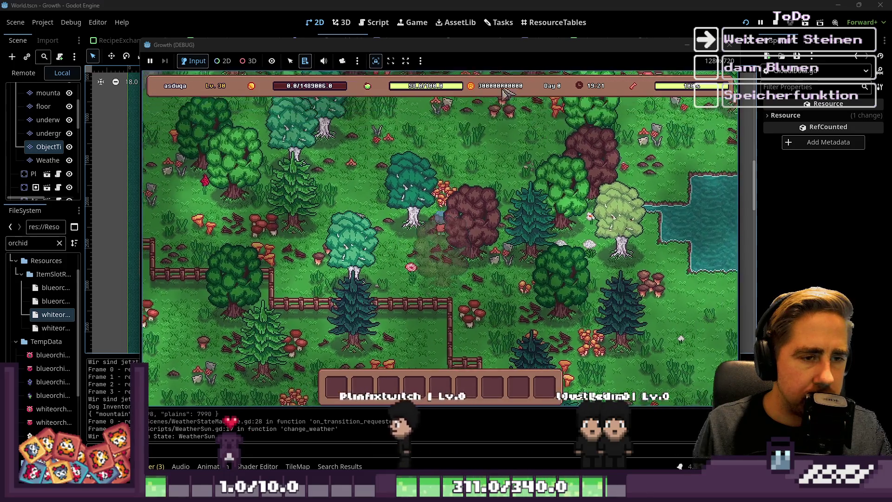
key(w)
key(d)
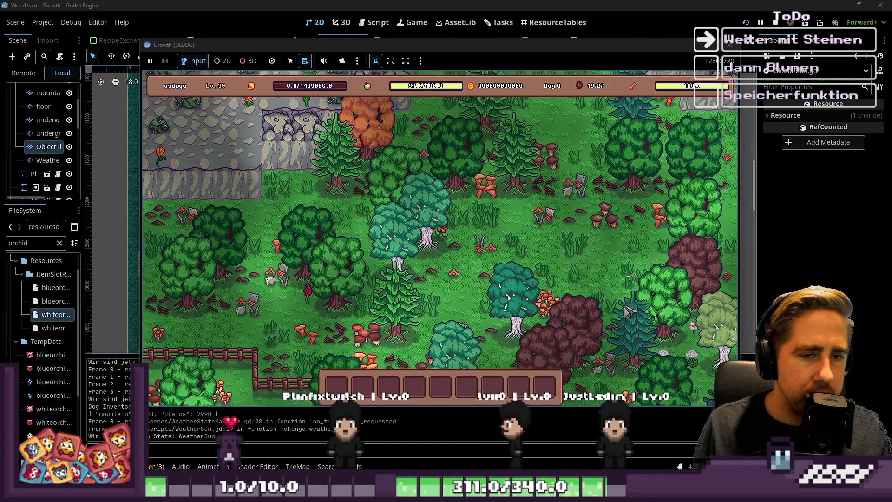
key(s)
key(a)
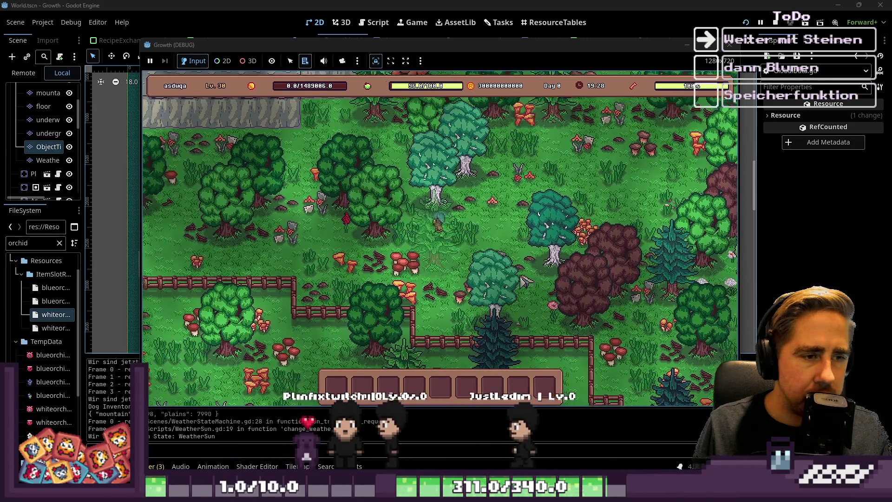
key(a)
key(s)
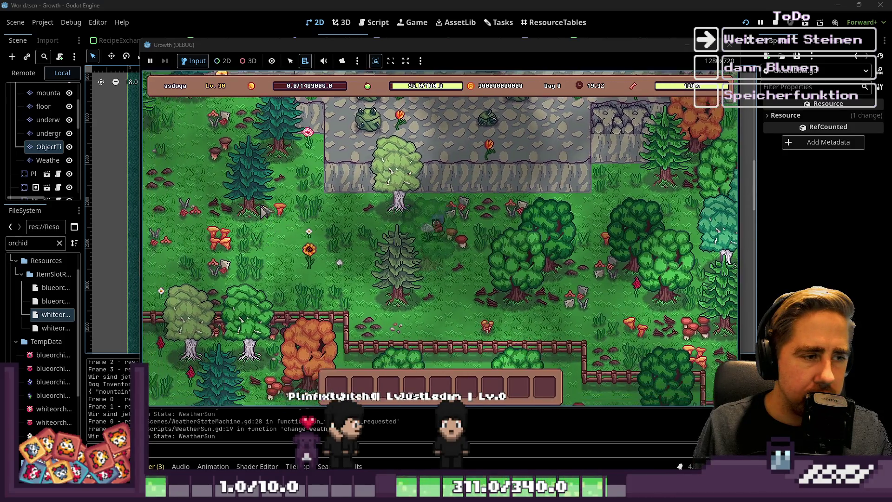
Walk south-west to the cliff, then south-east to the water, past the barn and pond
key(a)
key(s)
key(w)
key(a)
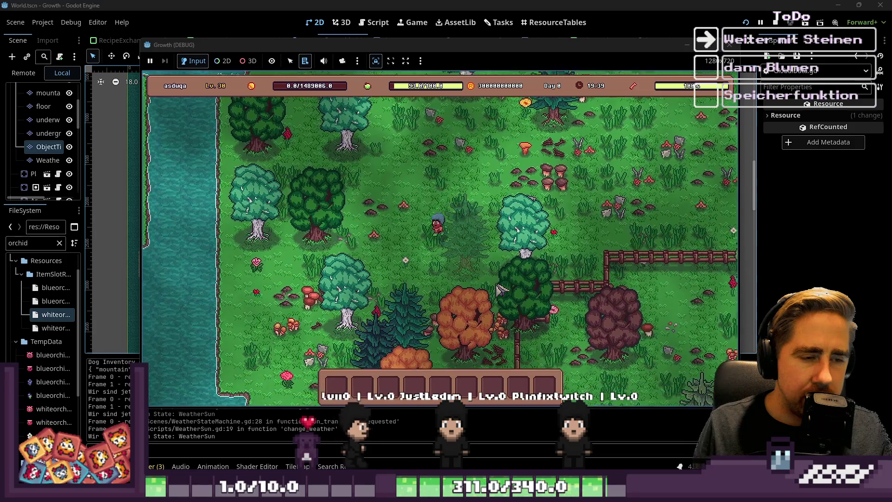
key(s)
key(d)
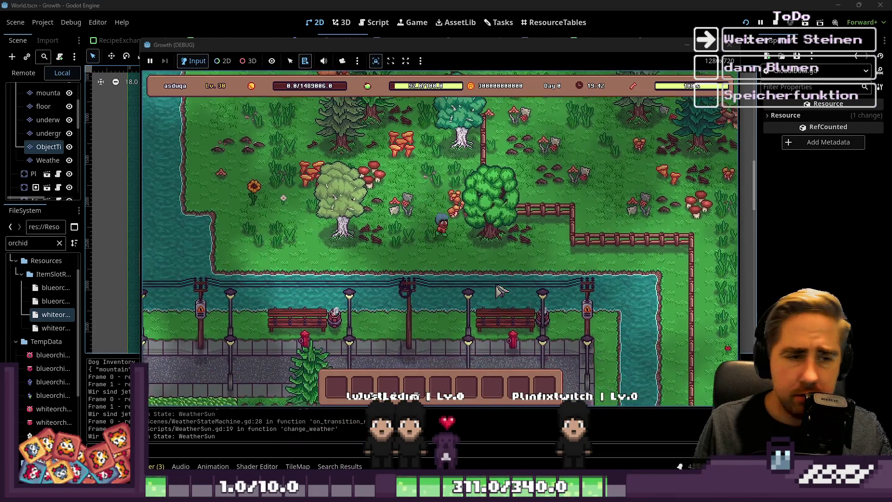
key(d)
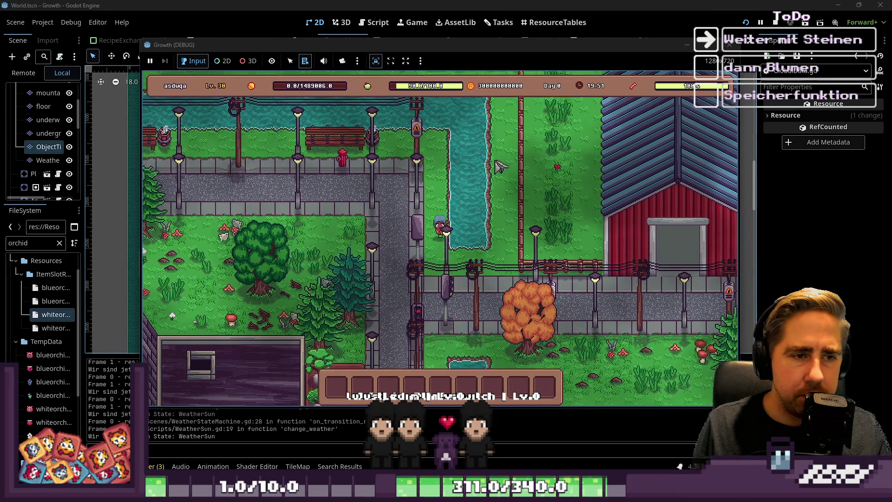
key(w)
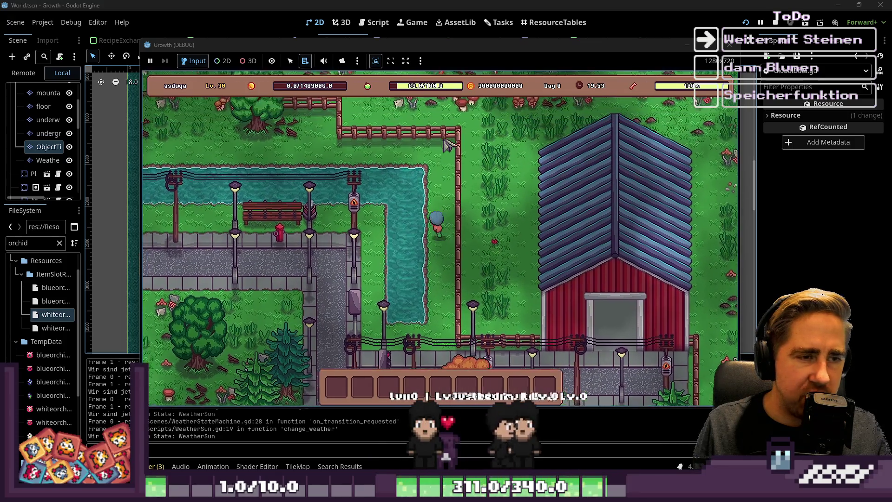
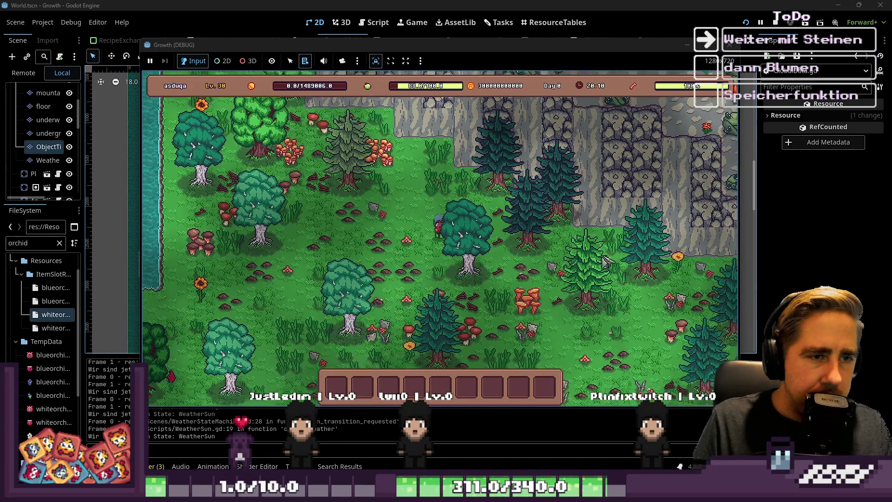
Walk the character along the stone wall and up the stairs into the mountain area, then stop the game
key(s)
key(d)
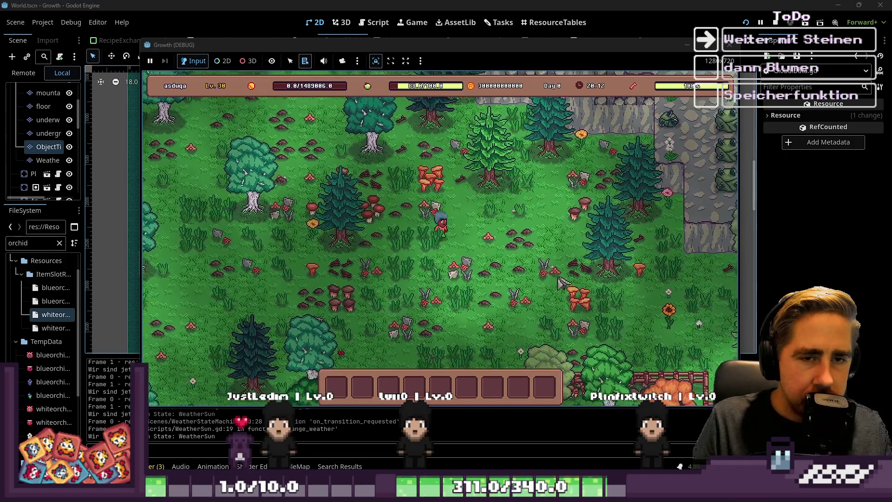
key(s)
key(d)
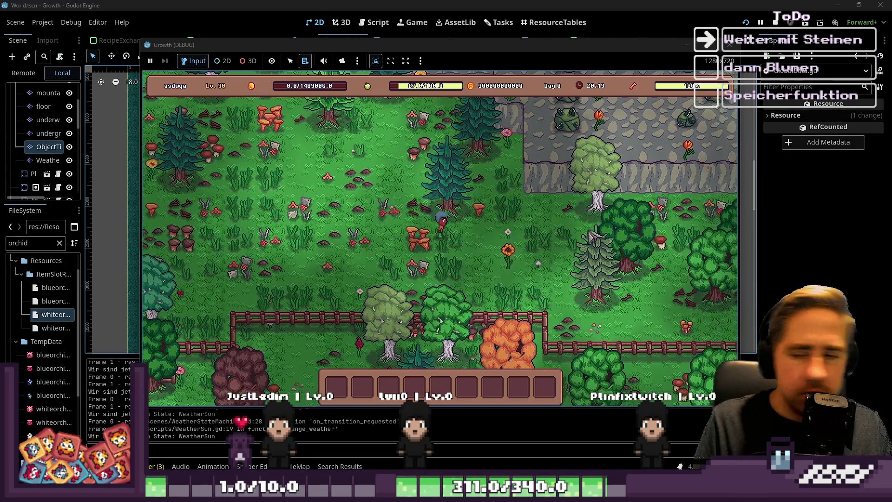
key(d)
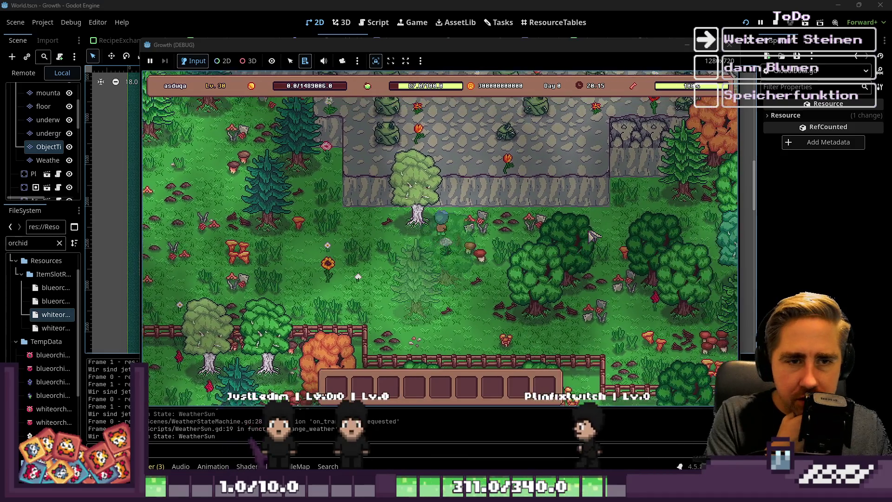
key(d)
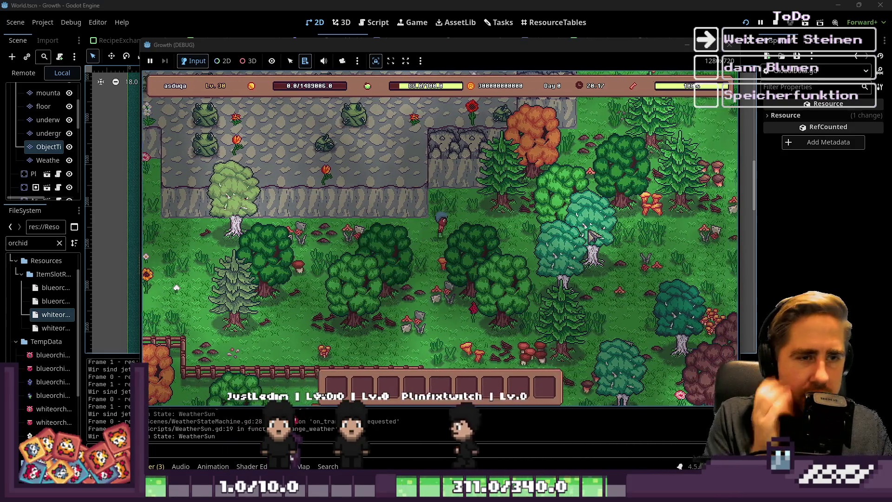
key(w)
key(d)
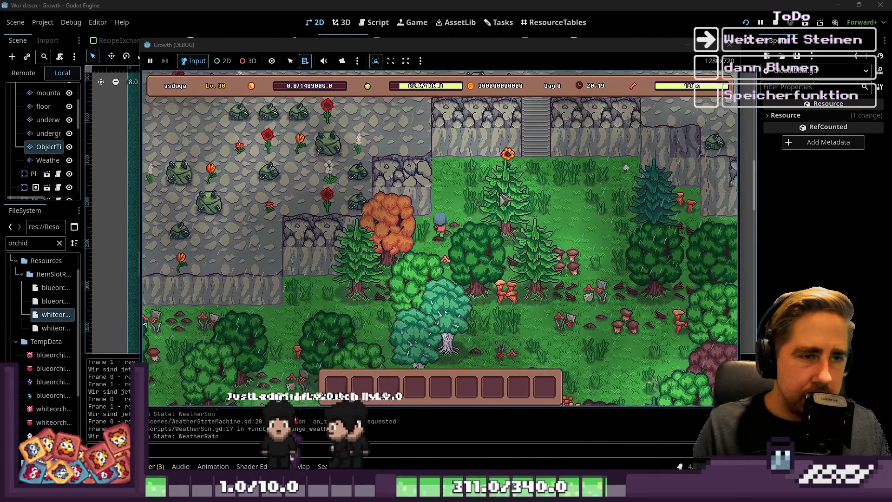
key(w)
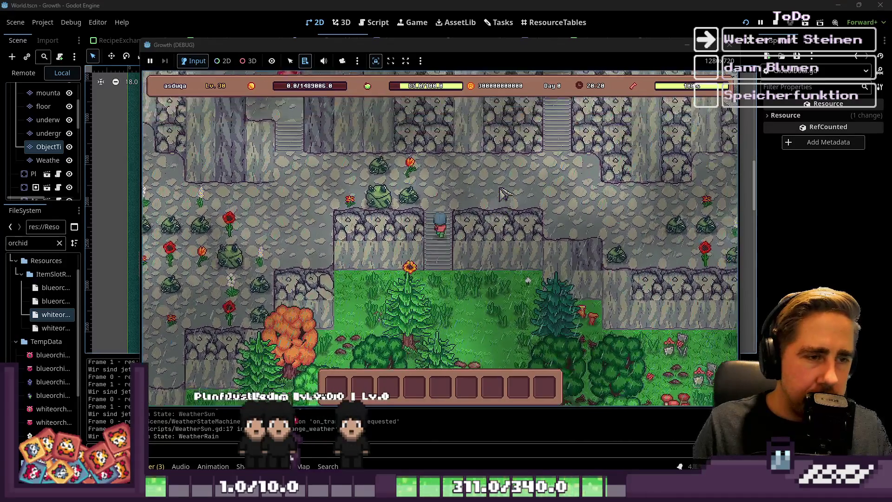
key(w)
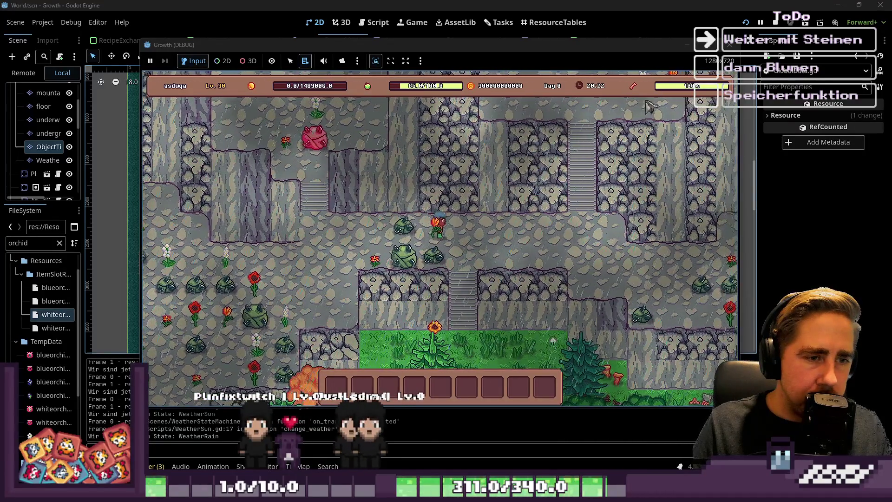
click(731, 45)
Widen the side panels and expand the object layer's tile palette to fill the view
scroll(370, 146, down, 2)
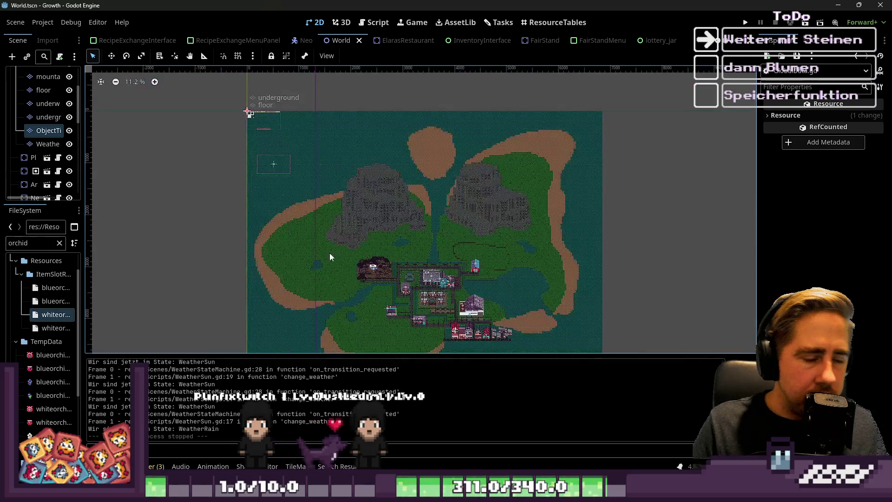
drag(83, 198, 221, 198)
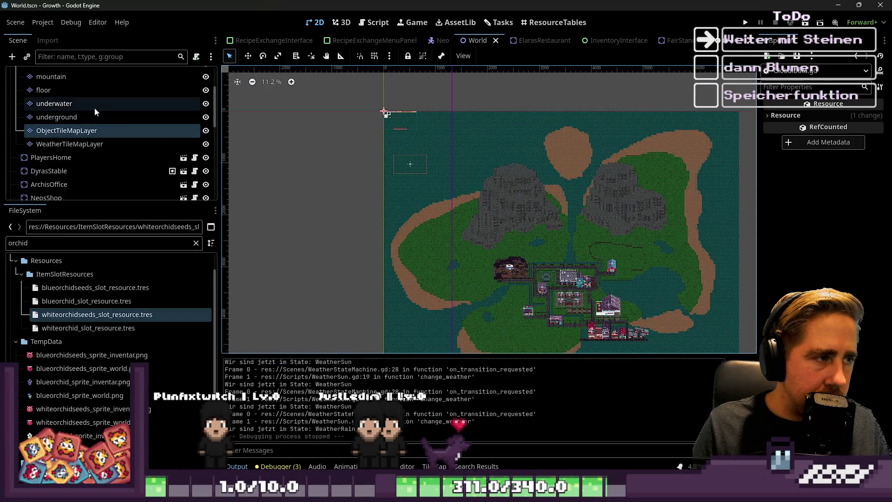
click(77, 132)
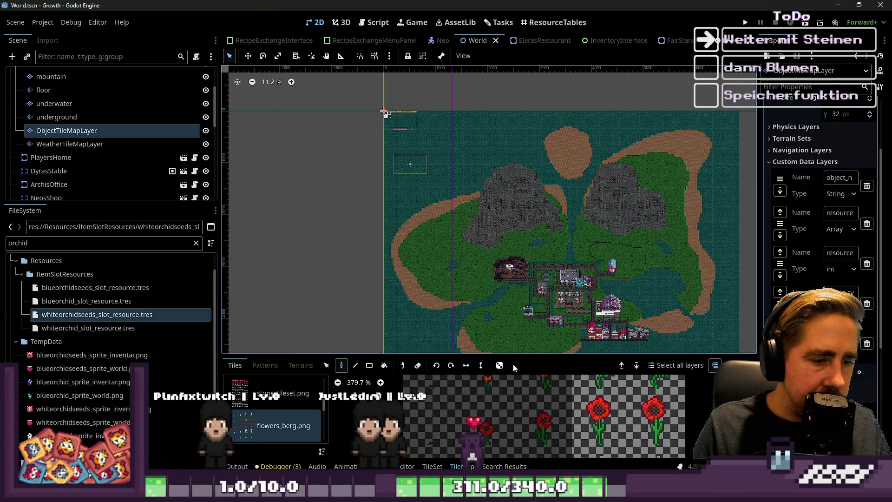
drag(484, 355, 484, 37)
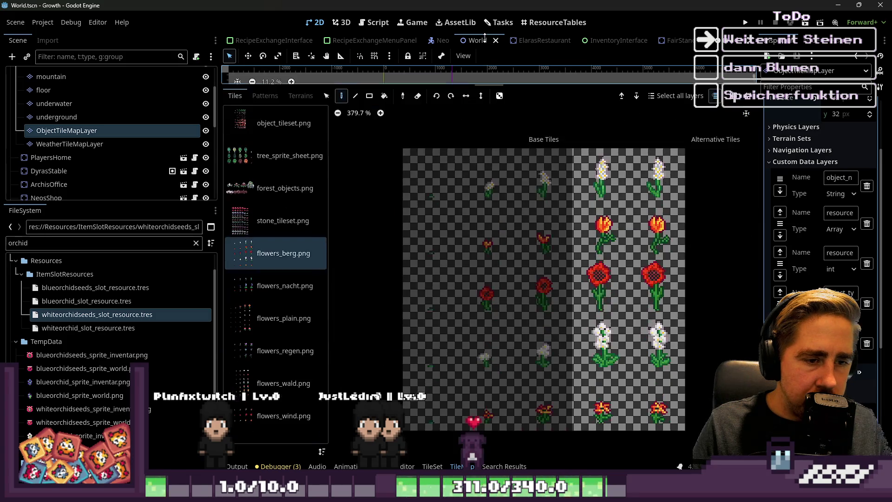
scroll(582, 202, up, 5)
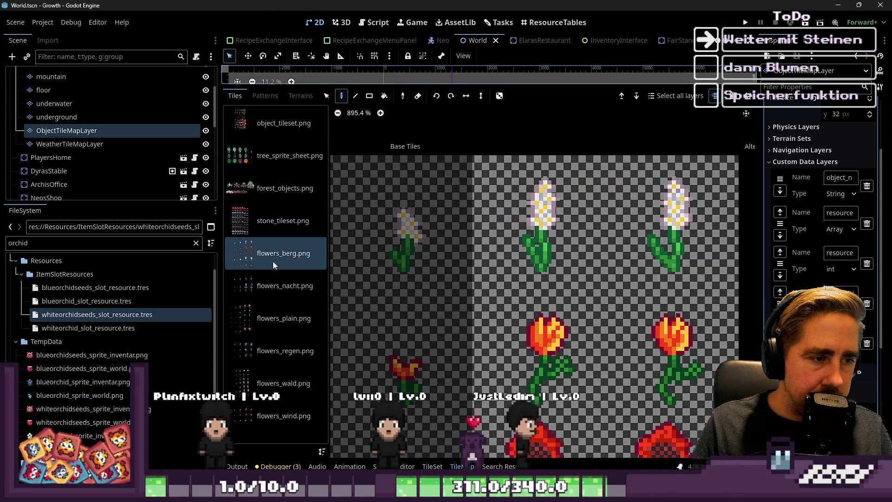
Filter the FileSystem for 'flowers_be' and open flowers_berg.png in Aseprite
double_click(131, 245)
text(fkiw)
key(BackSpace)
key(BackSpace)
key(BackSpace)
text(lowers)
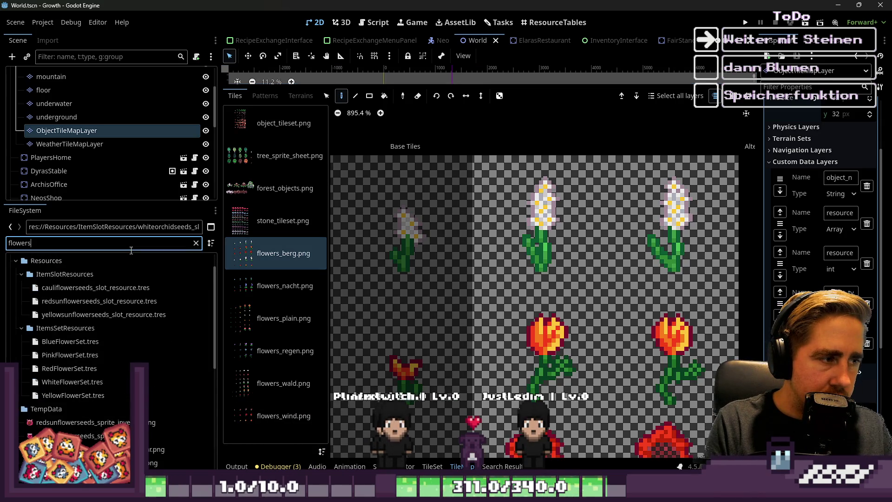
text(_berg)
click(63, 301)
right_click(63, 301)
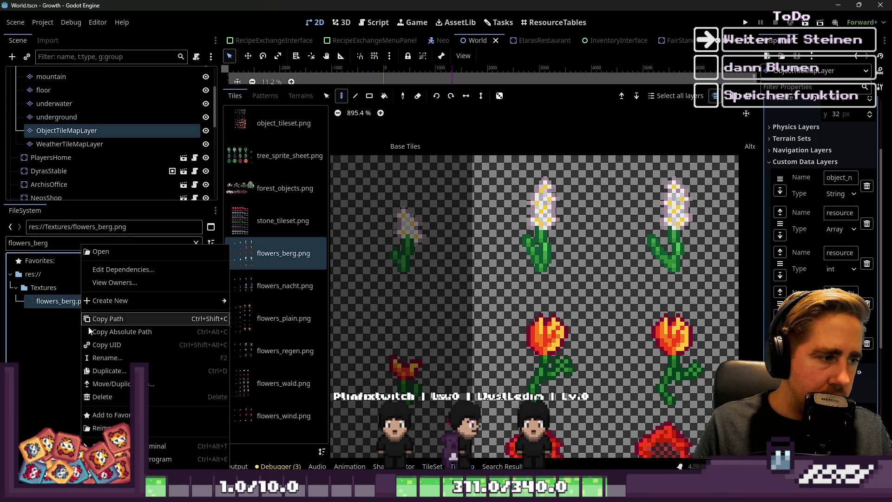
click(107, 459)
Select a strip of the flowers_berg sprite sheet with the rectangular marquee, then drop the selection
scroll(510, 129, up, 3)
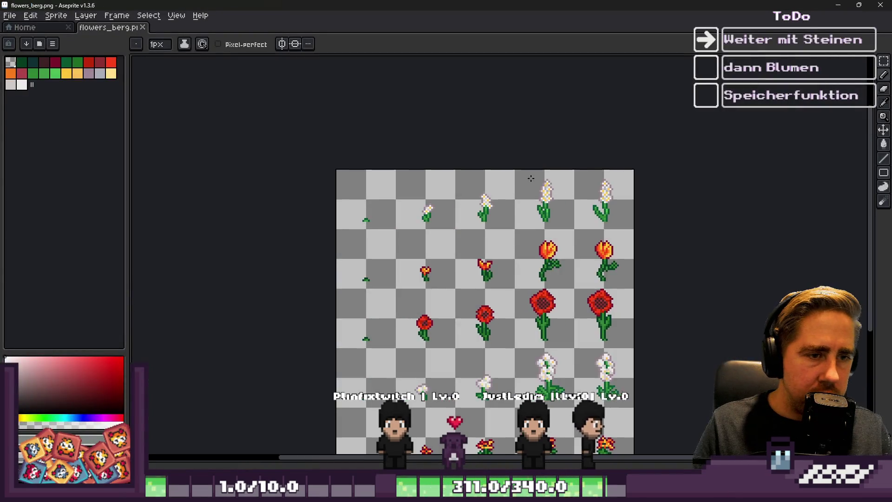
key(m)
scroll(511, 129, down, 3)
scroll(169, 171, up, 3)
mouse_move(169, 171)
mouse_down()
mouse_move(808, 288)
mouse_move(809, 267)
mouse_up()
scroll(566, 182, up, 5)
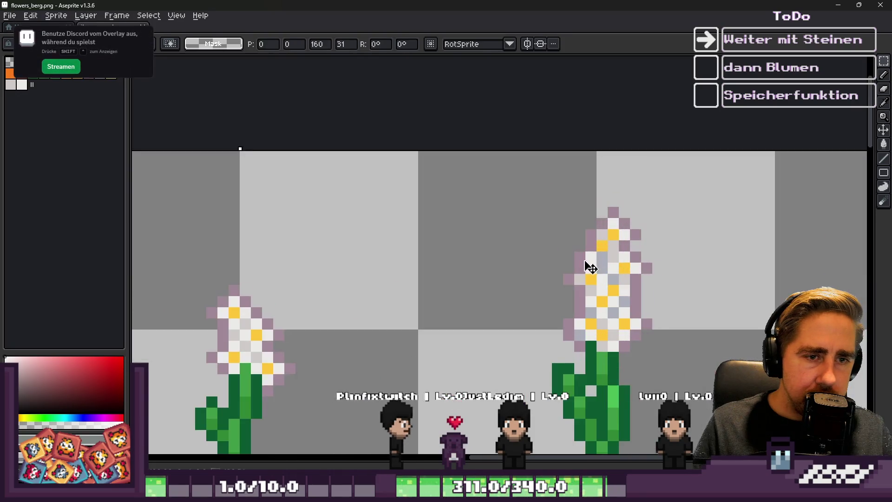
scroll(586, 181, down, 8)
key(ctrl+d)
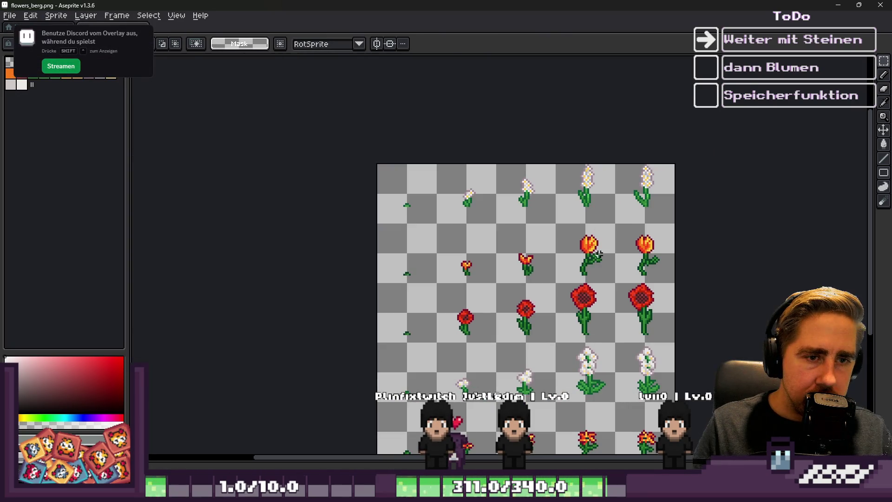
scroll(599, 255, up, 1)
Select and reposition the tulip row, then undo to clear the selection
drag(318, 237, 680, 293)
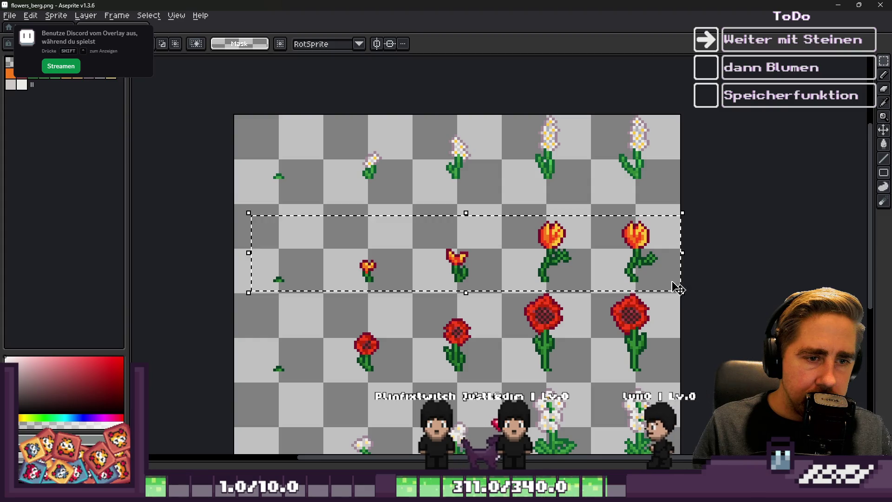
scroll(518, 223, up, 2)
key(ctrl+d)
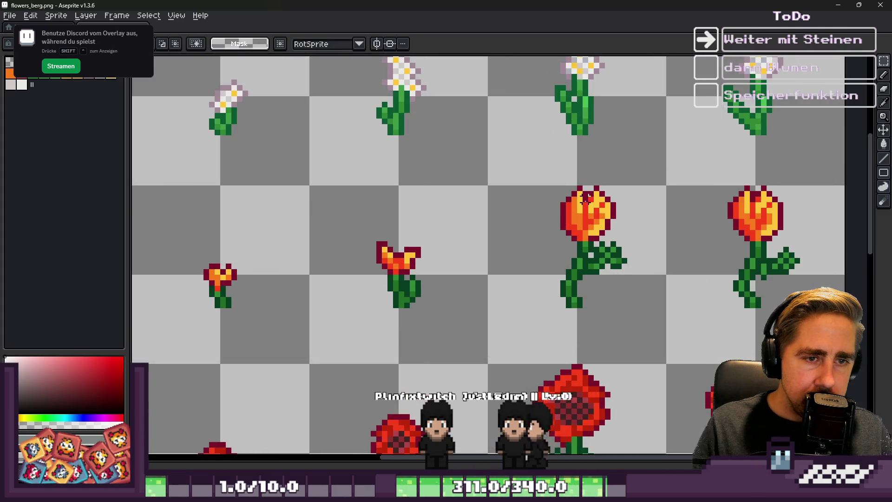
scroll(567, 224, down, 4)
scroll(295, 262, up, 2)
key(ctrl+z)
key(ctrl+z)
scroll(314, 257, down, 2)
scroll(314, 259, up, 1)
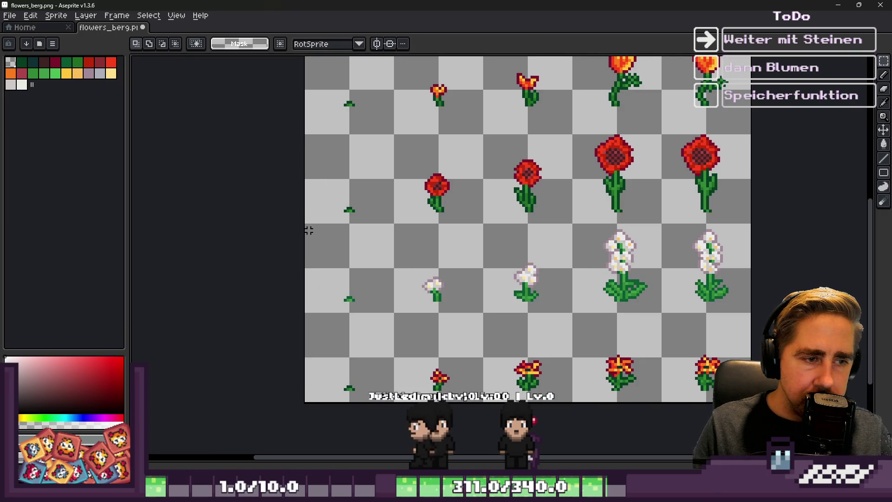
Select the white-flower row, move it up and commit the change
drag(328, 225, 767, 310)
scroll(758, 284, up, 3)
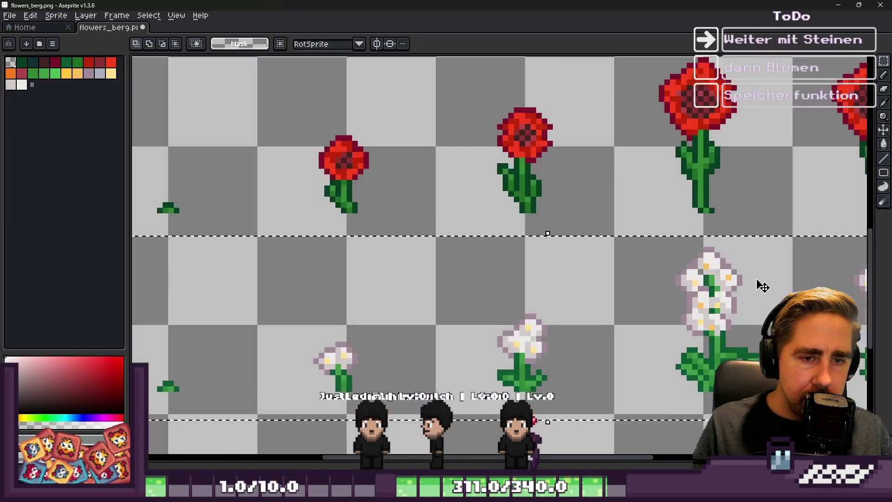
key(Return)
scroll(470, 296, down, 4)
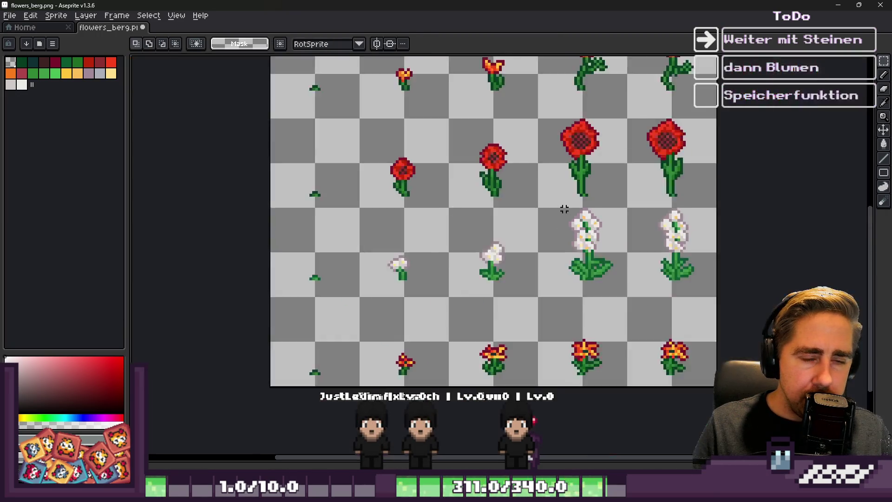
scroll(471, 296, up, 1)
Move the bottom flower row upward, commit it, and close Aseprite
drag(218, 277, 831, 351)
scroll(657, 329, up, 2)
drag(657, 328, 664, 194)
scroll(585, 304, down, 5)
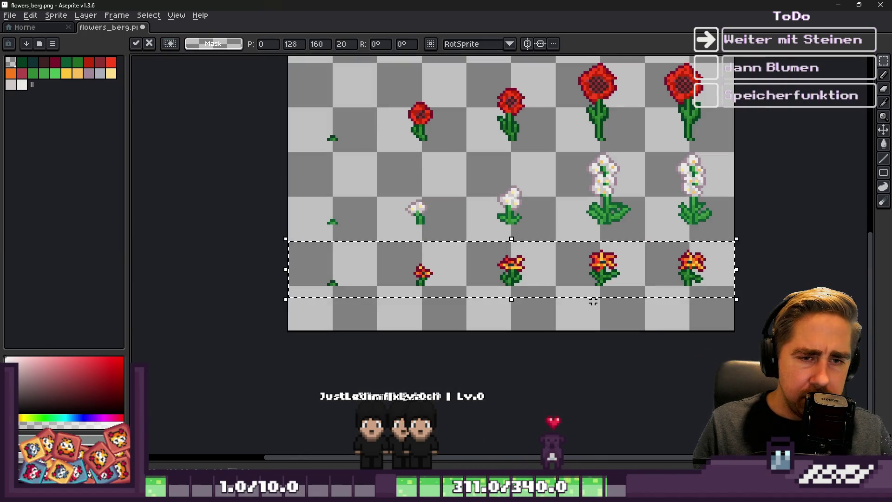
click(594, 301)
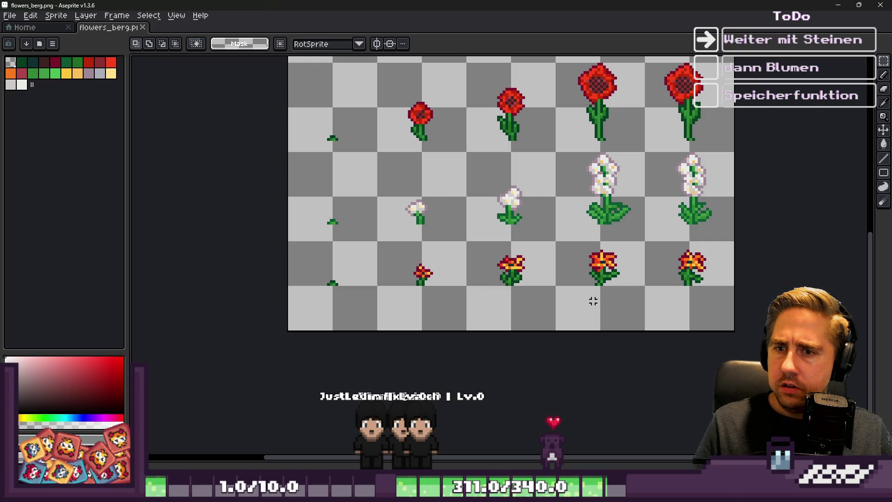
scroll(593, 300, down, 3)
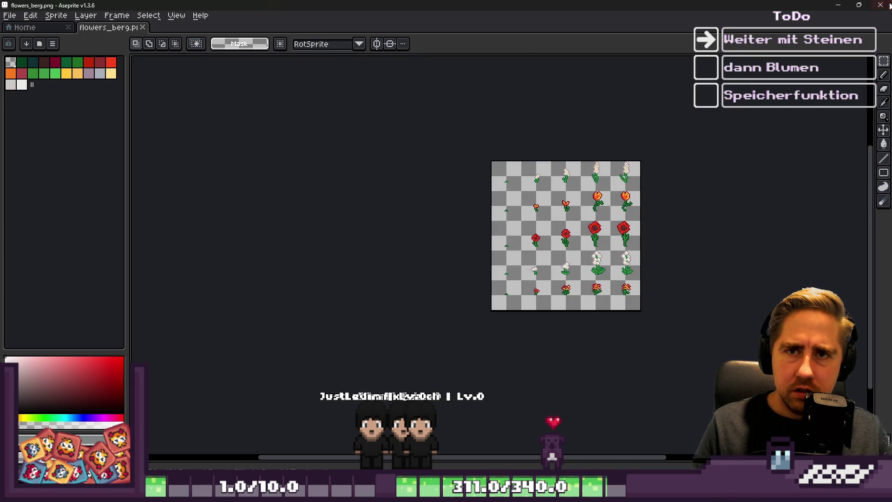
click(890, 5)
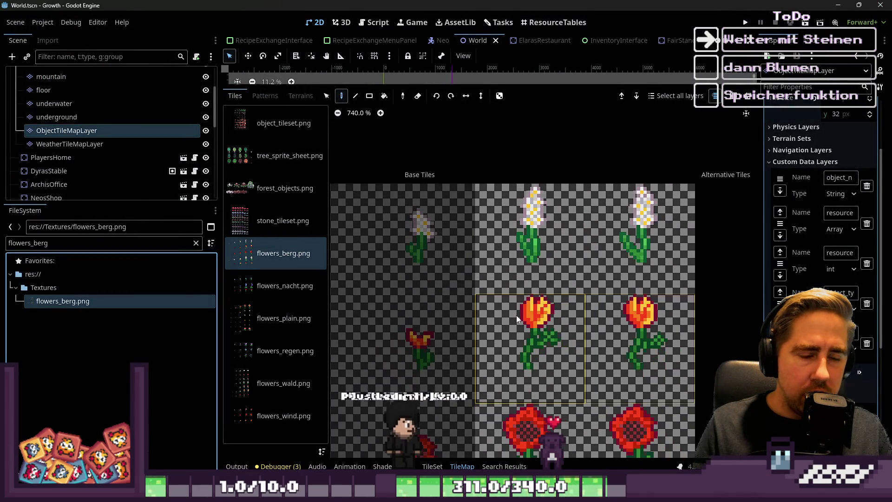
In the flower tiles' TileSet editor, switch to Paint mode with Texture Origin as the property
click(500, 337)
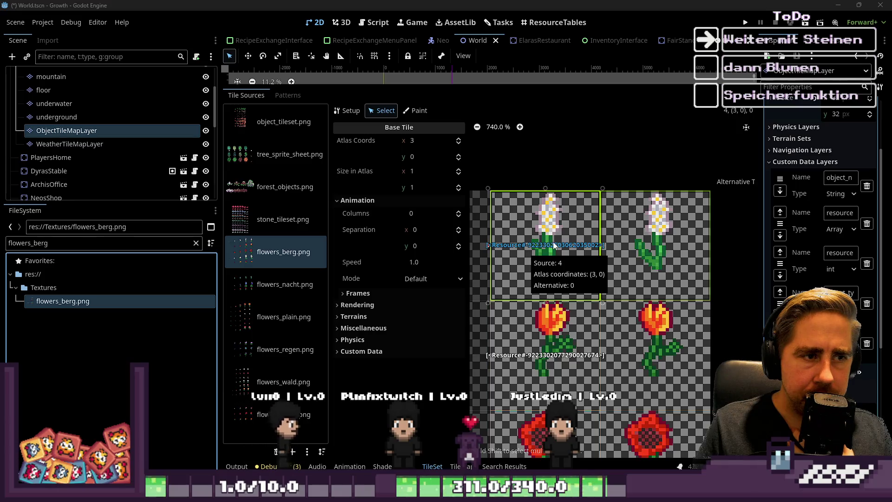
scroll(530, 251, down, 1)
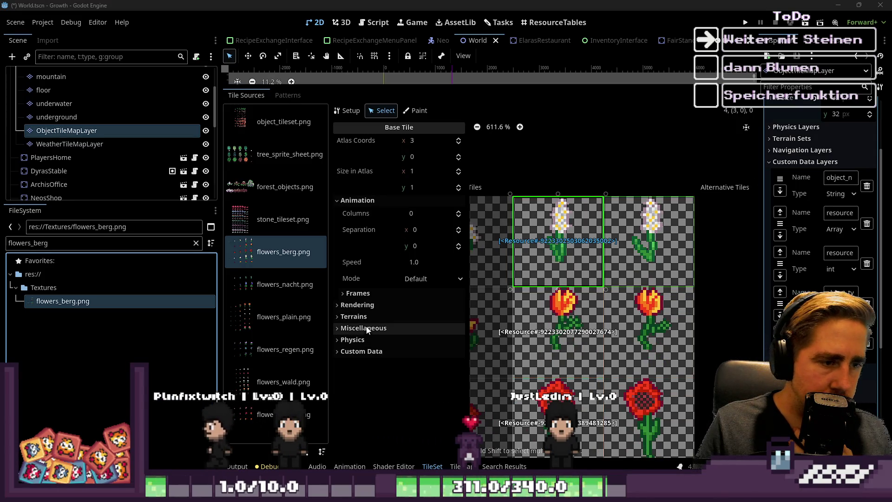
click(363, 304)
click(366, 304)
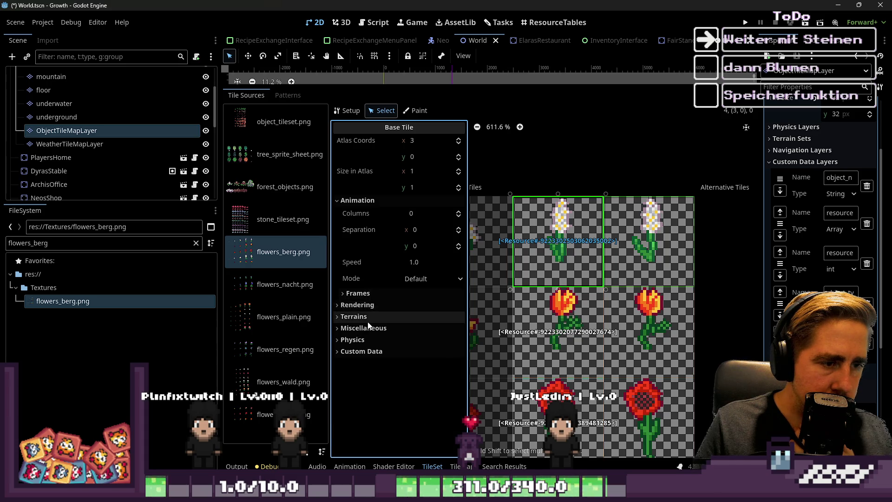
click(409, 112)
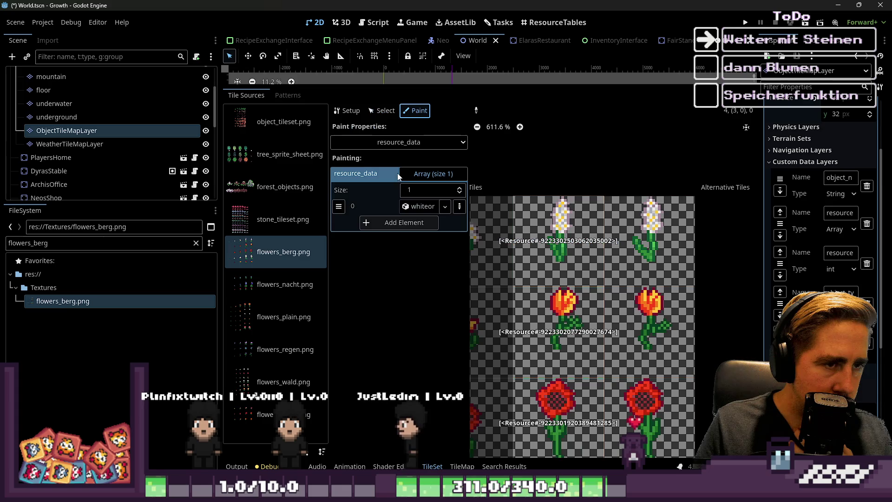
click(415, 143)
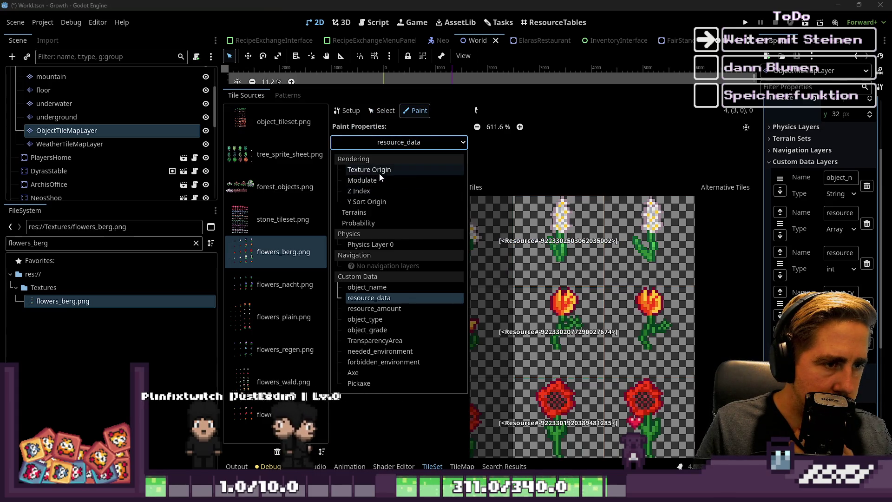
click(379, 171)
scroll(528, 235, up, 4)
Set the Texture Origin paint value to x 4 and y 7 for the flower tiles
click(430, 173)
text(2)
key(BackSpace)
text(4)
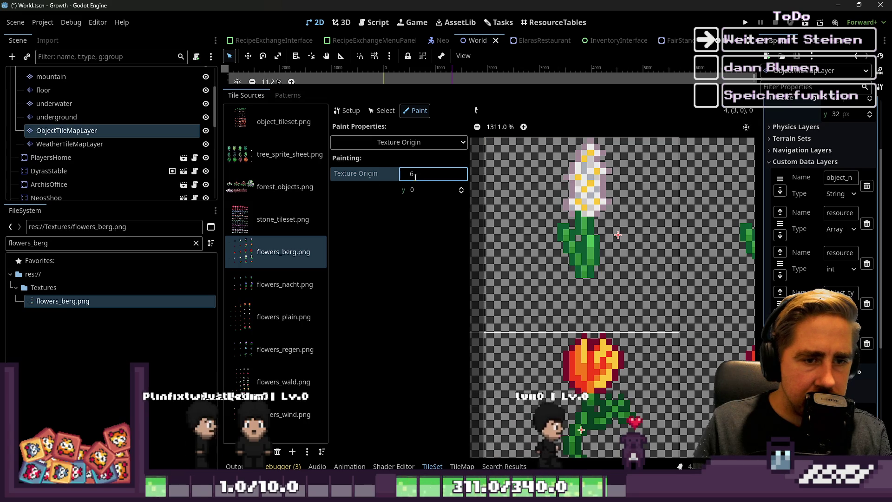
click(421, 189)
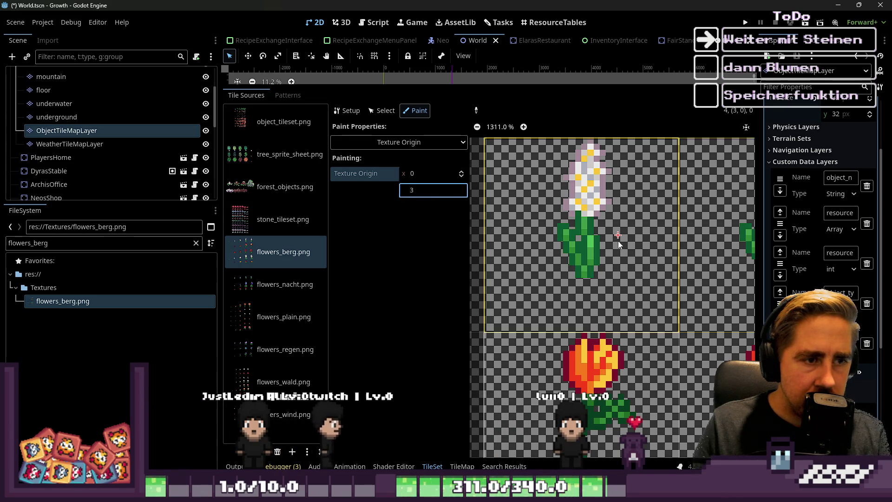
text(5)
key(BackSpace)
text(7)
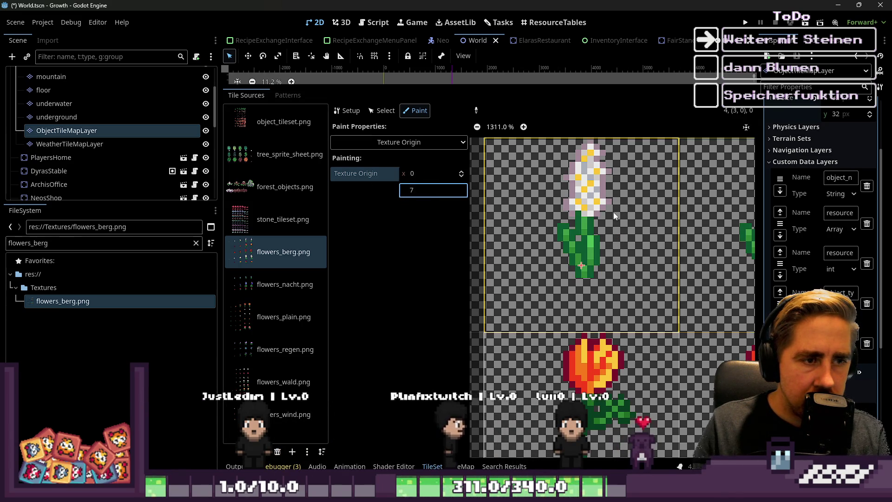
Change the red flower tiles' vertical origin offset to 10
scroll(553, 197, down, 3)
scroll(564, 314, up, 5)
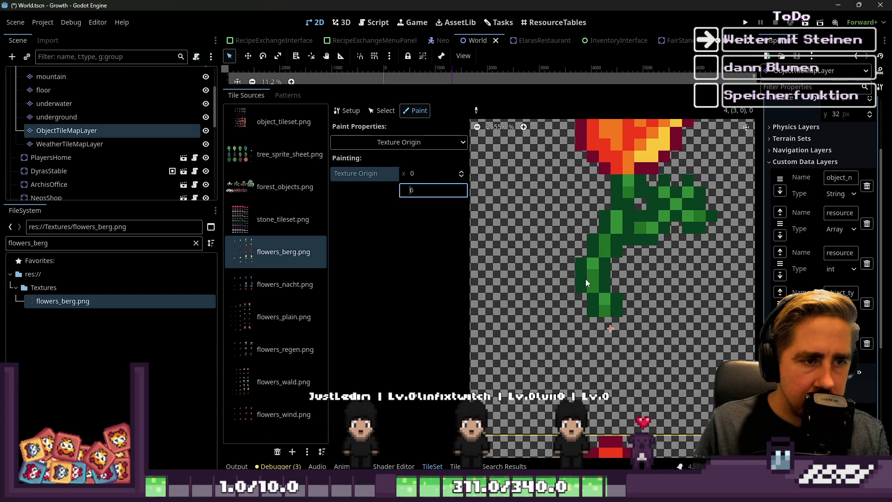
scroll(499, 231, down, 4)
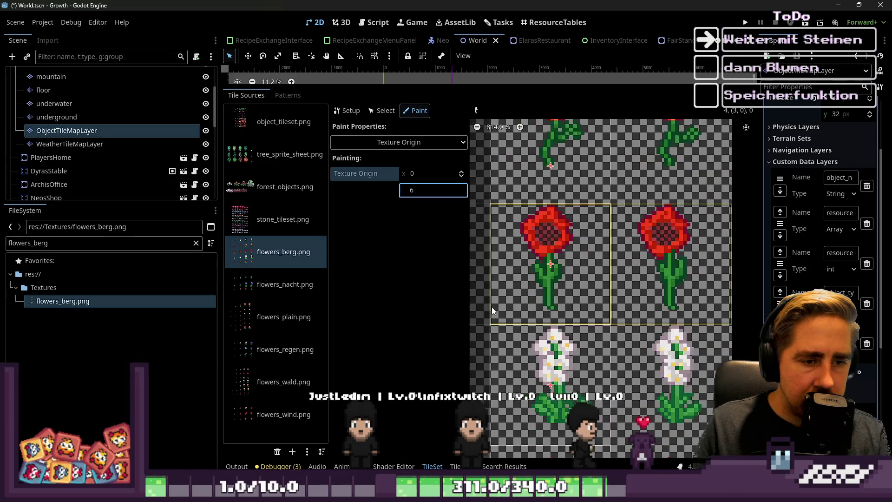
scroll(560, 278, up, 2)
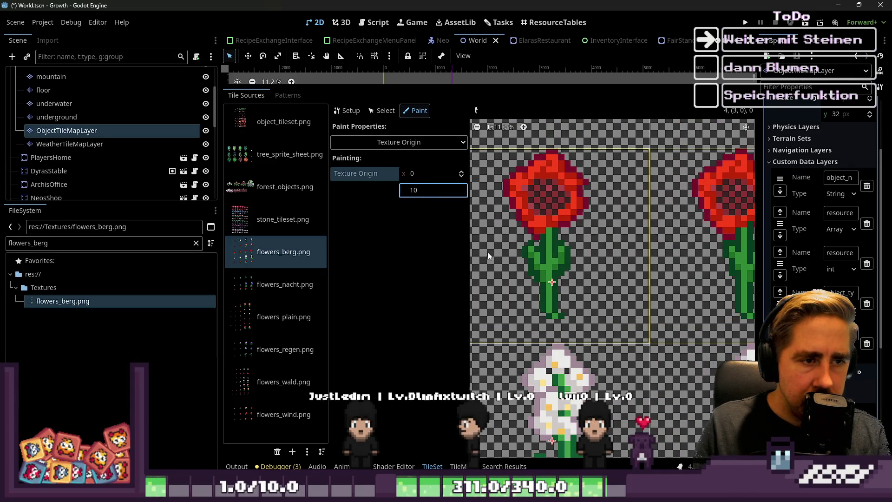
scroll(490, 266, up, 2)
key(BackSpace)
text(1)
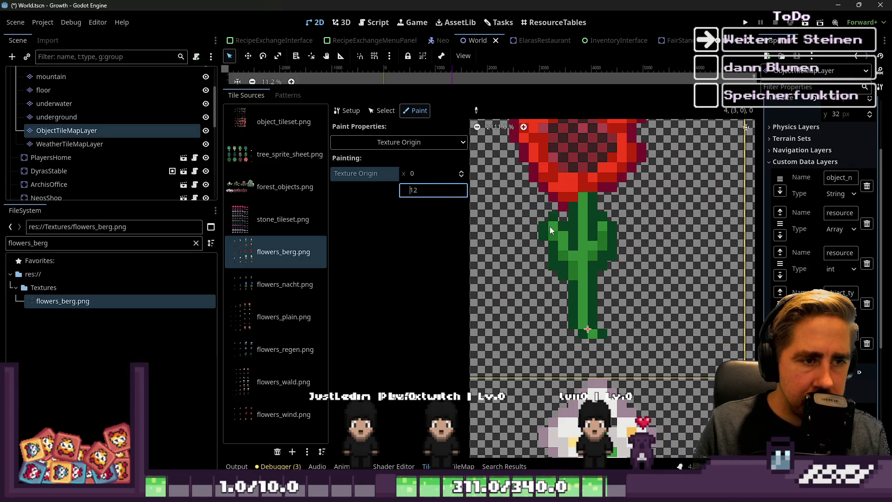
scroll(570, 255, down, 5)
scroll(601, 299, up, 2)
scroll(601, 298, up, 2)
key(BackSpace)
text(0)
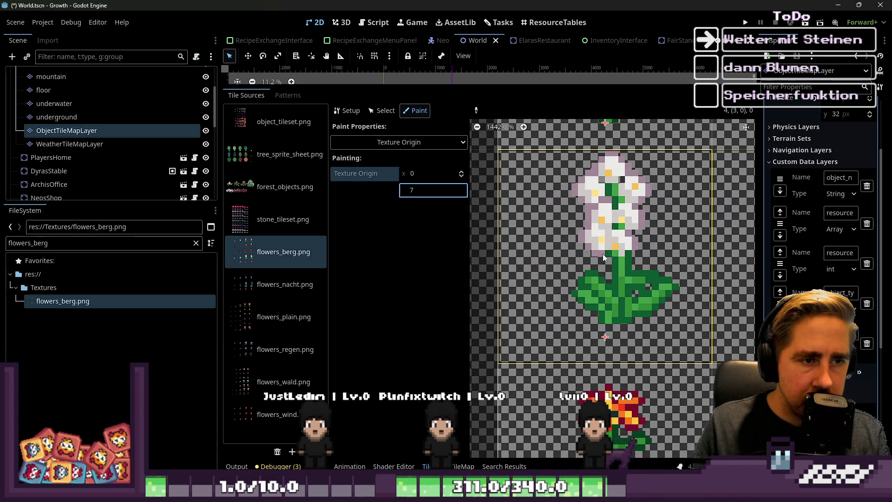
Settle the white flower tiles' vertical origin offset at 8
key(BackSpace)
text(9)
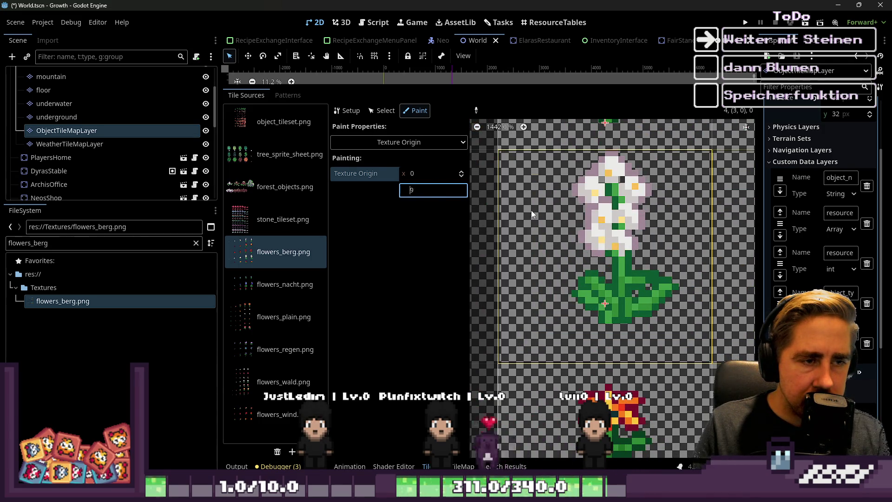
key(BackSpace)
text(8)
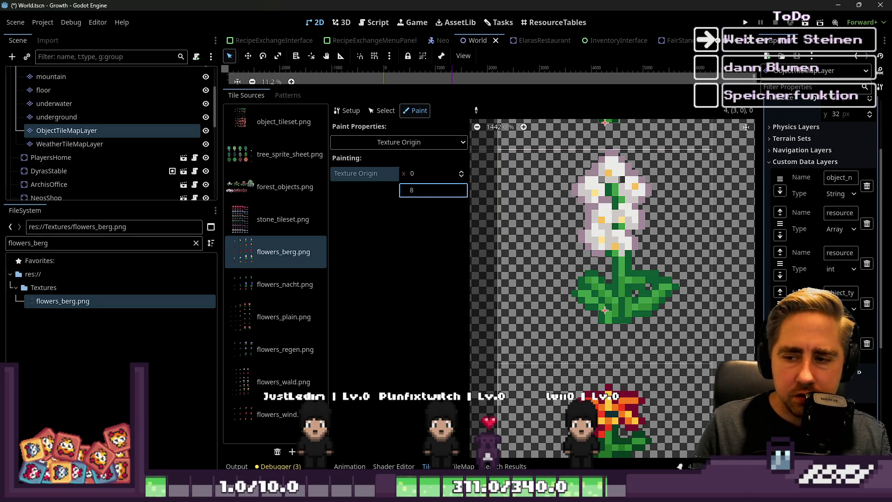
scroll(553, 285, down, 3)
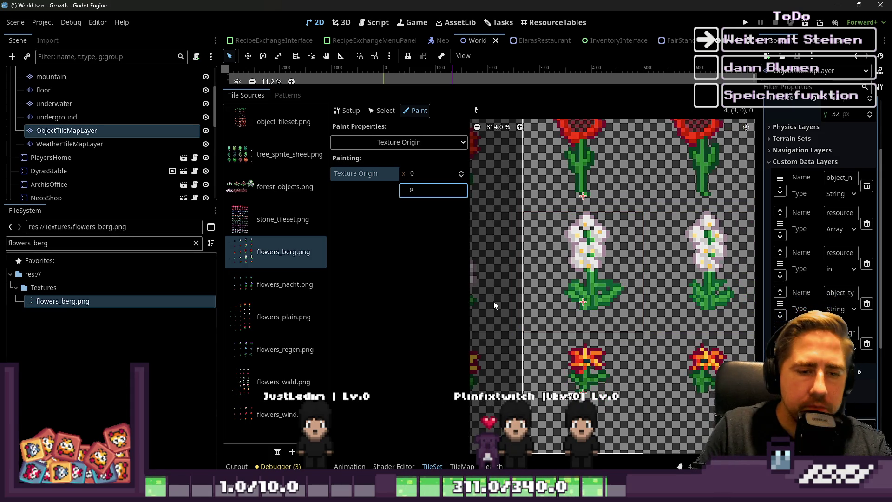
scroll(491, 296, down, 2)
scroll(544, 358, up, 3)
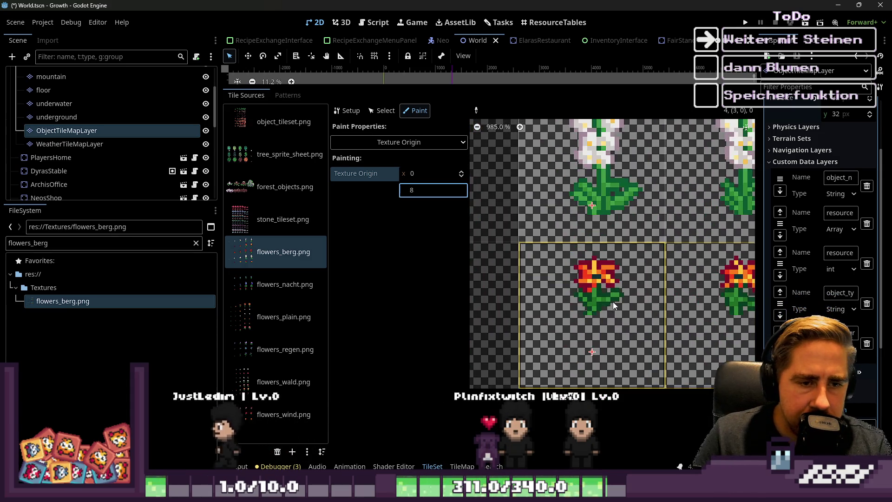
scroll(612, 301, up, 2)
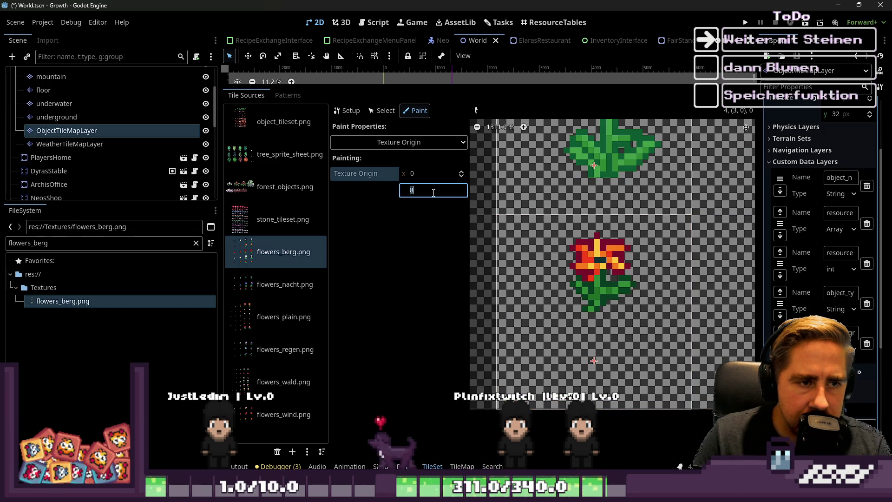
click(410, 142)
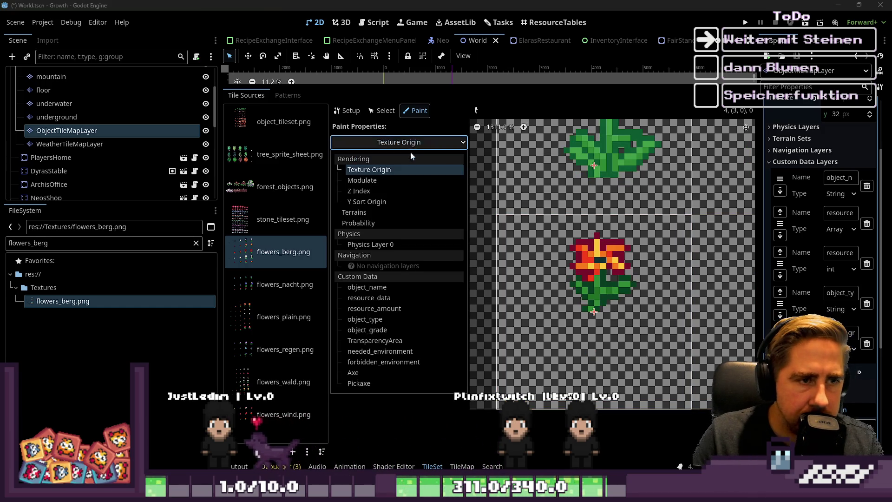
Paint a Y Sort Origin of -16 onto the flower tiles, then run the game with F5
click(366, 201)
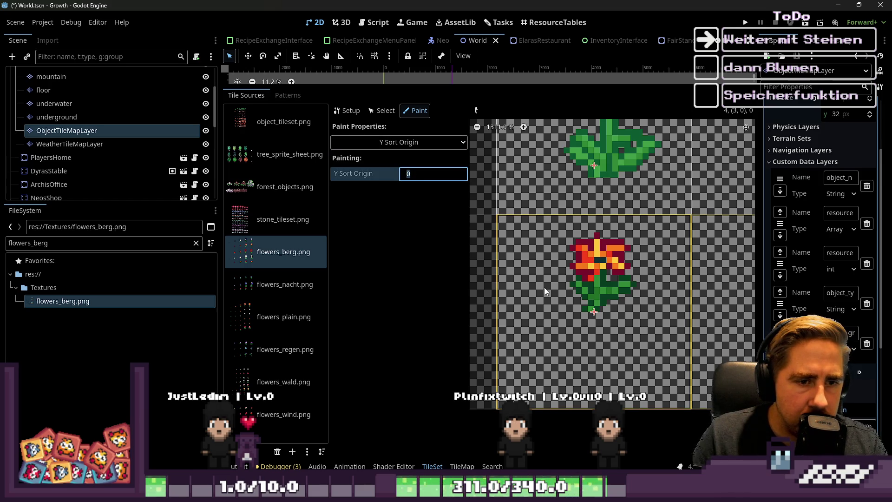
text(-16)
key(Return)
scroll(595, 296, down, 5)
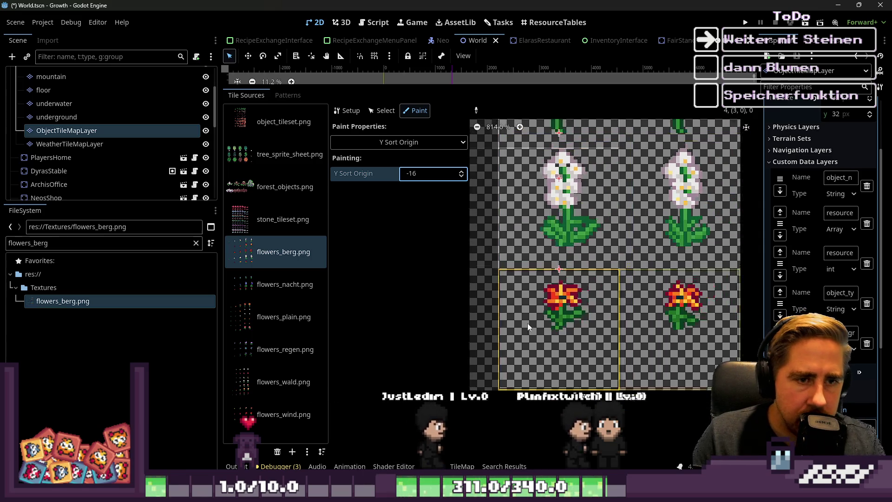
scroll(548, 169, down, 3)
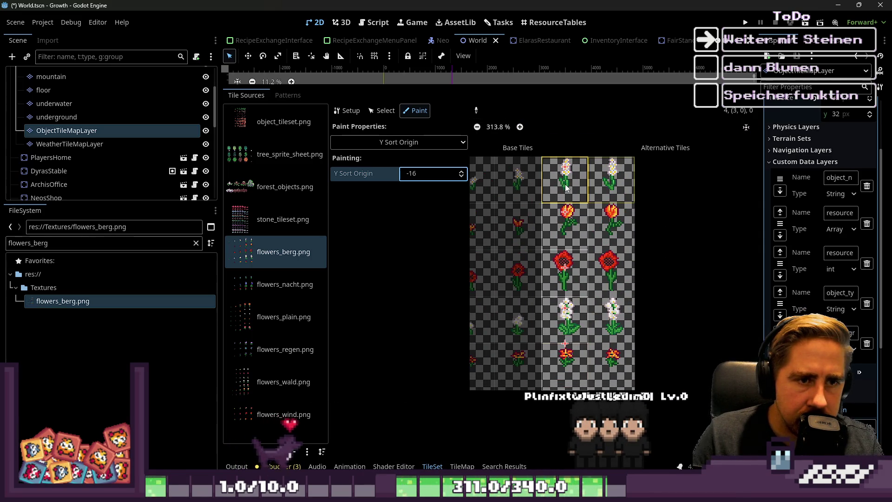
key(F5)
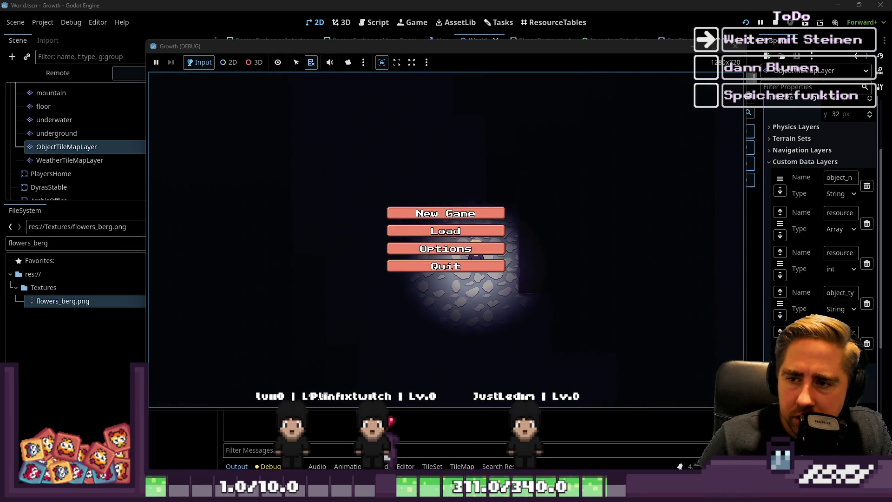
Start a new game with the character named 'sad' and walk down-right into the mountain area
click(447, 216)
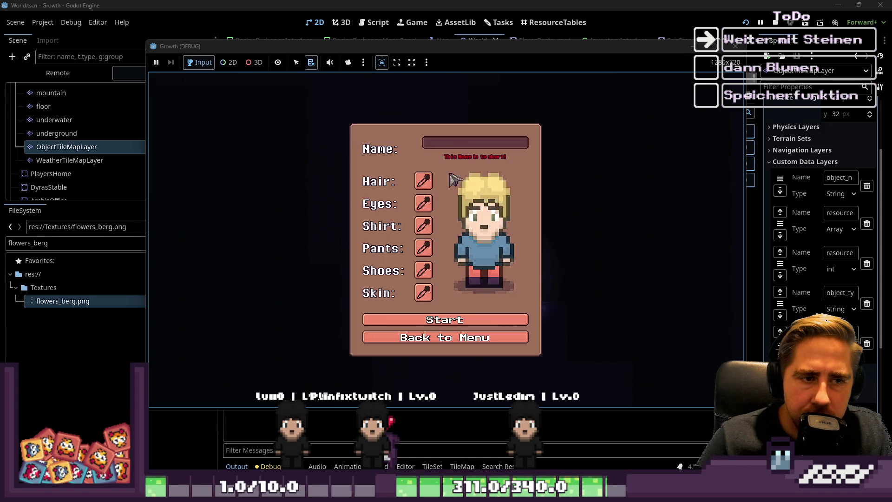
text(sad)
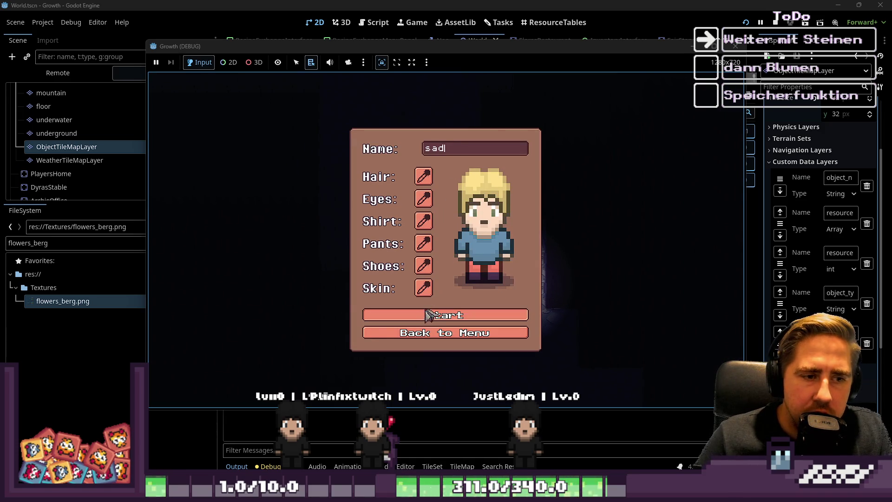
key(Return)
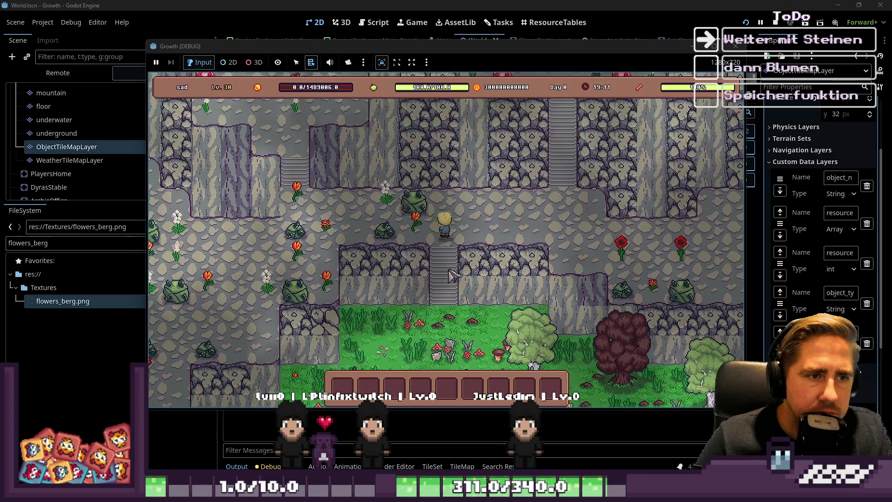
key(a)
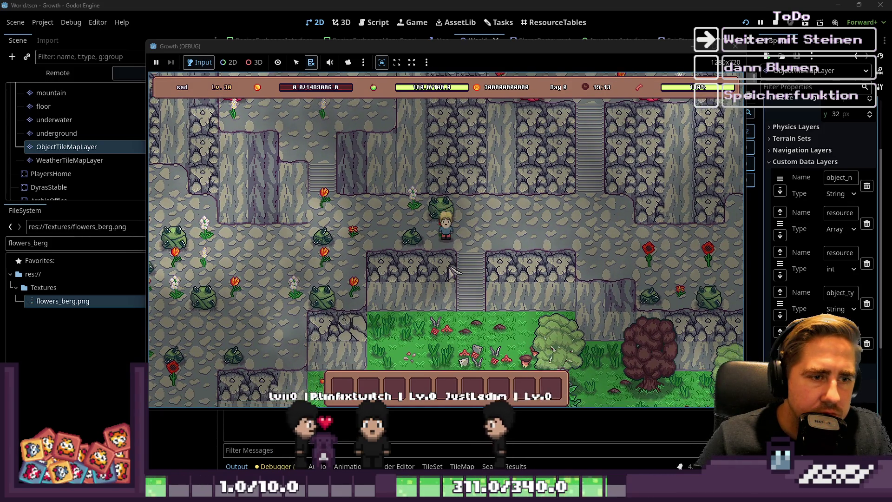
key(d)
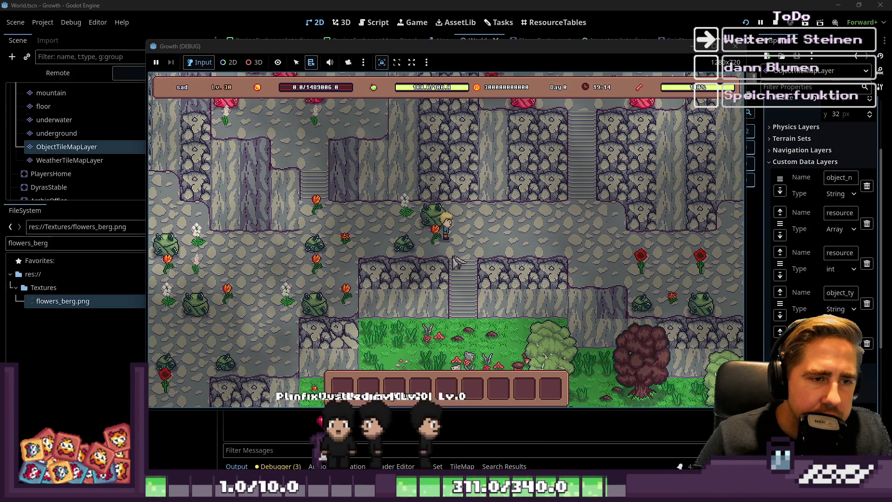
key(s)
key(d)
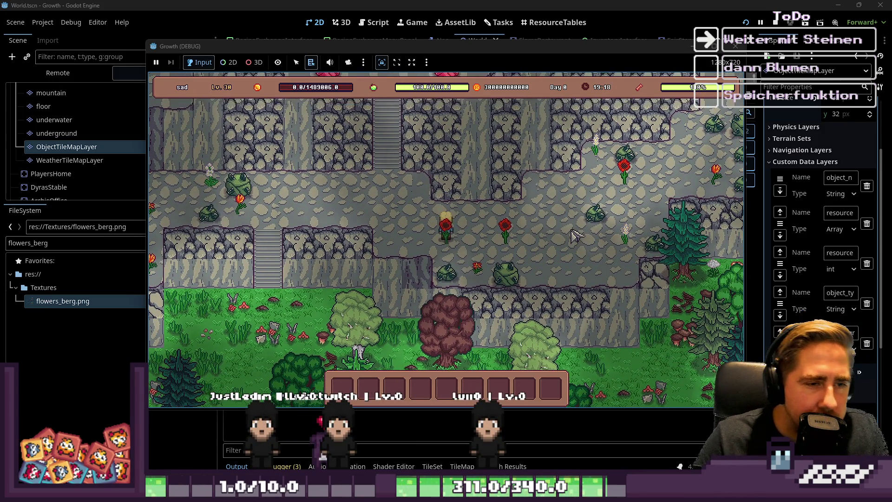
Walk along the mountain path past the red flowers to inspect them, then stop the game
key(w)
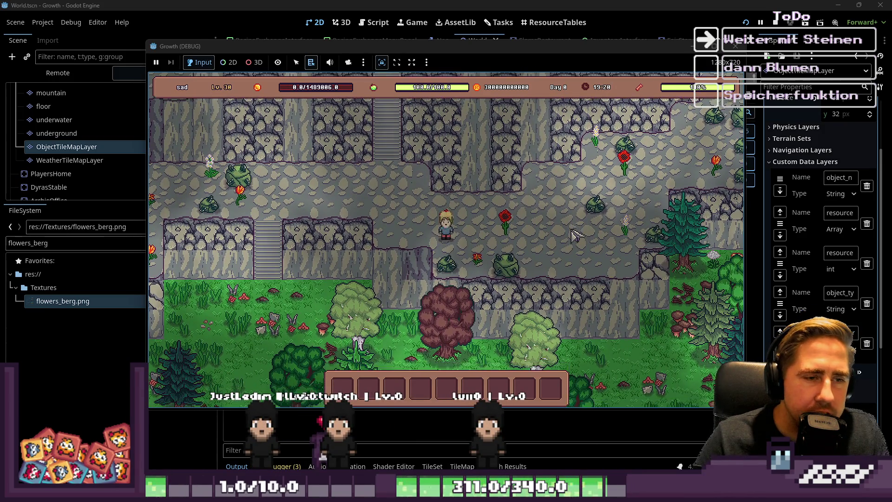
key(d)
key(d)
key(w)
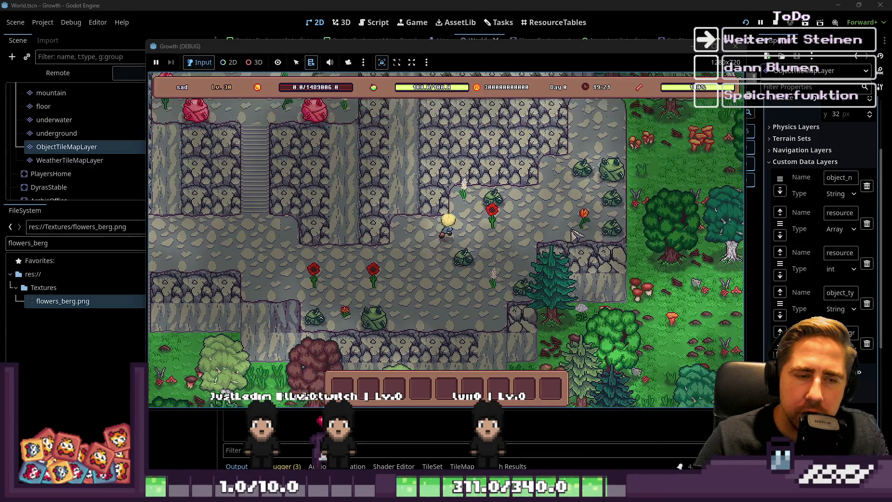
key(a)
key(s)
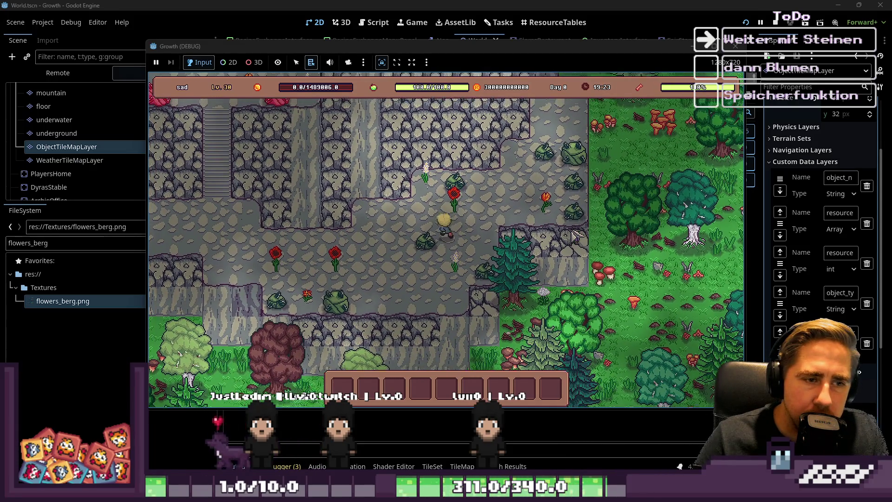
key(a)
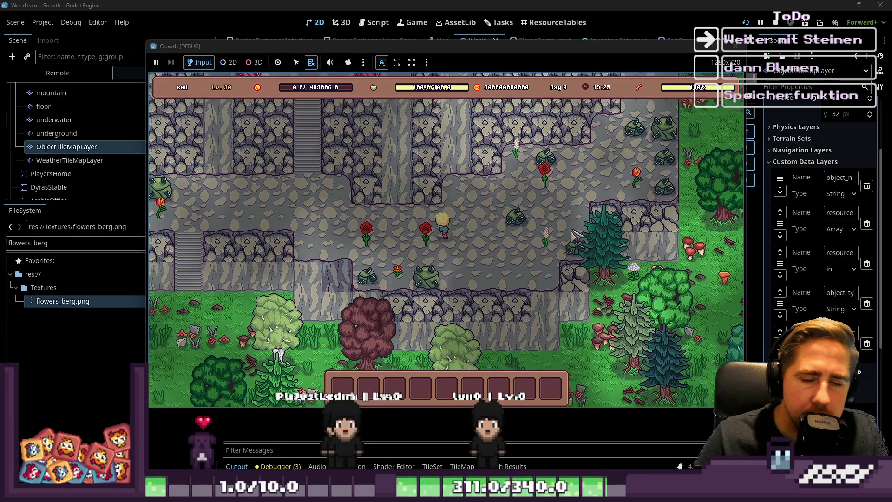
key(a)
key(w)
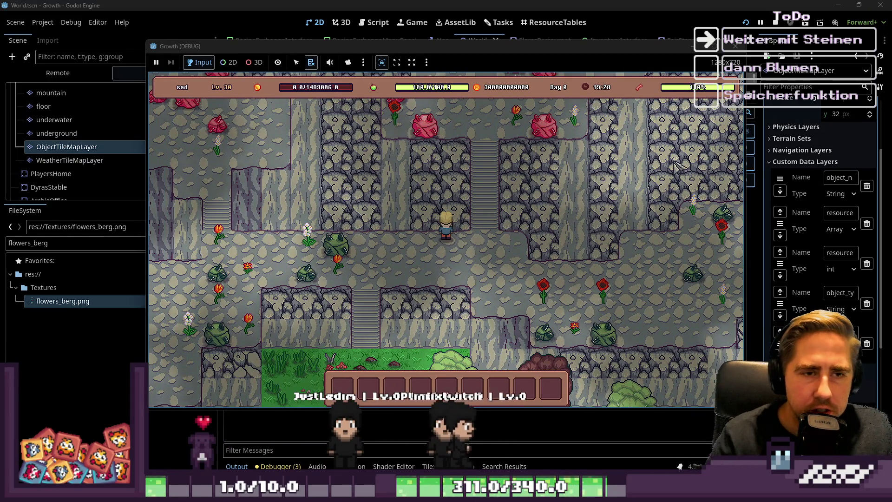
click(735, 46)
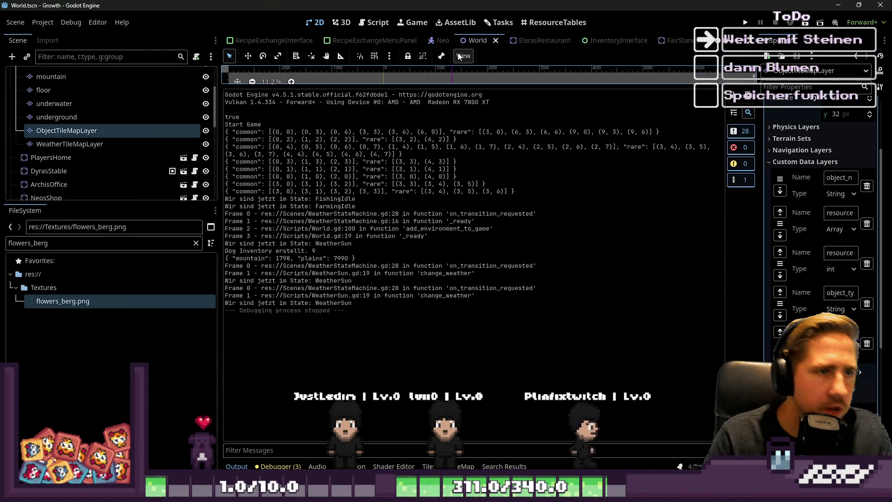
Save the Neo scene with Ctrl+S
click(442, 43)
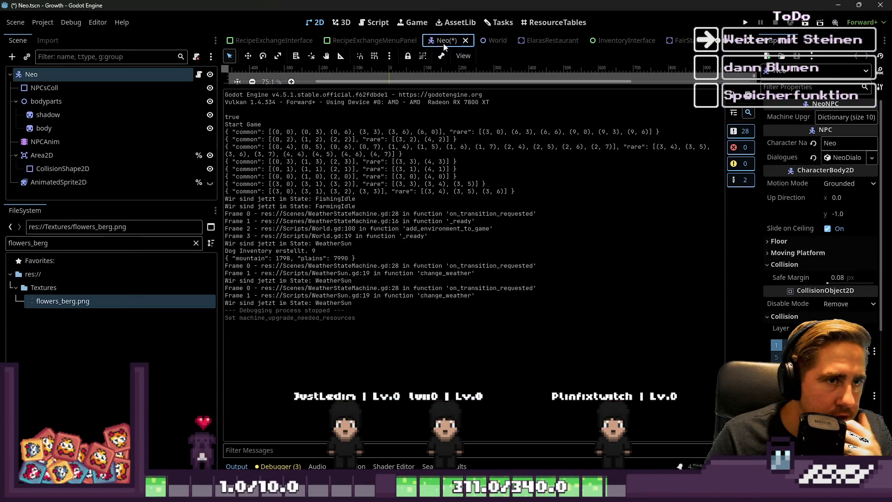
key(ctrl+s)
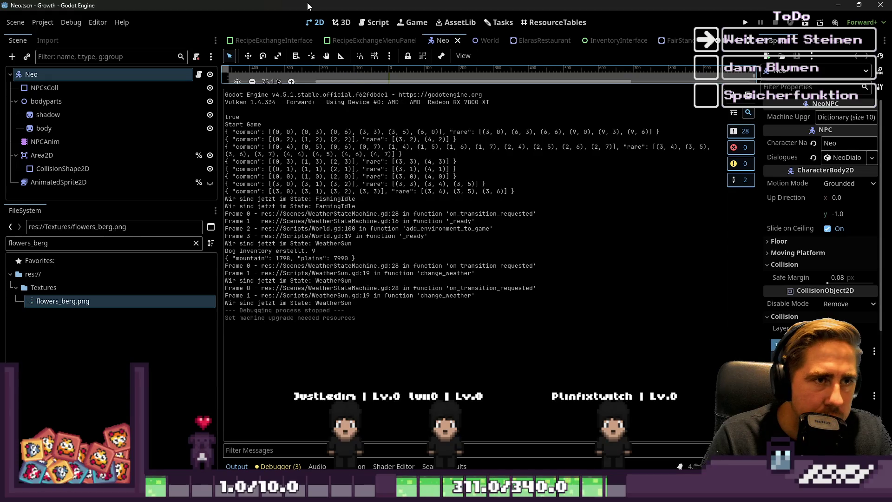
click(177, 87)
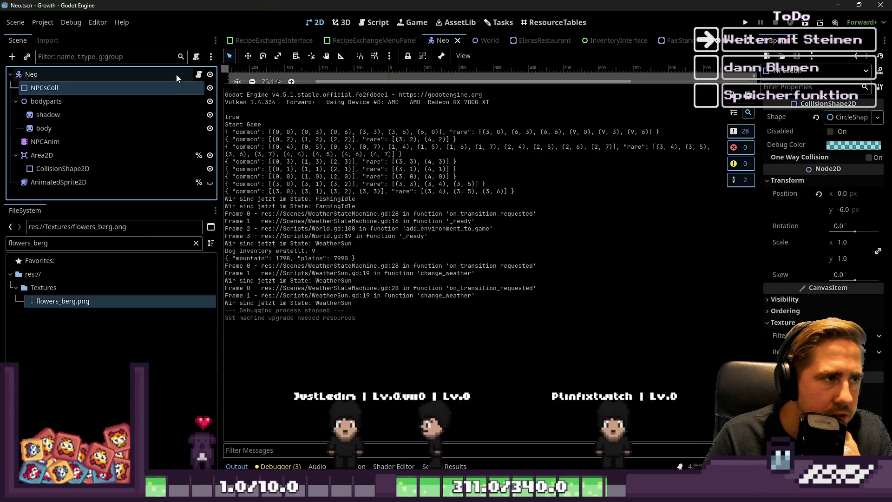
click(176, 74)
scroll(623, 43, down, 8)
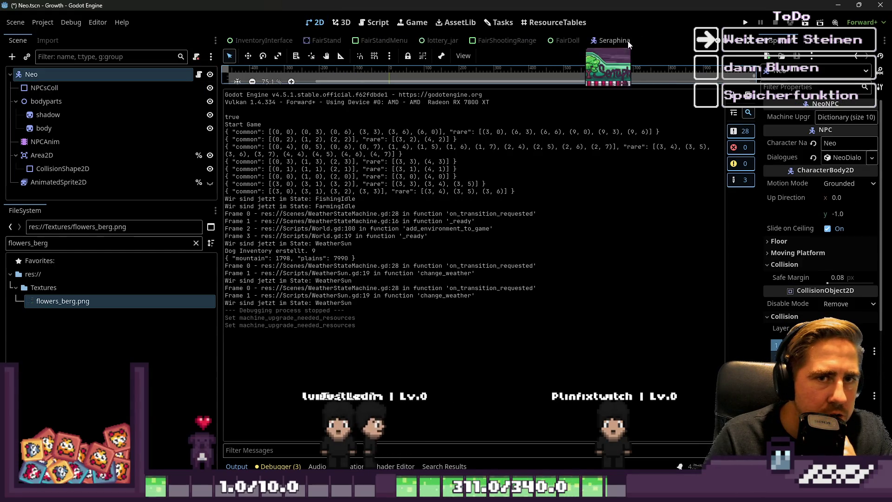
Filter the FileSystem for 'Player' and open Player.tscn
click(132, 245)
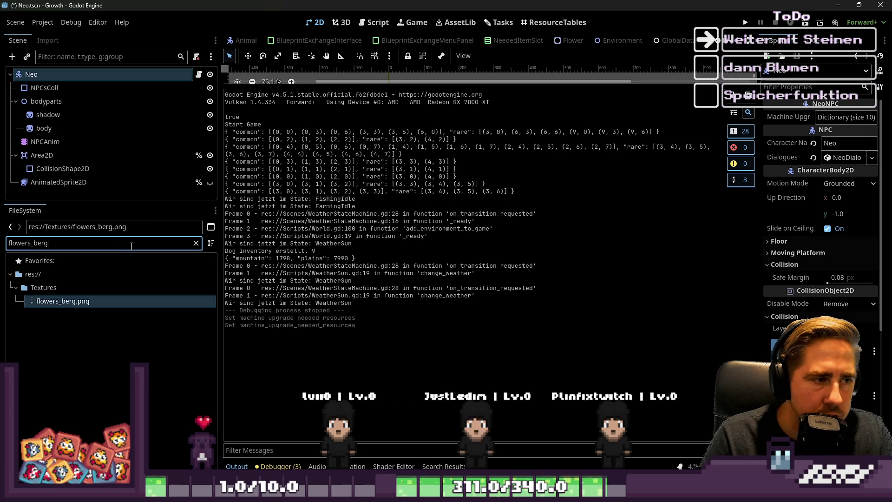
text(Player)
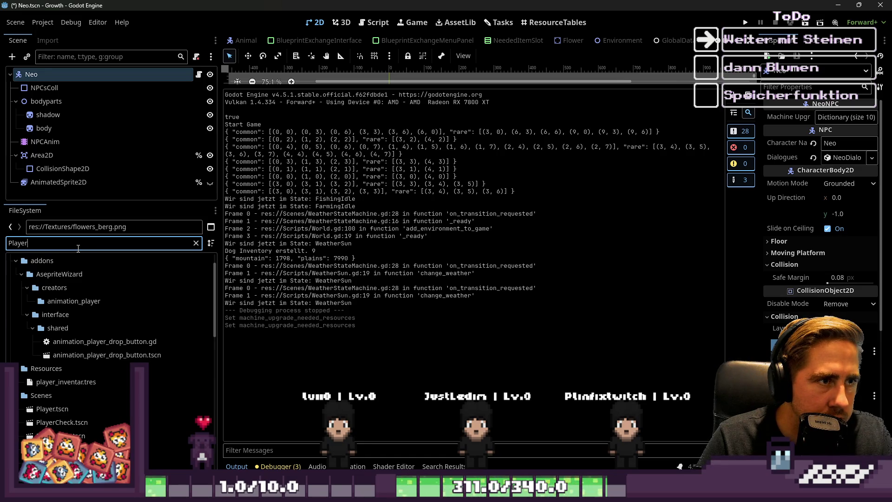
scroll(93, 325, down, 3)
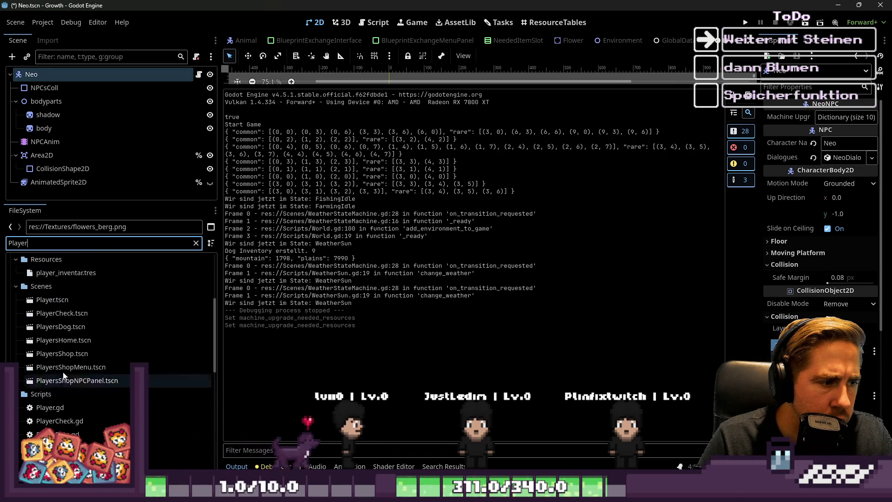
double_click(52, 300)
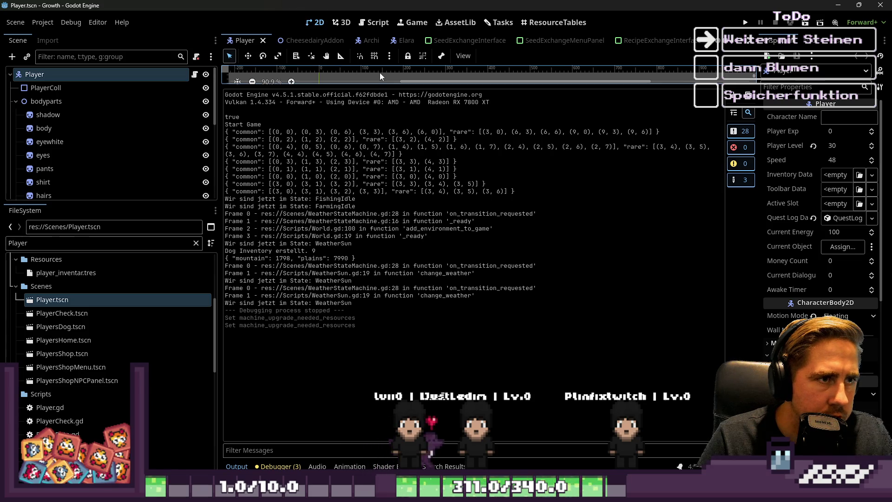
Shrink the Output log, zoom in on the player and toggle its visibility off and back on
drag(375, 90, 375, 358)
scroll(485, 254, up, 3)
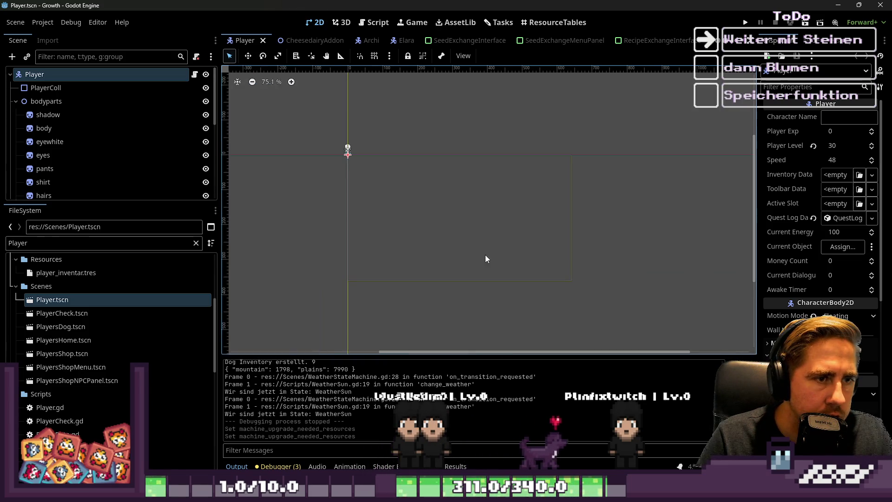
scroll(353, 140, up, 20)
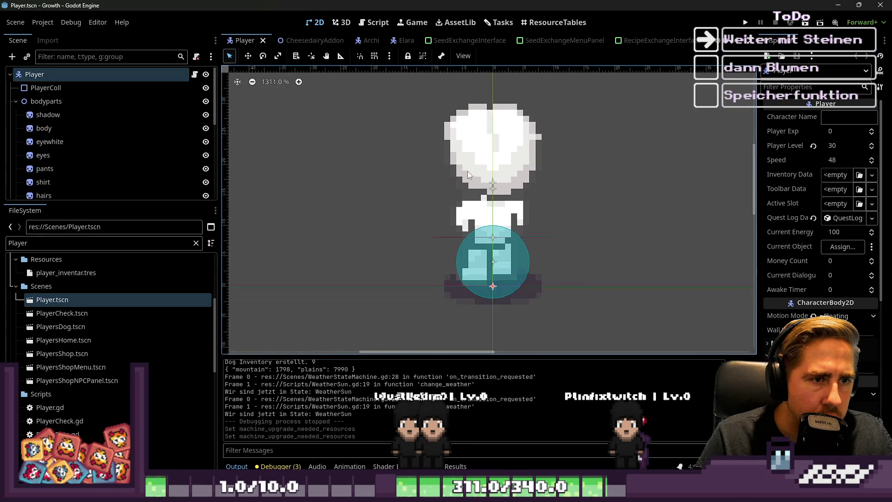
double_click(205, 74)
click(88, 91)
Inspect the ToolHandler, hairs, eyewhite and body nodes, and undo a trial ToolAnchor move
click(494, 186)
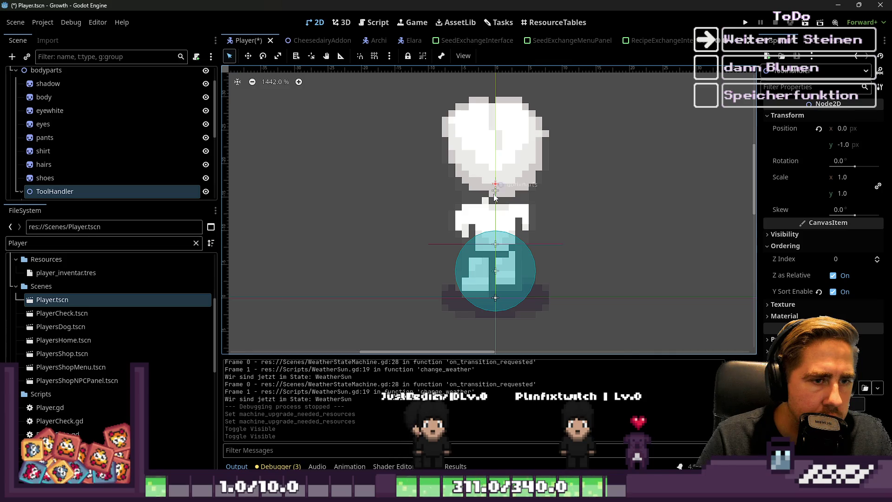
click(496, 196)
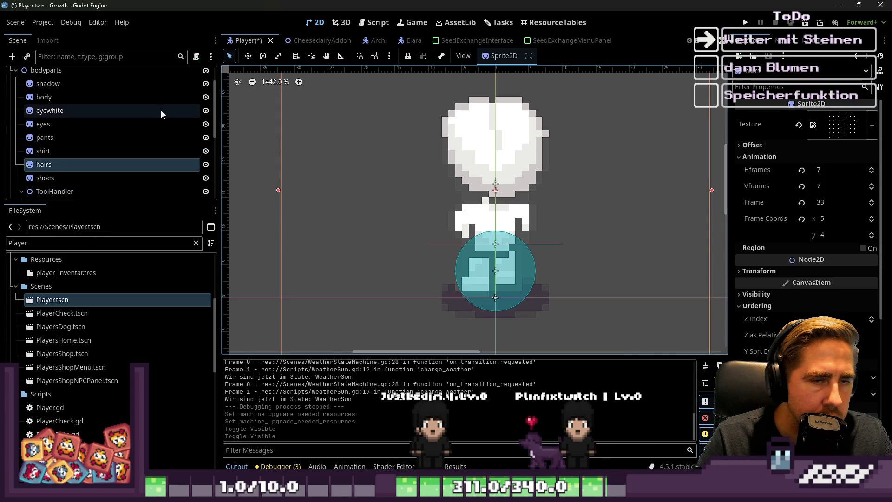
click(100, 111)
click(108, 99)
scroll(785, 256, down, 2)
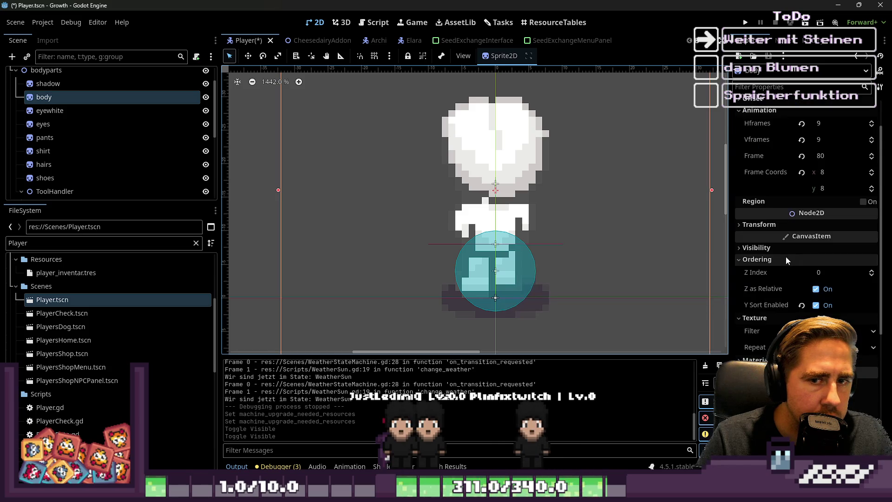
scroll(409, 156, down, 5)
mouse_move(420, 235)
mouse_down()
mouse_move(396, 232)
mouse_move(352, 245)
mouse_up()
key(ctrl+z)
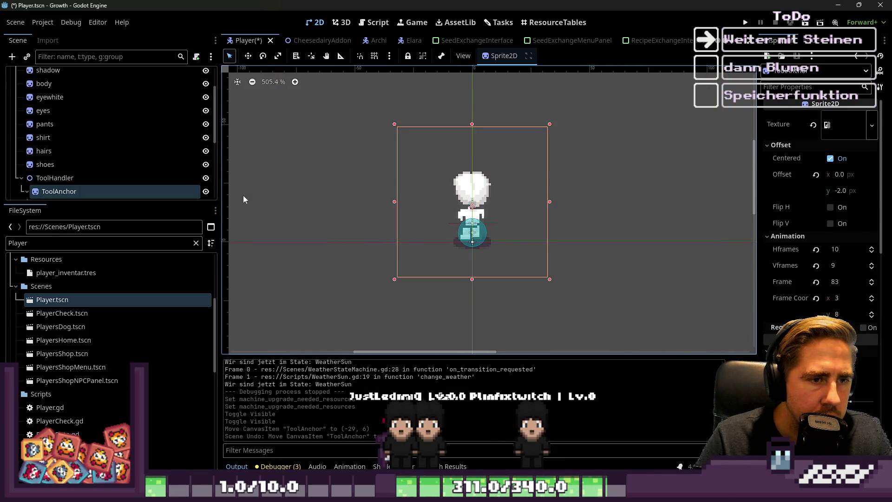
scroll(80, 154, up, 3)
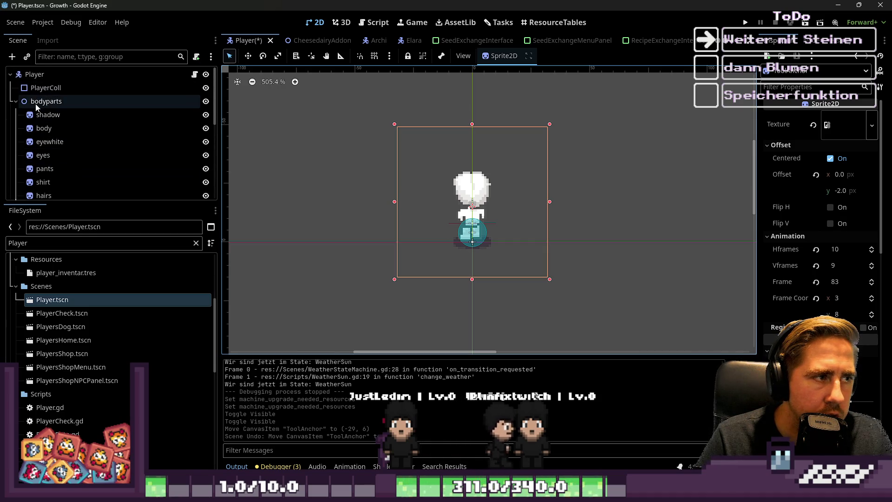
Select the bodyparts and Player nodes, then collapse bodyparts, FishingStateMachine and FarmingStateMachine
click(35, 104)
click(43, 75)
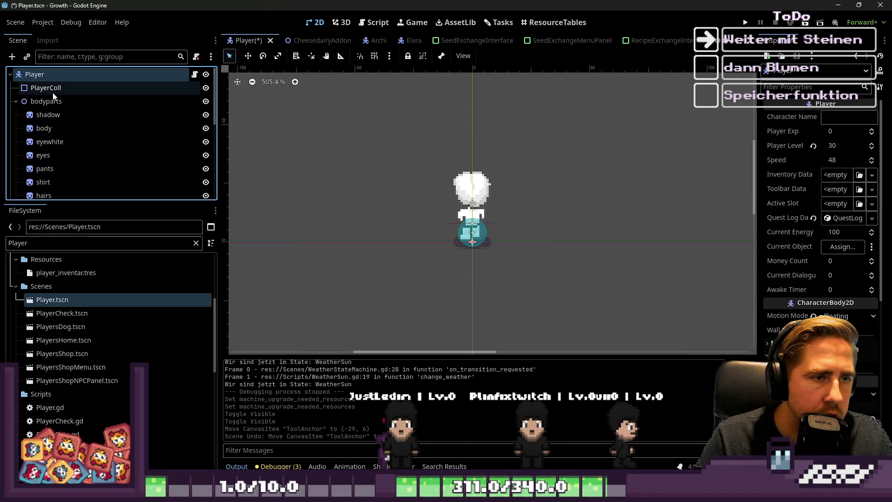
click(16, 101)
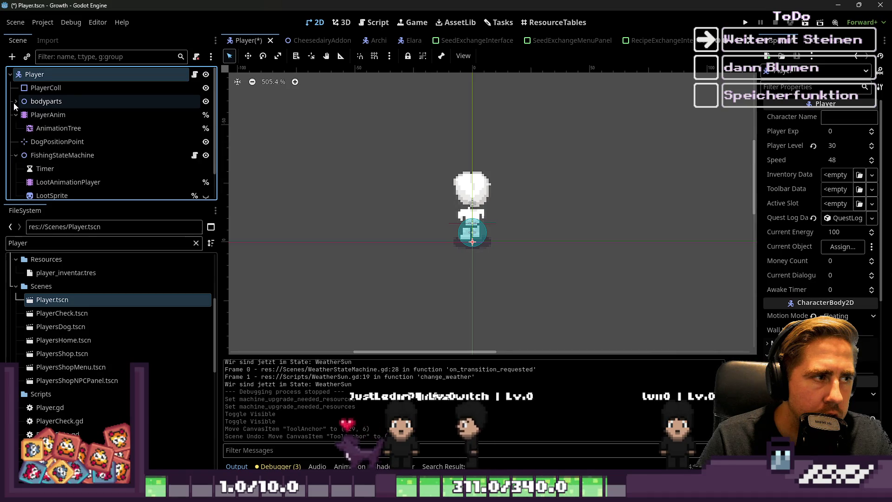
click(16, 142)
click(16, 156)
scroll(465, 209, up, 3)
scroll(492, 214, up, 5)
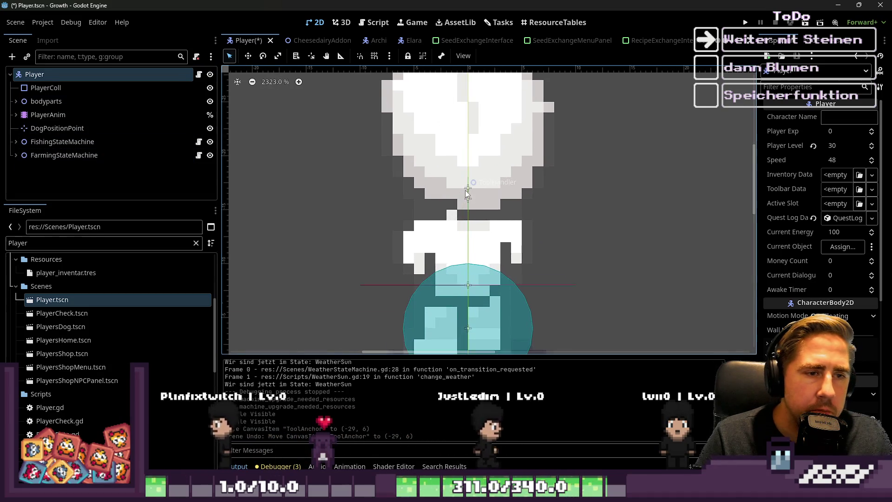
scroll(465, 211, down, 3)
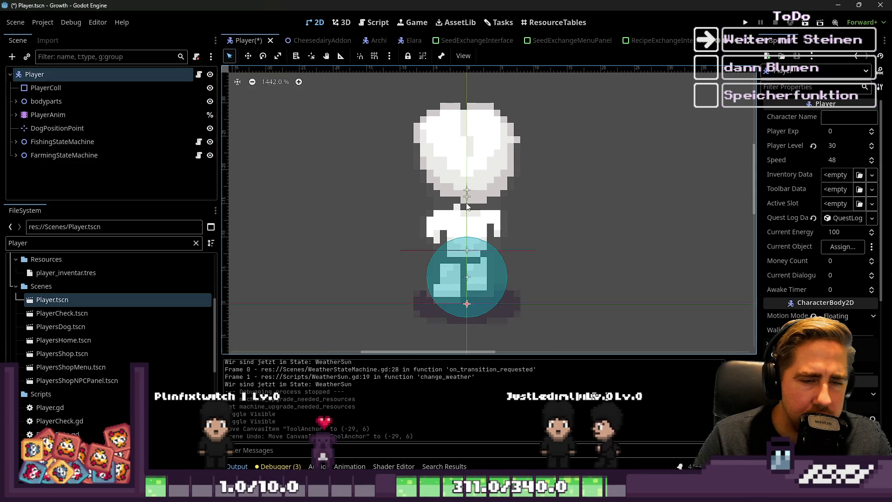
scroll(467, 207, up, 3)
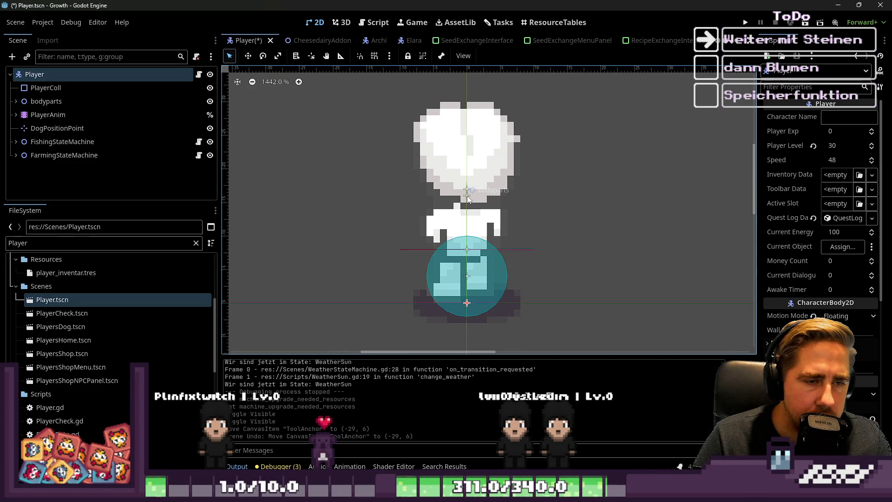
Inspect the hair, shirt, eyes, eyewhite and shadow sprites, then bring up the Player script
click(467, 198)
scroll(467, 197, down, 3)
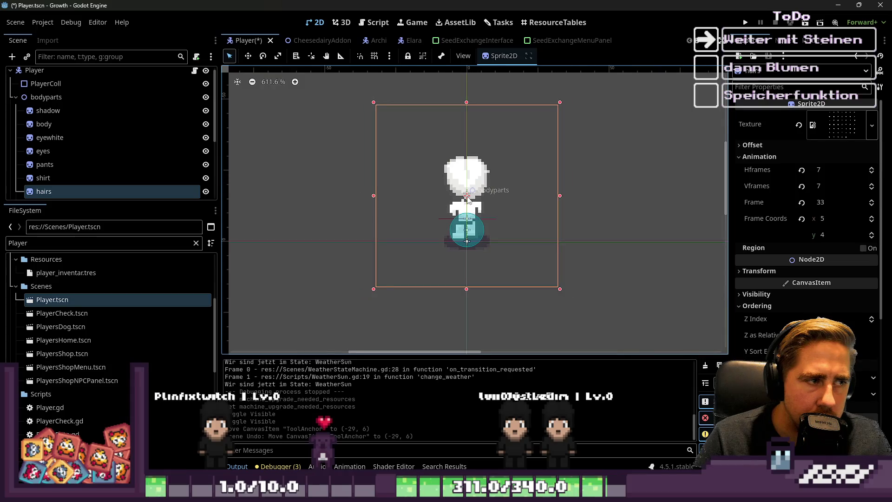
scroll(467, 197, down, 1)
scroll(92, 177, down, 2)
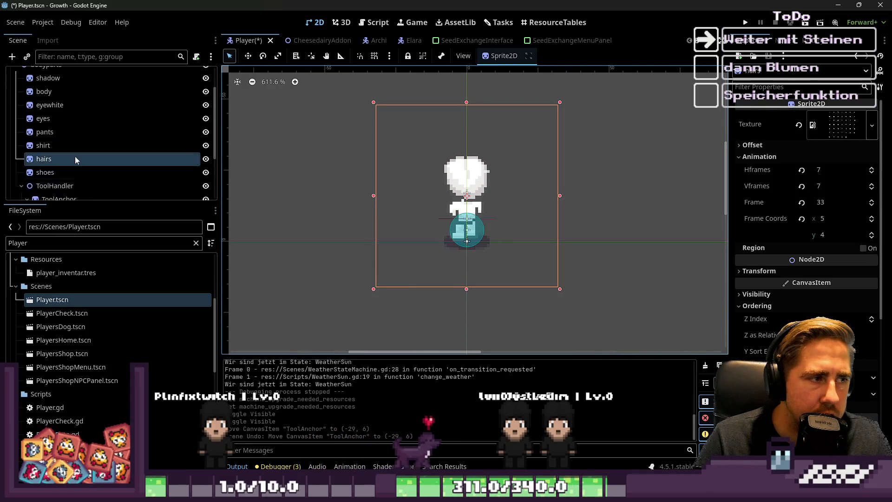
click(52, 145)
click(54, 116)
click(54, 107)
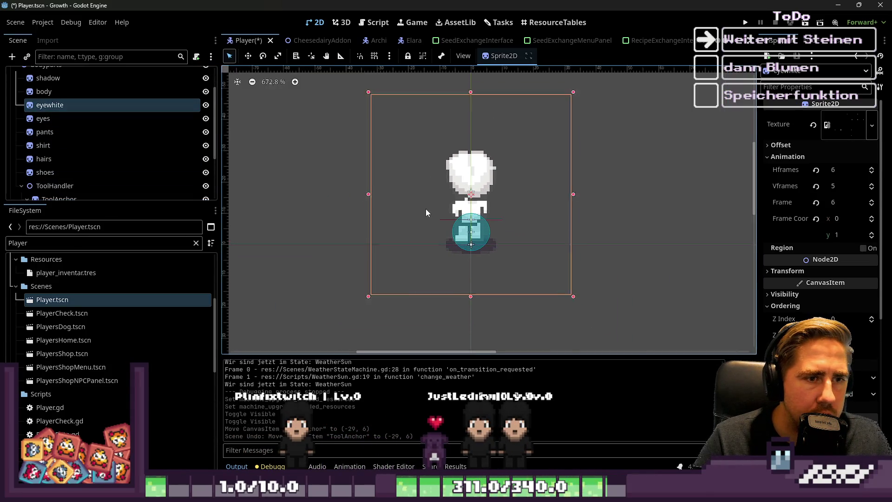
scroll(59, 95, up, 1)
scroll(59, 95, up, 1)
click(51, 115)
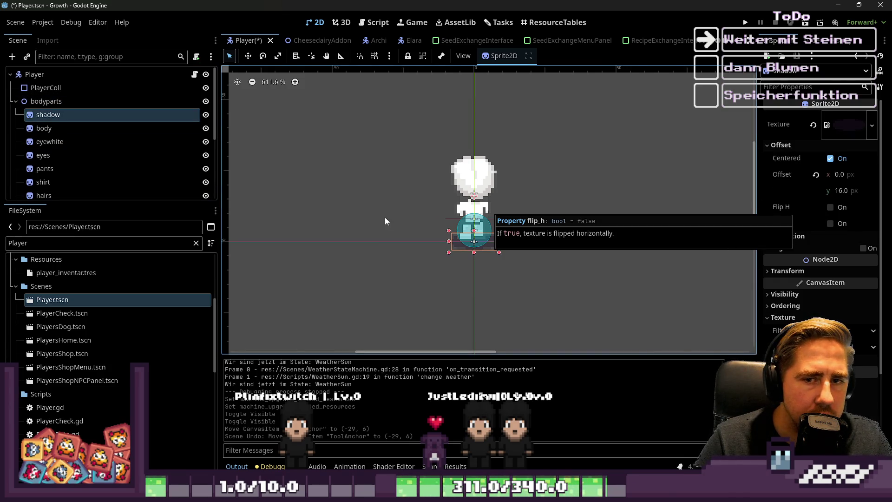
scroll(464, 198, up, 2)
scroll(479, 203, up, 2)
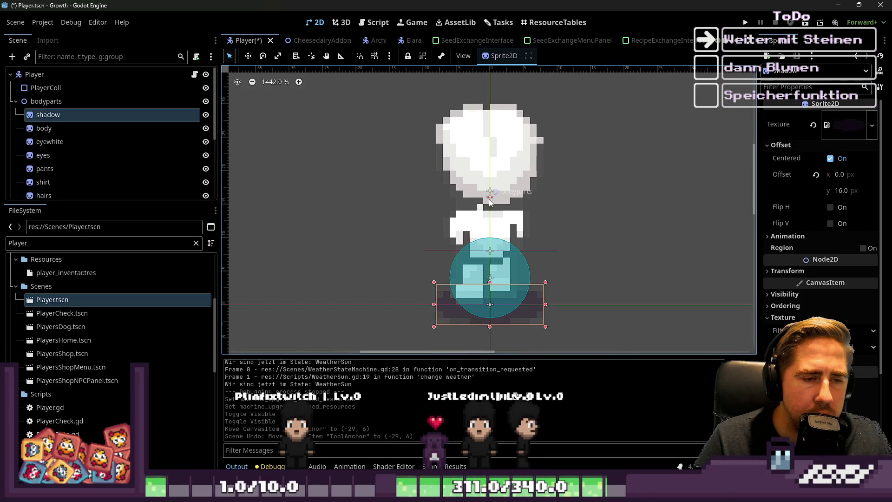
scroll(489, 200, down, 1)
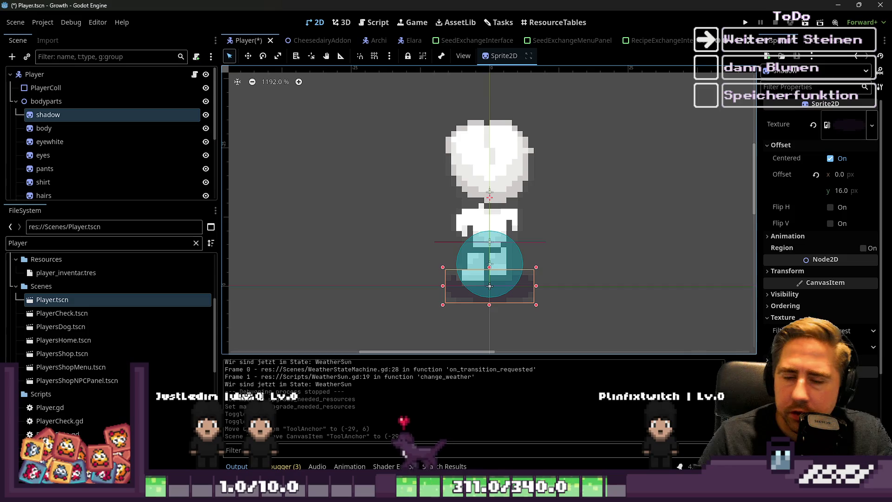
click(371, 22)
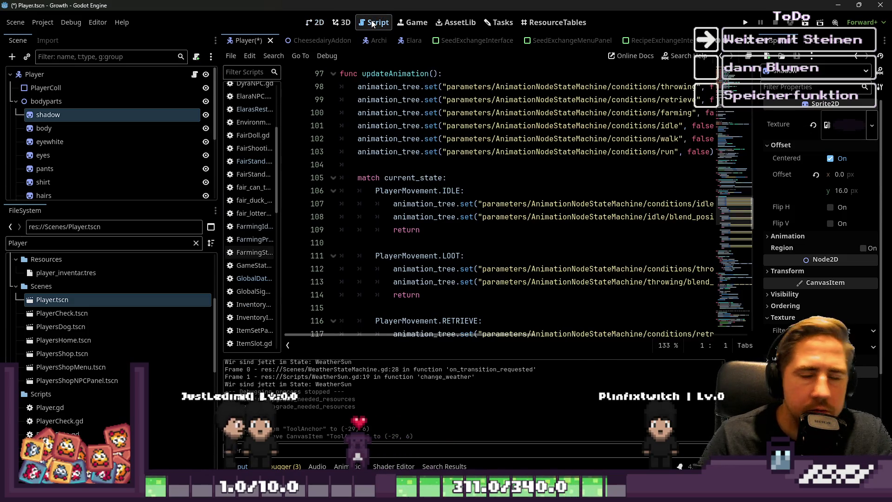
Narrow the Inspector and scene/file docks, widen the script list, then return to Player.tscn's 2D view
scroll(380, 194, down, 5)
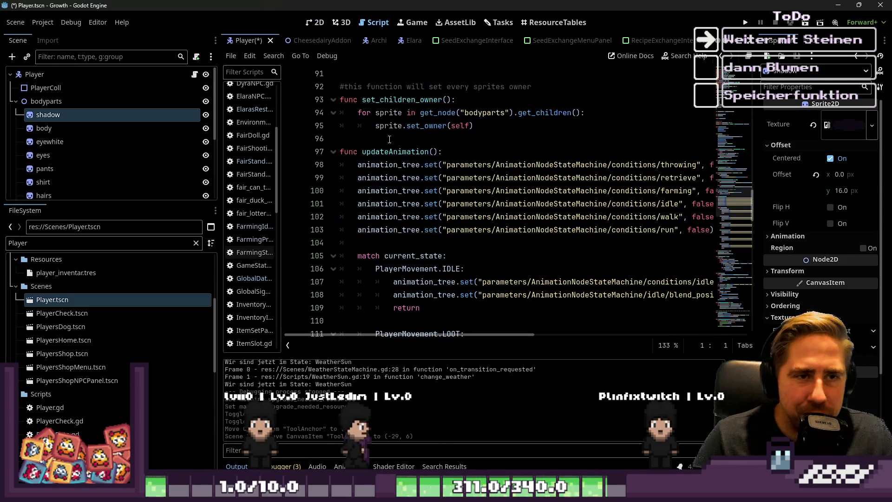
scroll(380, 194, up, 5)
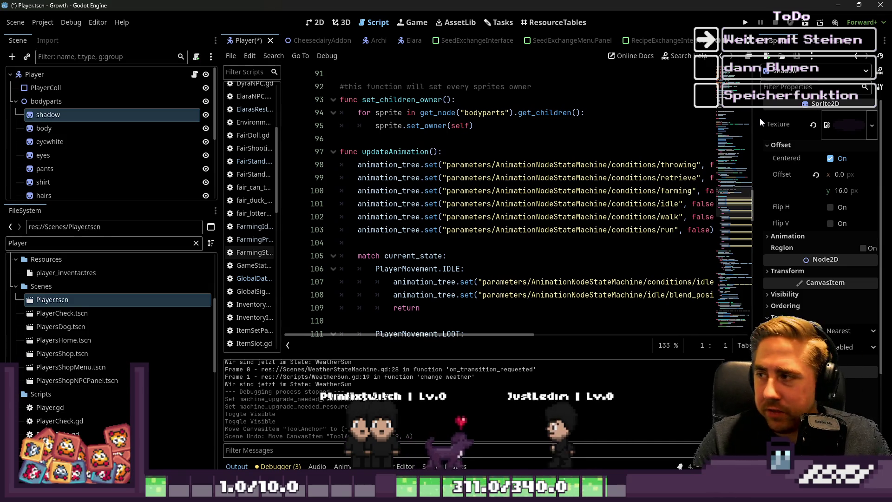
drag(757, 120, 773, 121)
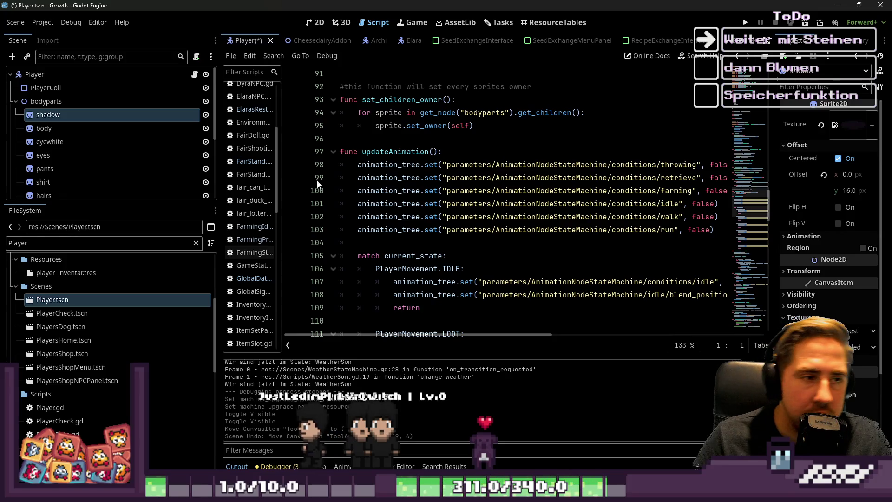
drag(222, 174, 128, 176)
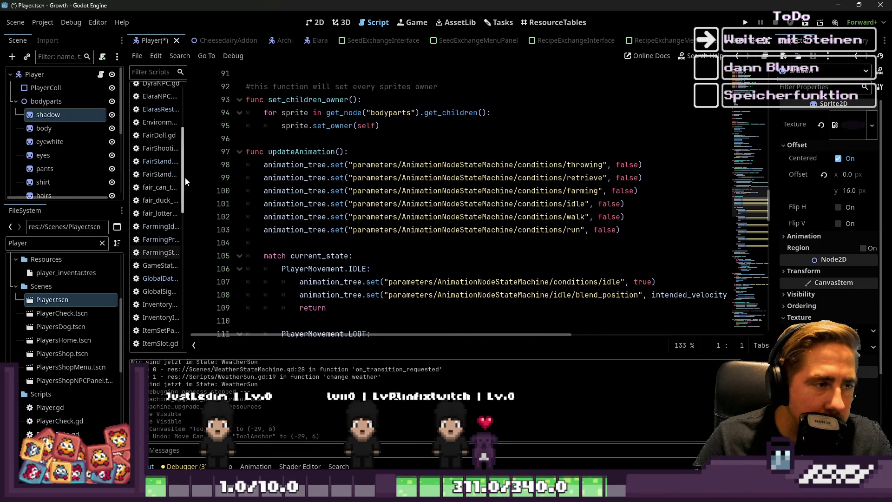
drag(185, 177, 233, 173)
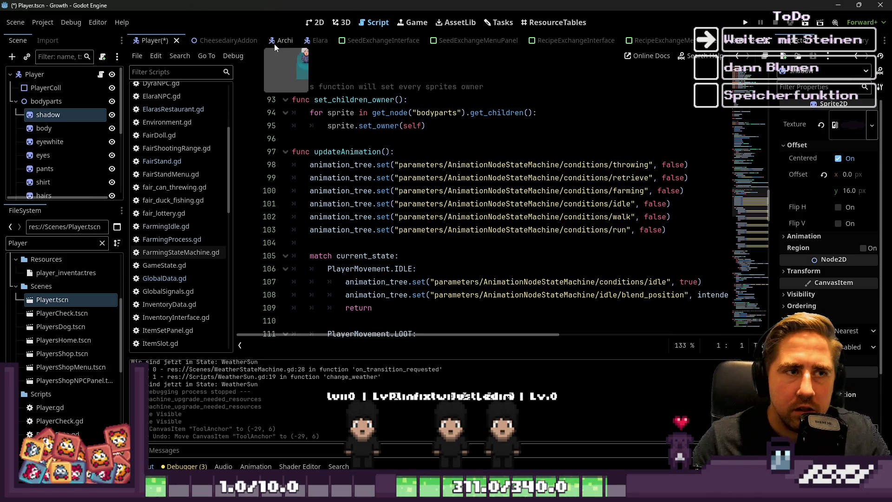
click(316, 22)
scroll(479, 237, down, 4)
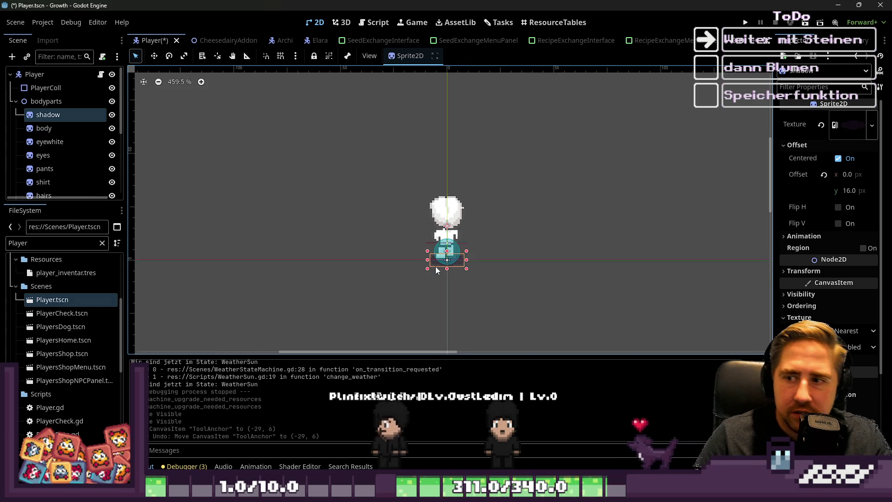
Select ToolAnchor on the canvas, clear the selection, and return to the Player script editor
click(400, 279)
scroll(400, 277, up, 2)
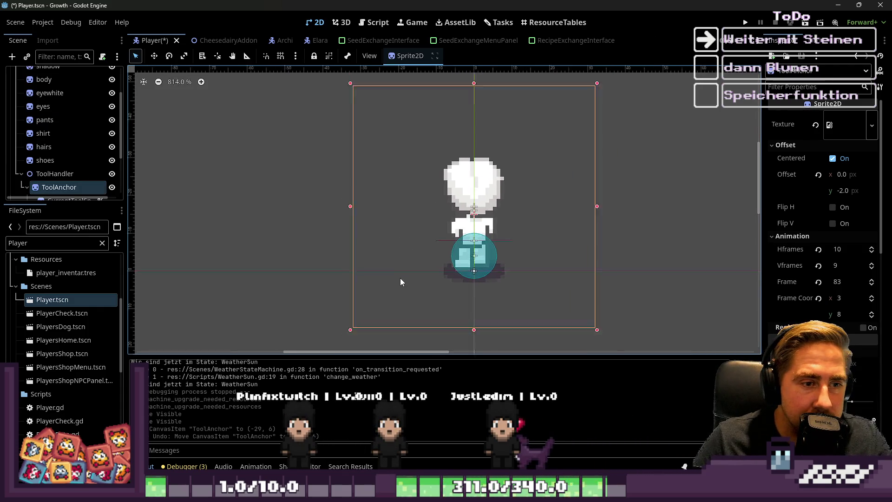
click(281, 251)
scroll(357, 41, down, 8)
scroll(405, 73, down, 1)
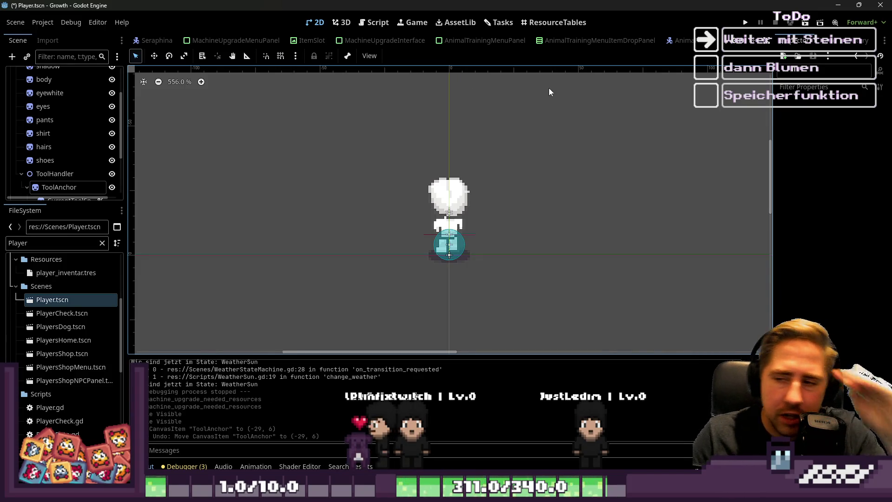
click(385, 25)
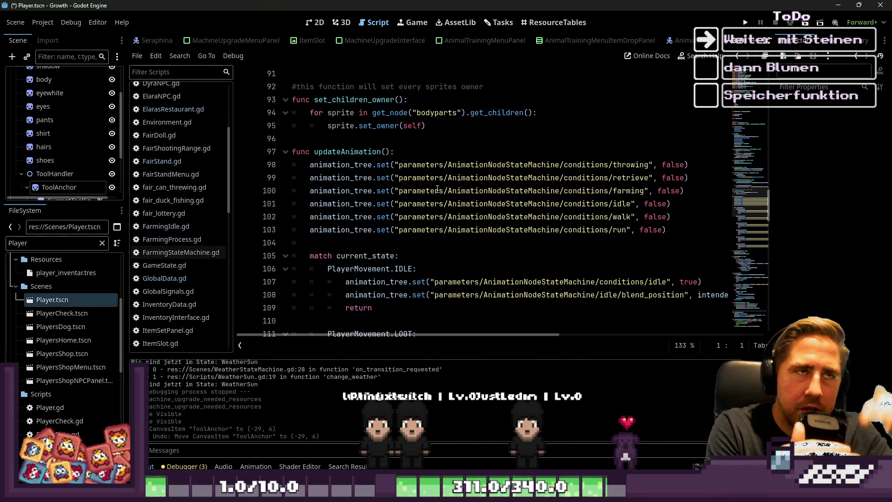
Save and run the game with F5, starting a new game with character 'asdwqeqe'
key(F5)
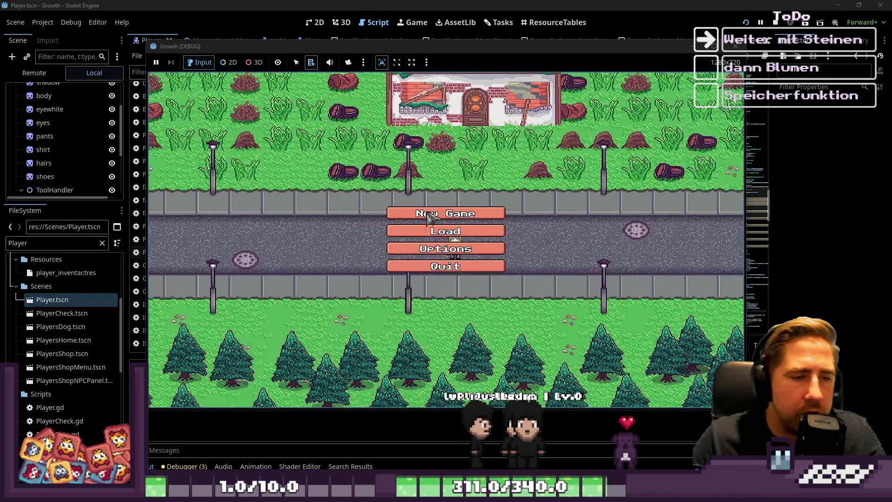
click(446, 211)
text(asdwqeqe)
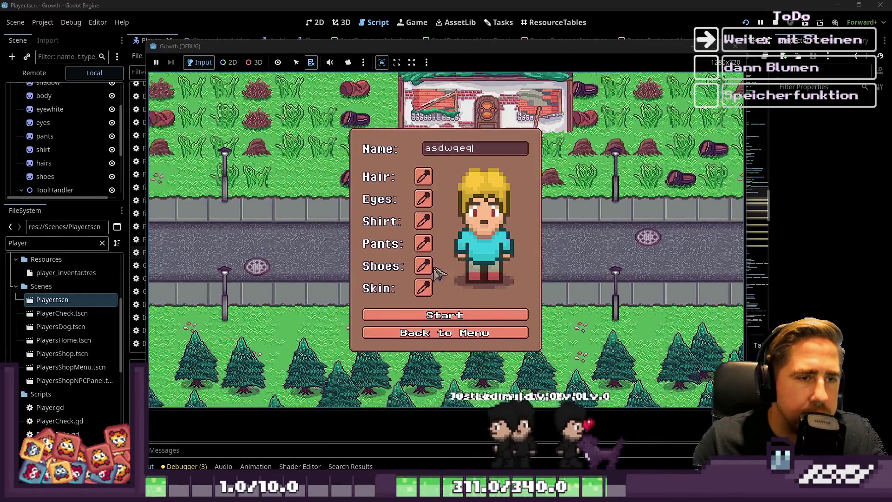
key(Return)
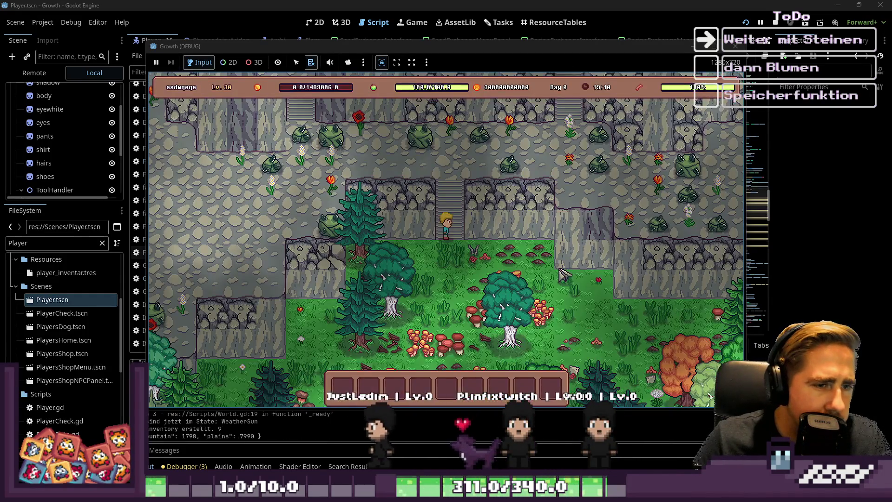
Walk the character left and up through the mountain flowers, then close the game window
key(a)
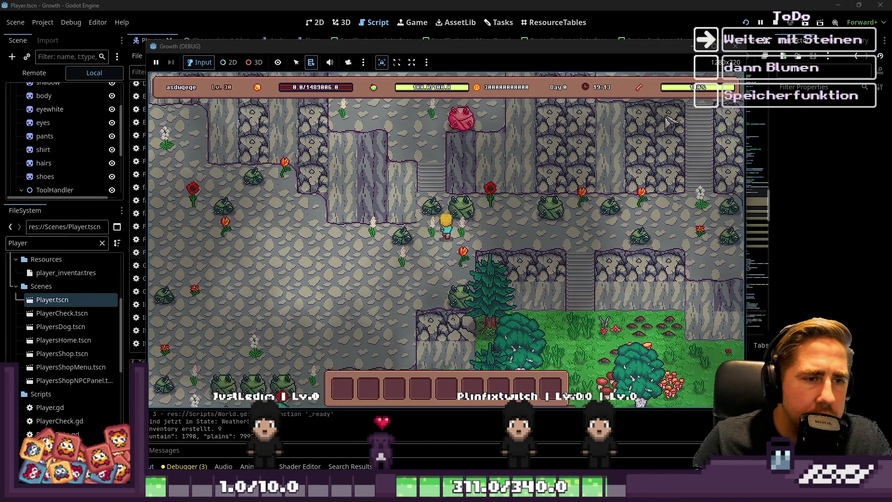
key(a)
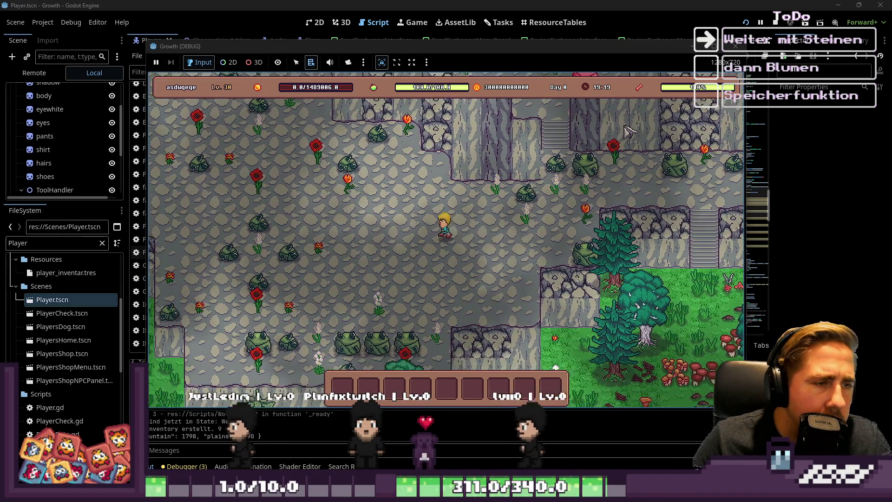
key(w)
key(a)
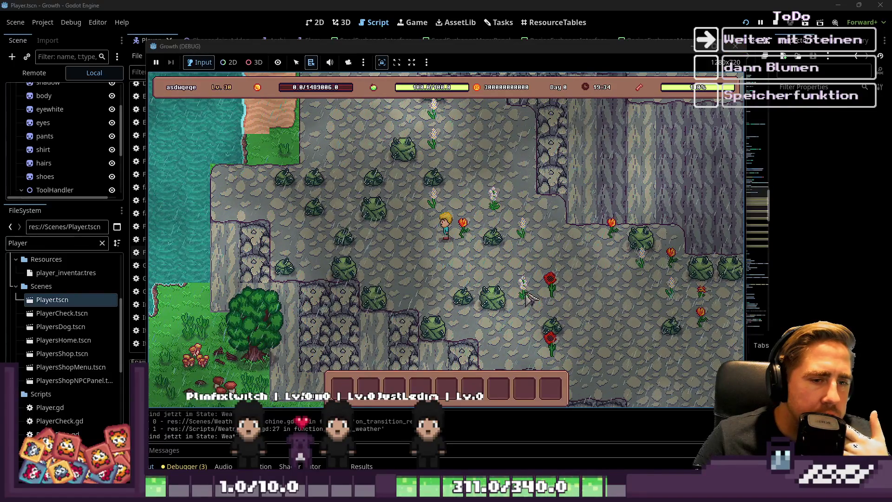
click(734, 46)
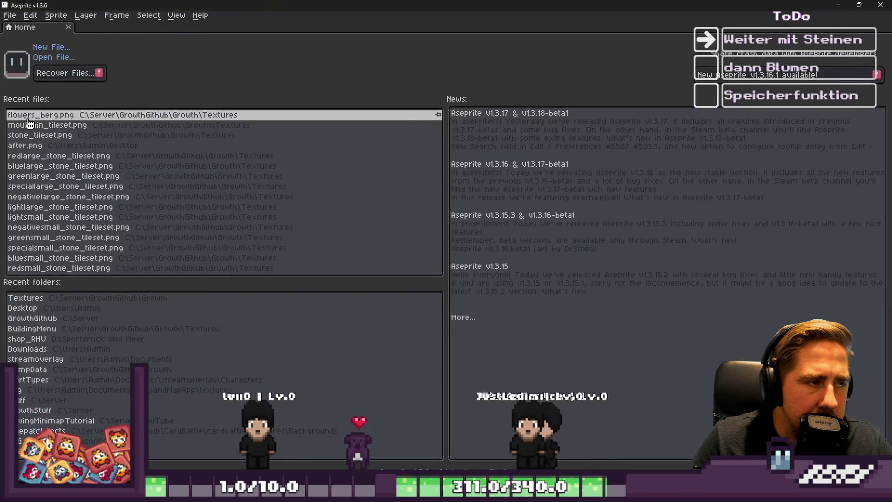
Reopen flowers_berg.png from recent files and switch to rectangular selection
click(27, 116)
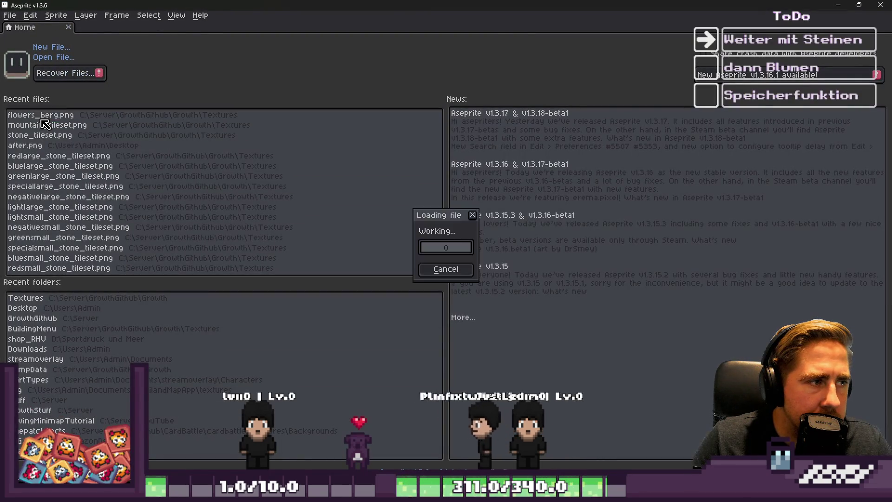
scroll(524, 214, up, 2)
scroll(532, 231, down, 1)
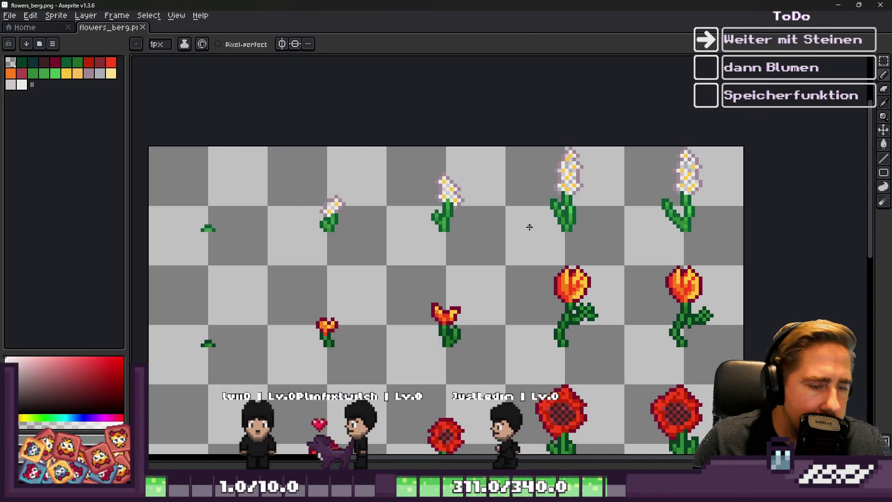
key(m)
scroll(551, 243, up, 3)
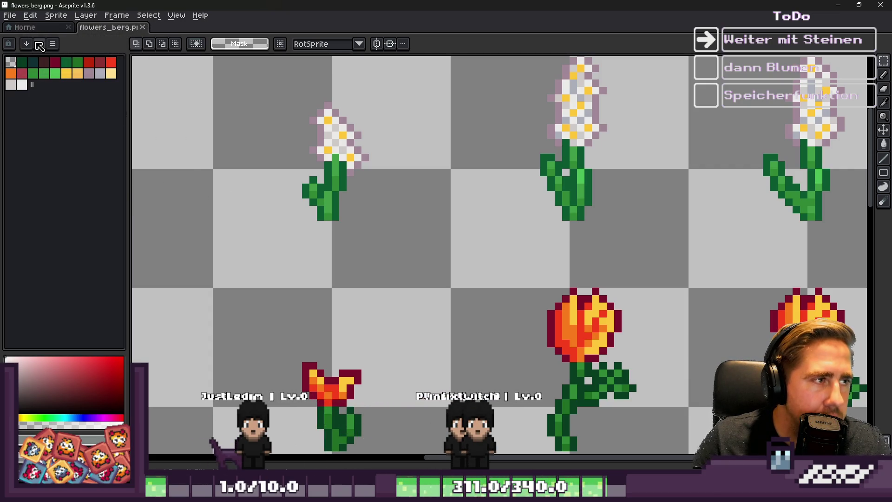
Load the default palette, pick a brown swatch, and reveal the timeline panel
click(39, 45)
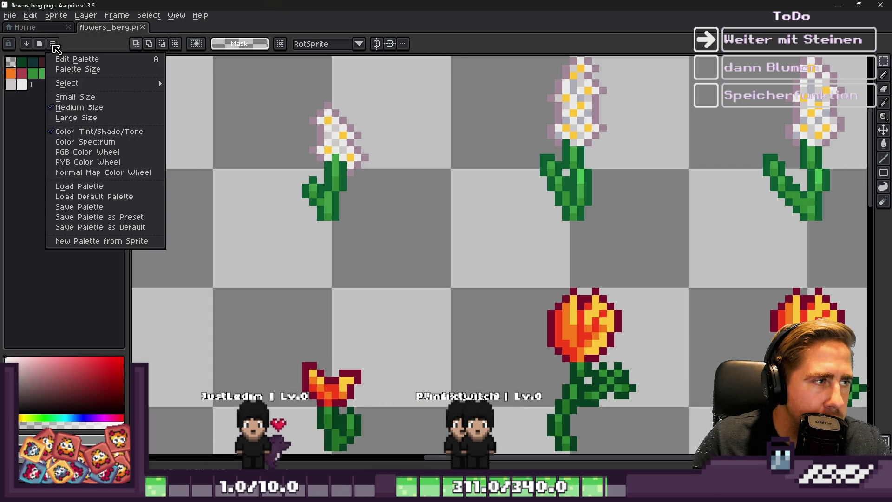
click(127, 199)
scroll(433, 263, up, 1)
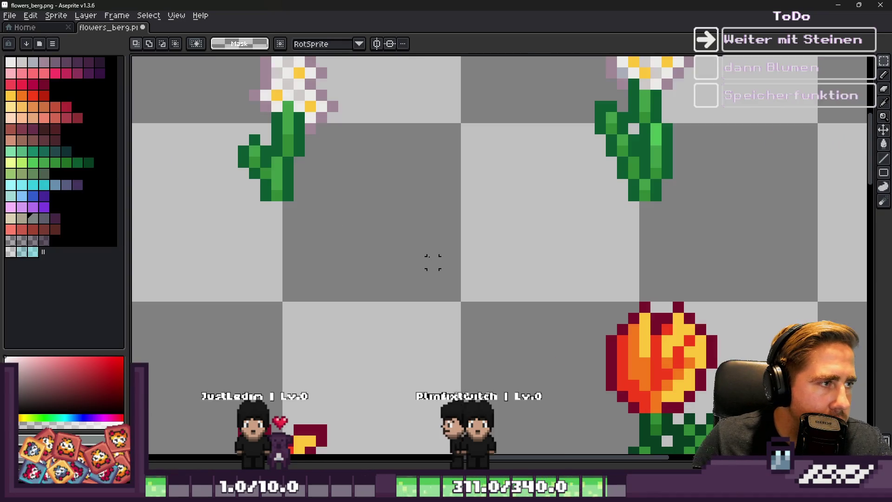
click(55, 139)
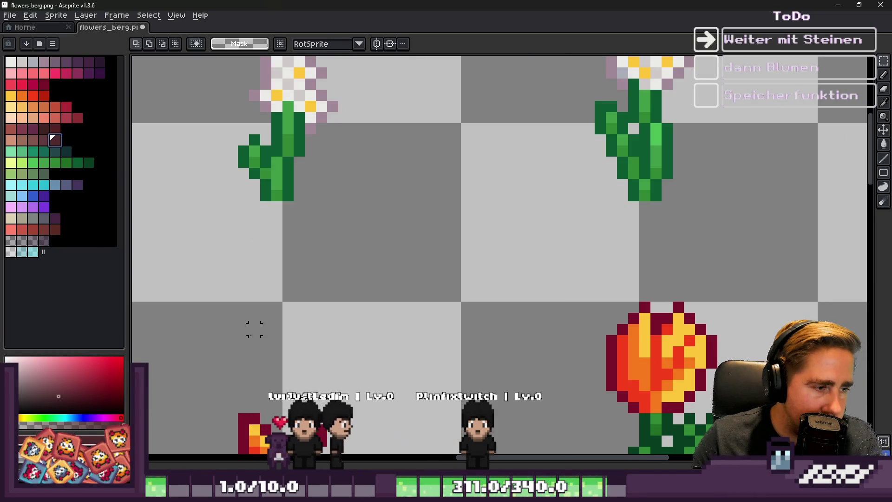
mouse_move(176, 463)
mouse_down()
mouse_move(279, 309)
mouse_move(294, 345)
mouse_up()
With the pencil, try maroon and lighter brown colours and paint a light brown soil pixel
key(b)
scroll(247, 173, up, 2)
scroll(409, 222, down, 2)
scroll(408, 222, up, 5)
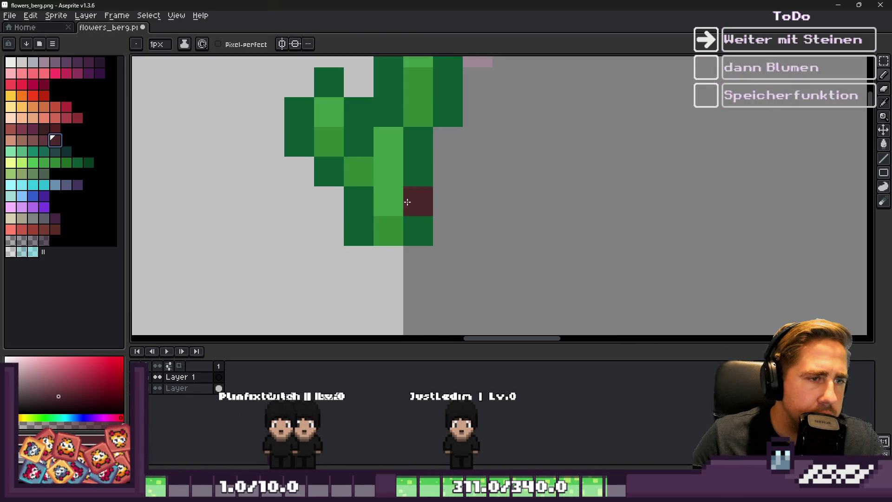
scroll(346, 223, down, 5)
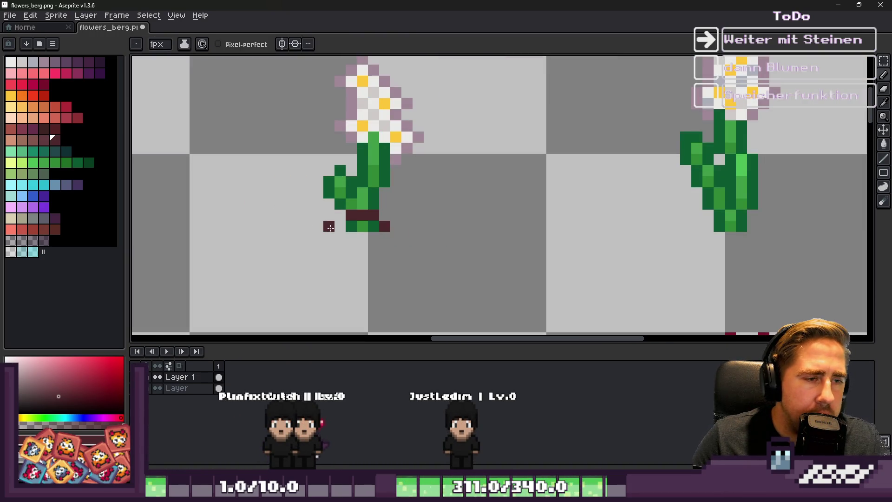
scroll(312, 218, up, 3)
click(42, 142)
scroll(376, 234, up, 2)
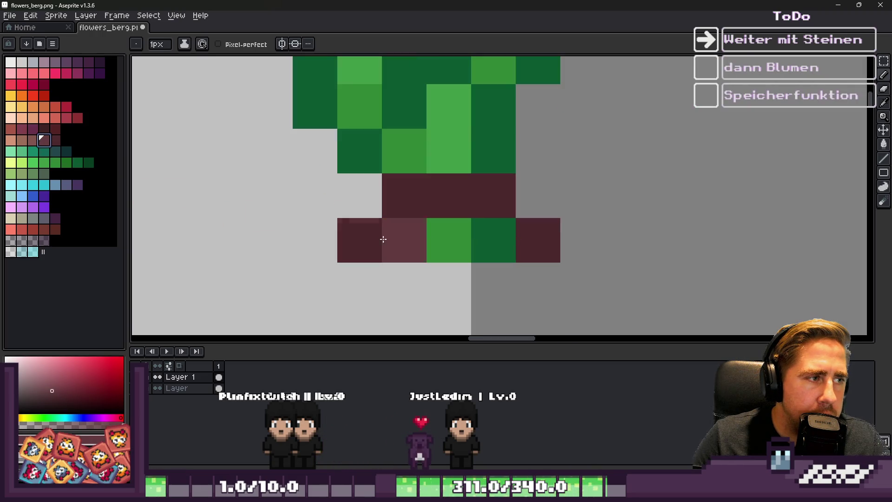
click(25, 139)
click(404, 240)
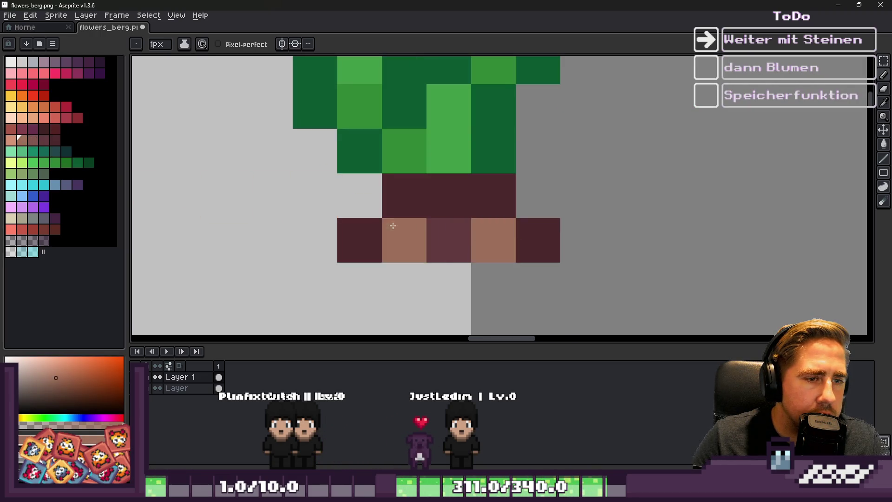
scroll(421, 224, down, 4)
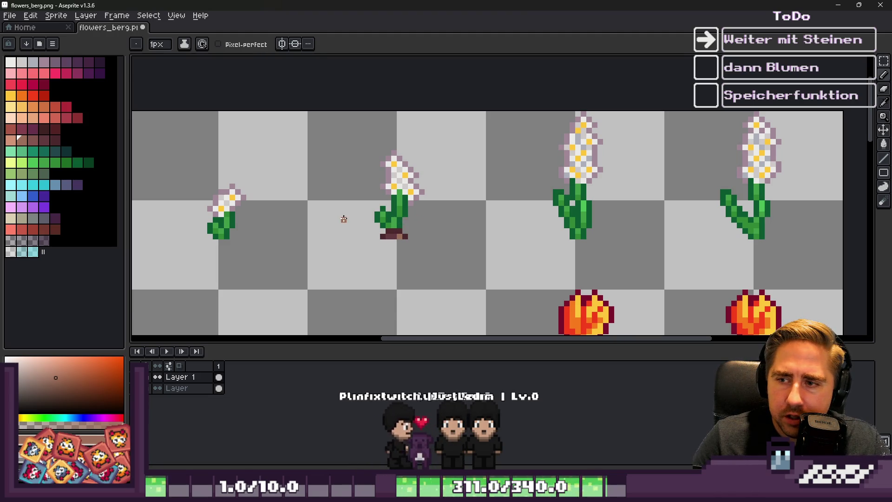
scroll(343, 218, up, 2)
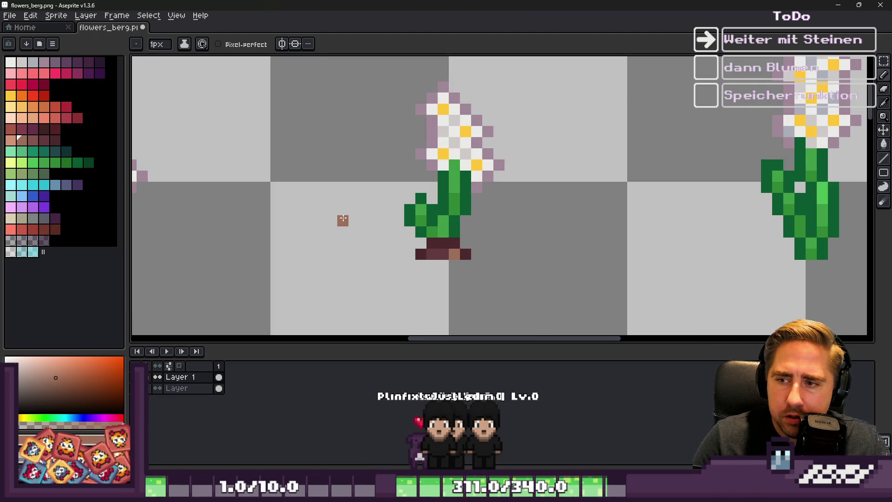
Undo the stray leaf pixel, repaint light brown under the stem, and add dark brown at its base
key(ctrl+z)
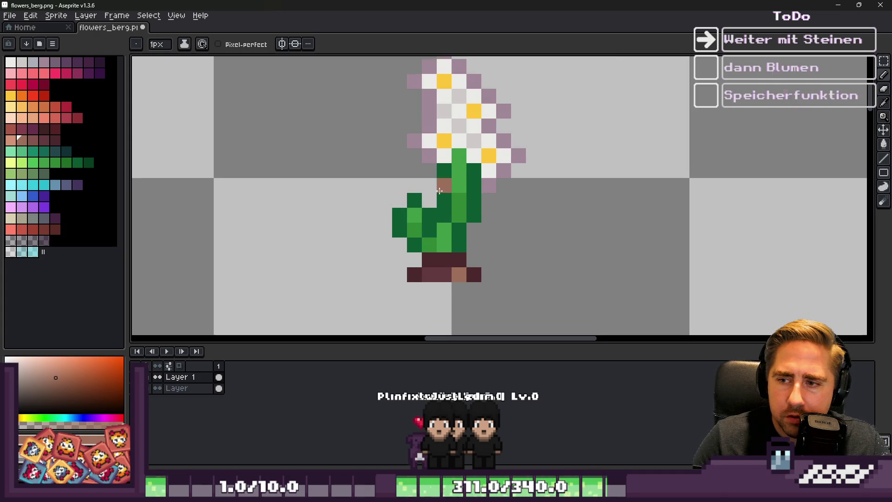
click(434, 286)
scroll(434, 286, up, 2)
click(38, 142)
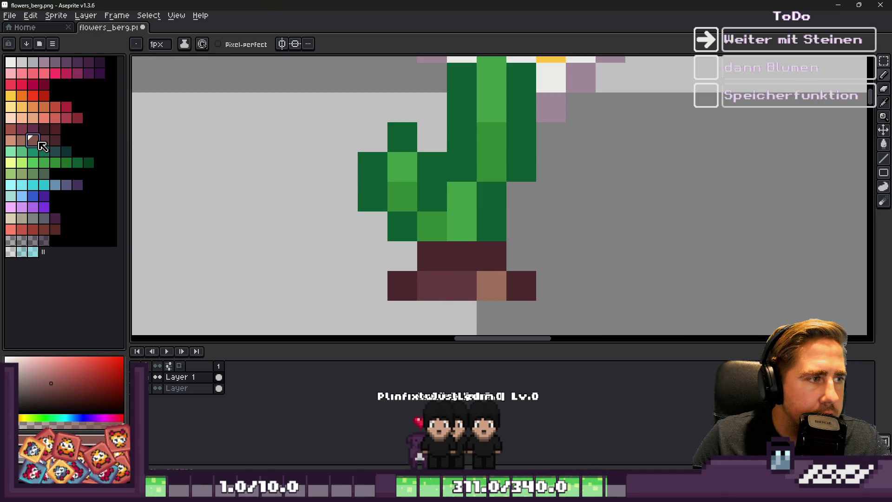
scroll(416, 175, down, 1)
click(414, 173)
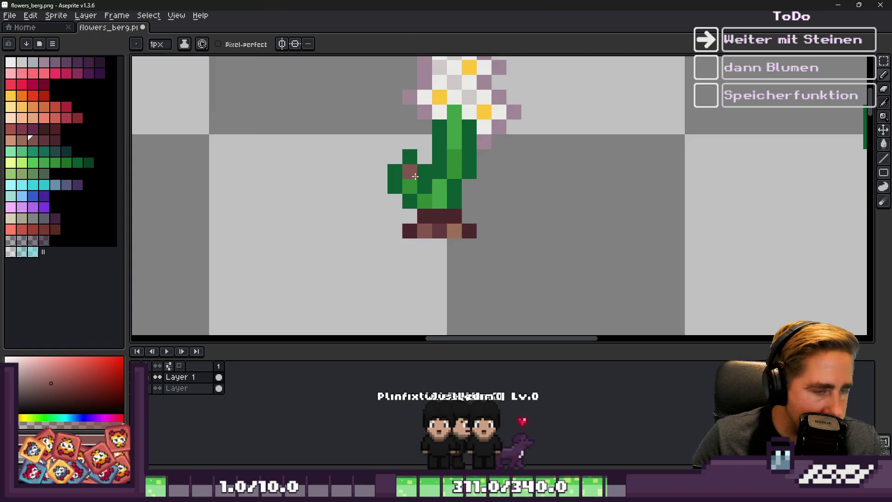
Marquee-select the soil patch and move it under the middle white flower
key(m)
scroll(415, 176, down, 1)
drag(382, 183, 470, 239)
scroll(470, 239, down, 1)
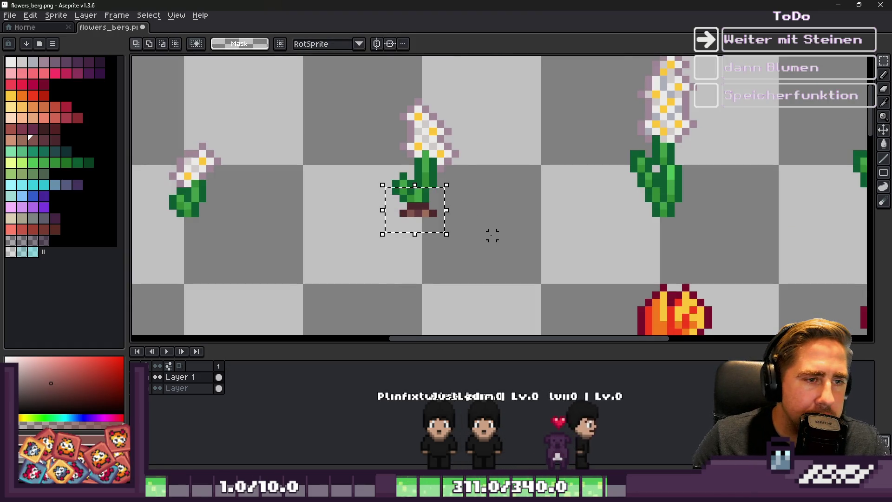
scroll(492, 235, down, 1)
scroll(500, 216, up, 1)
mouse_move(348, 215)
mouse_down()
mouse_move(617, 215)
mouse_move(594, 215)
mouse_up()
key(b)
Widen the soil patch with dark brown pixels, eyedropping soil colours to paint alongside
scroll(507, 209, up, 2)
alt+click(500, 181)
click(448, 183)
mouse_move(492, 160)
mouse_down()
mouse_move(470, 159)
mouse_move(515, 139)
mouse_move(546, 145)
mouse_up()
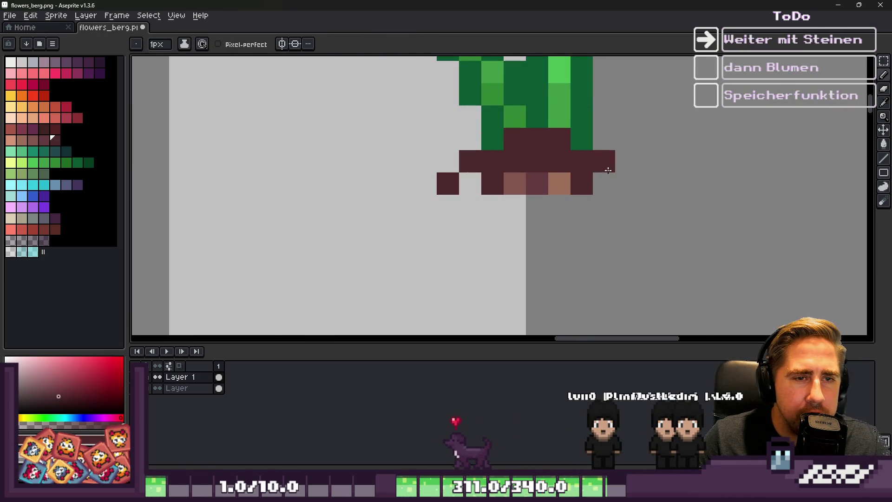
key(alt)
click(603, 183)
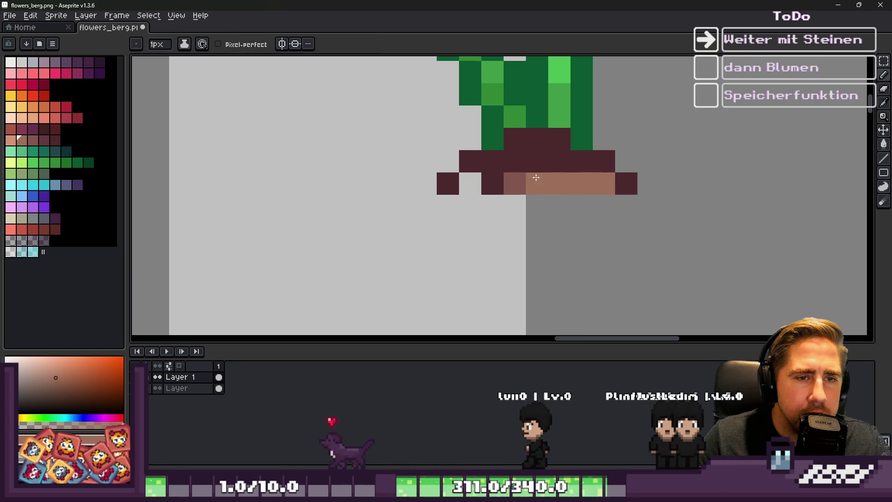
alt+click(536, 183)
drag(557, 183, 581, 183)
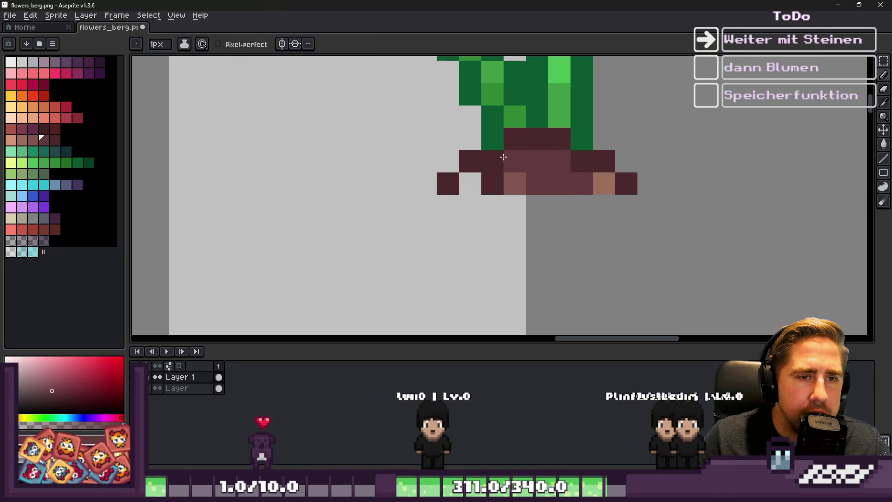
Shade a soil pixel in lighter brown, then select the finished soil patch
key(bracketleft)
click(492, 184)
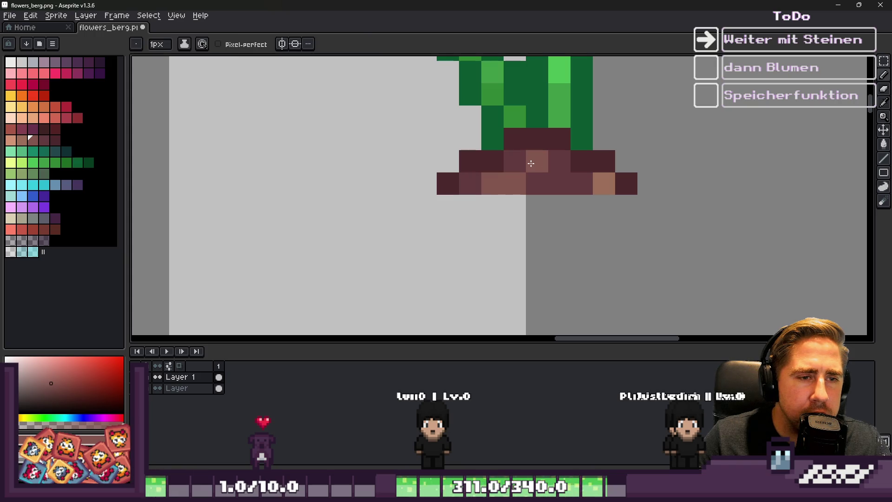
scroll(530, 163, down, 3)
scroll(491, 200, up, 1)
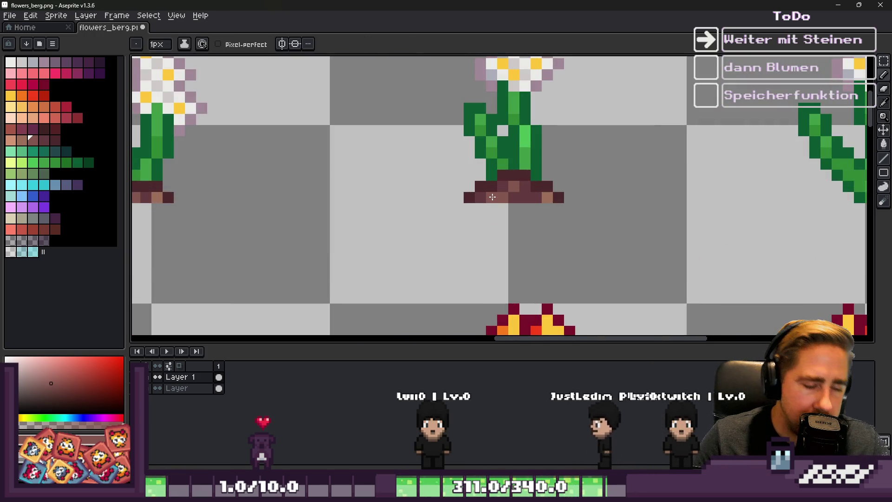
key(m)
drag(425, 157, 587, 225)
scroll(491, 225, down, 2)
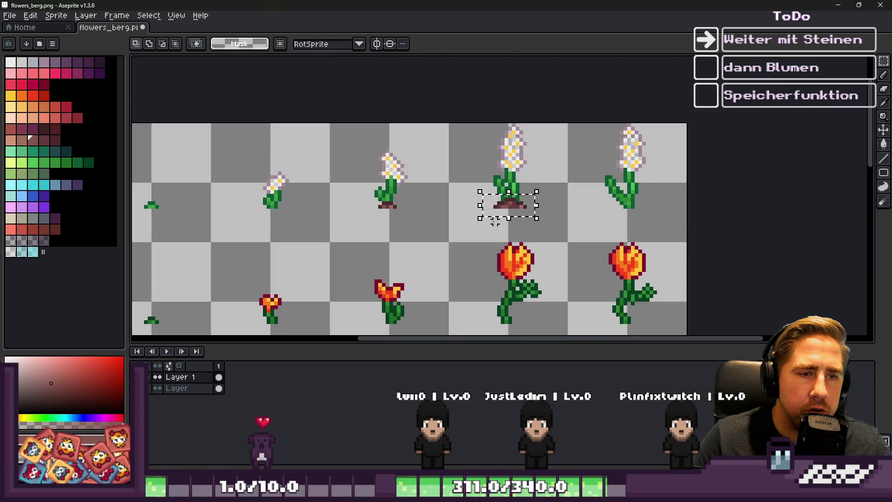
Shade the soil patch by repainting top- and second-row pixels medium brown and adding one brown pixel at its left
scroll(498, 207, up, 4)
key(b)
alt+click(610, 197)
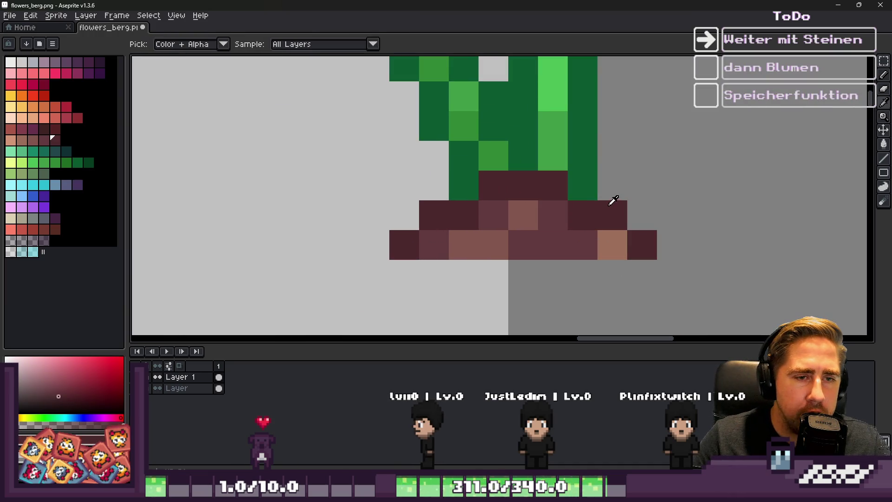
alt+click(548, 206)
click(577, 211)
click(603, 196)
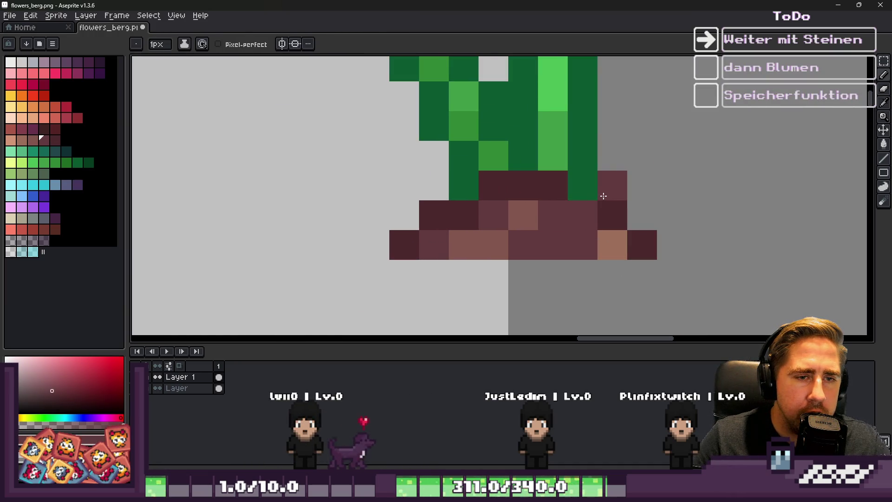
key(ctrl+z)
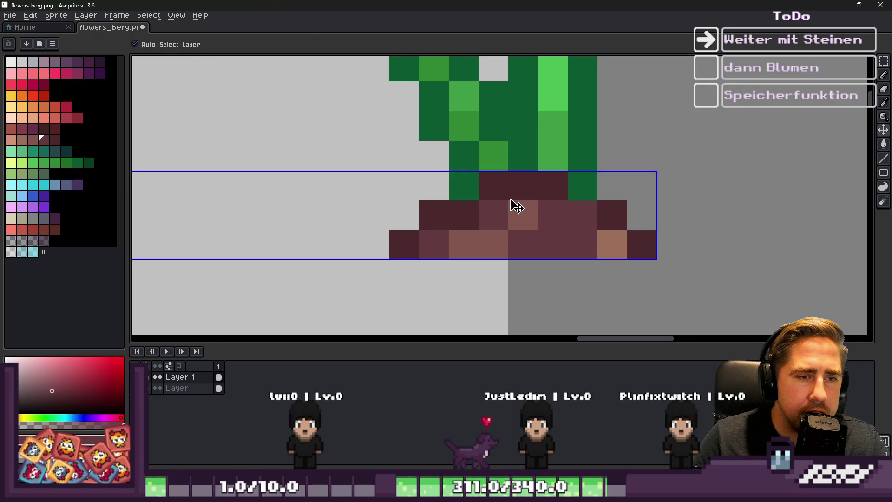
click(521, 187)
click(492, 185)
click(457, 211)
scroll(499, 238, down, 4)
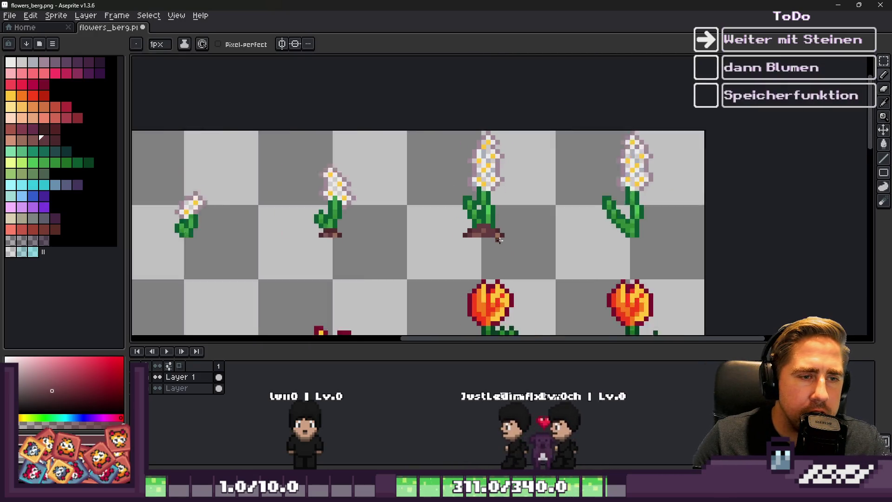
scroll(499, 238, down, 1)
click(464, 233)
scroll(465, 231, up, 2)
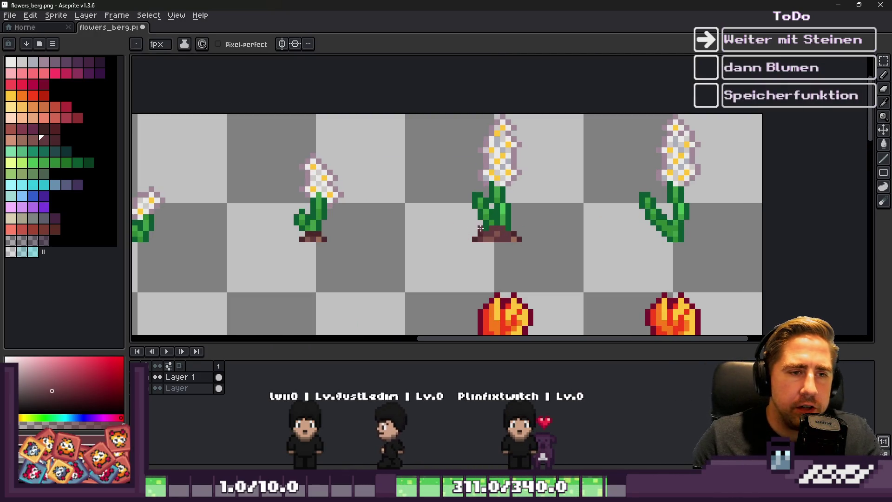
scroll(480, 229, up, 4)
key(e)
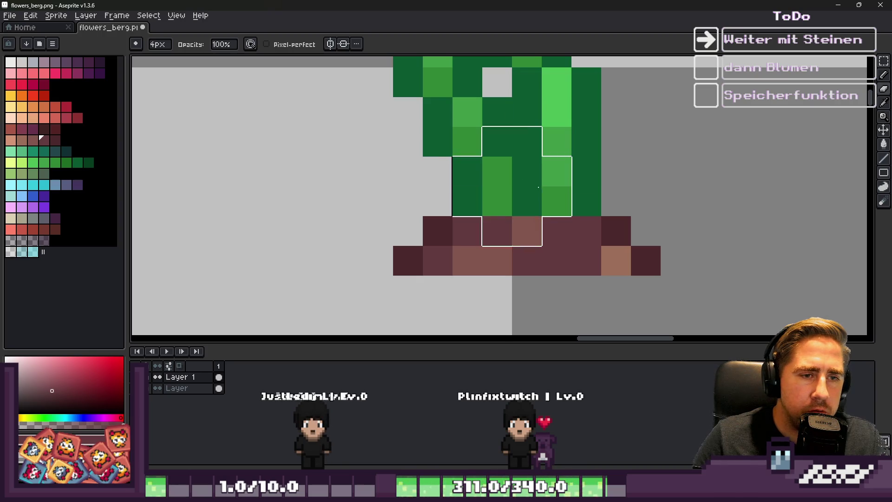
scroll(538, 189, down, 5)
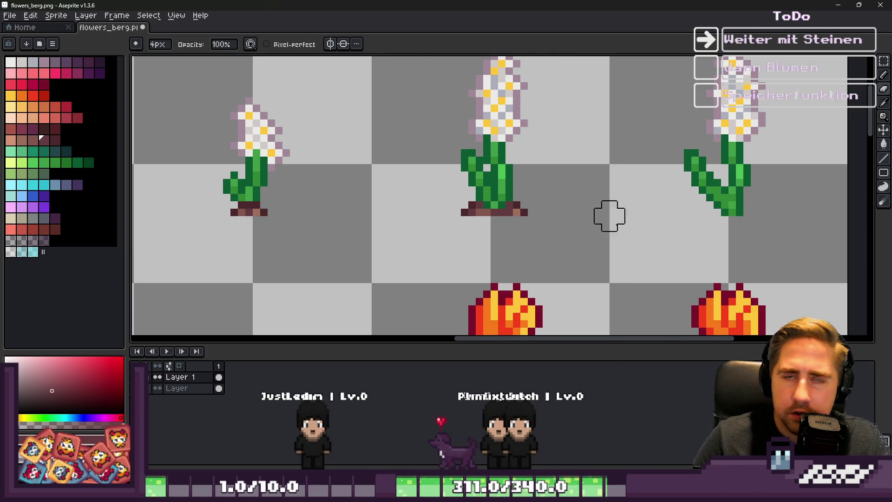
Move the soil patch one cell right and lower two flowers about 10 px
key(m)
scroll(575, 314, up, 1)
drag(343, 126, 384, 155)
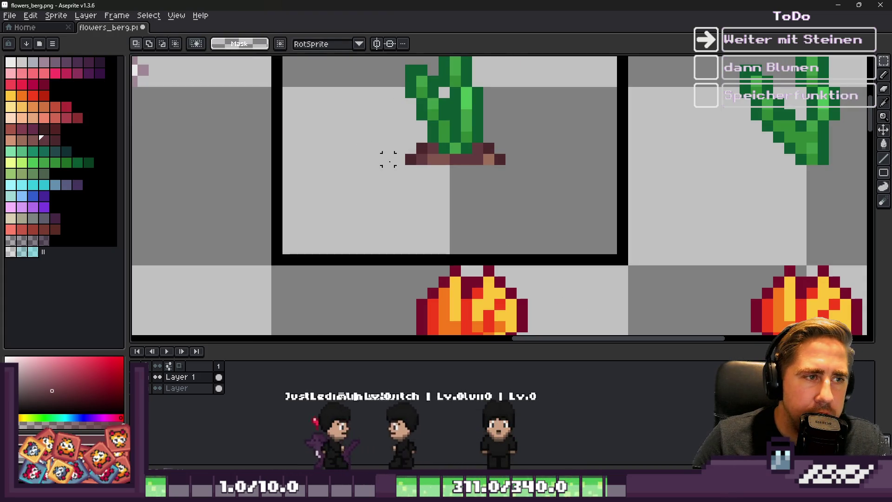
drag(361, 225, 691, 227)
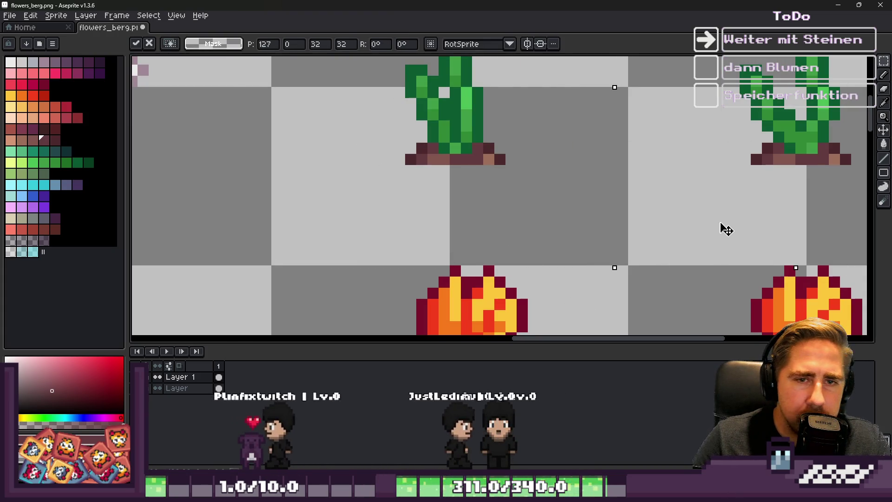
key(Return)
scroll(576, 191, down, 2)
drag(576, 191, 548, 186)
drag(650, 195, 687, 199)
key(shift+Down)
key(shift+Down)
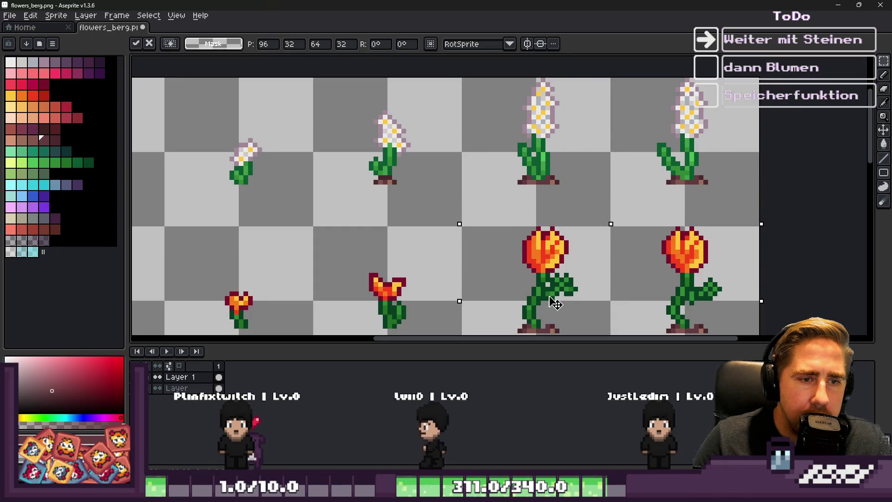
Draw a dark pixel on the soil and extend the stem with a dark green pixel
scroll(560, 204, down, 2)
key(b)
scroll(549, 294, up, 5)
click(524, 252)
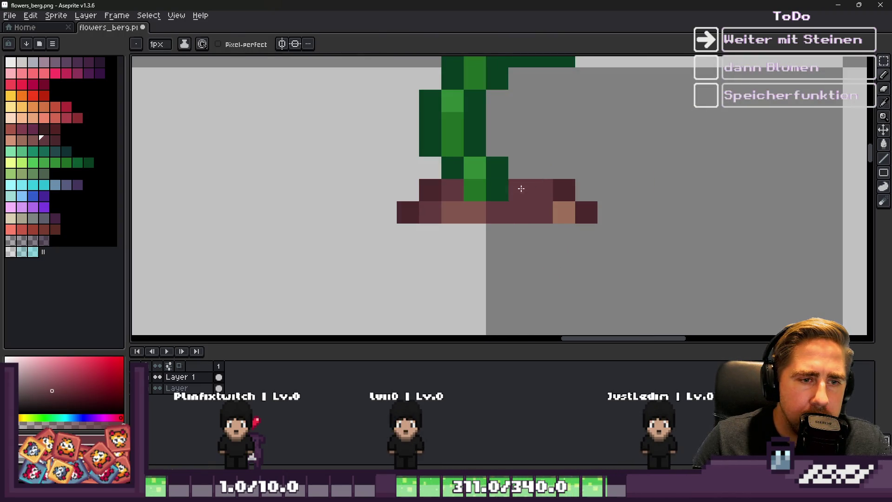
click(506, 188)
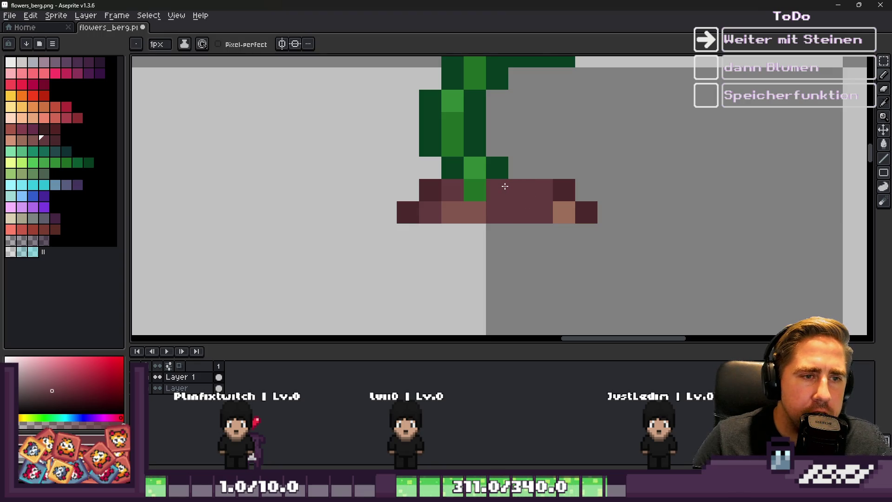
scroll(505, 186, down, 5)
scroll(705, 187, up, 3)
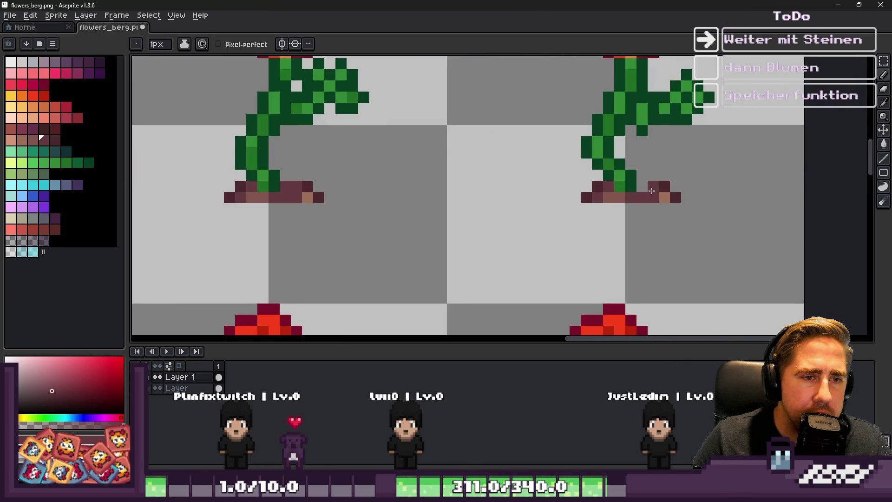
scroll(618, 225, up, 3)
Select the right, left and tulip soil patches in turn, then clear the selection
key(m)
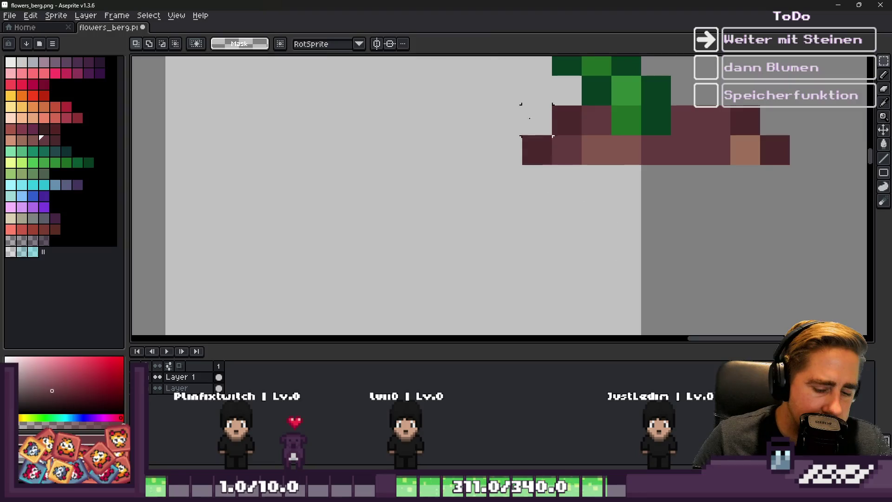
mouse_move(464, 62)
mouse_down()
mouse_move(756, 219)
mouse_move(818, 232)
mouse_up()
scroll(817, 232, down, 3)
drag(306, 168, 443, 237)
key(b)
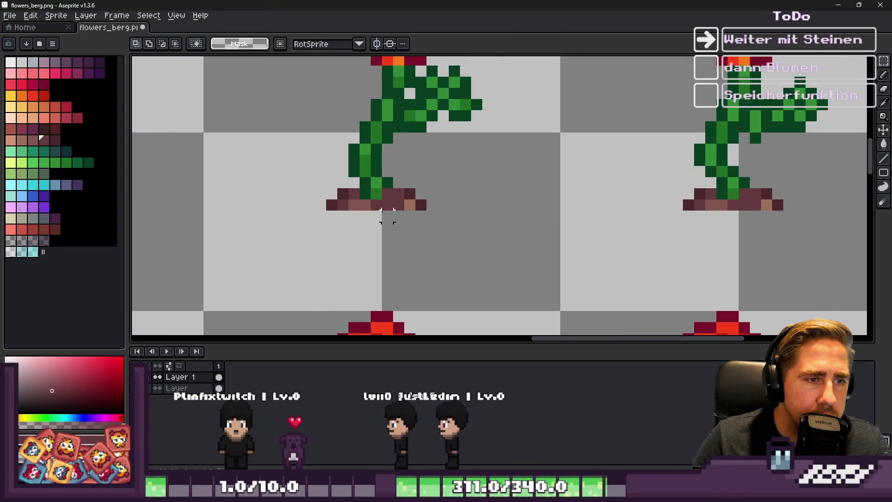
scroll(393, 185, up, 3)
scroll(398, 183, down, 4)
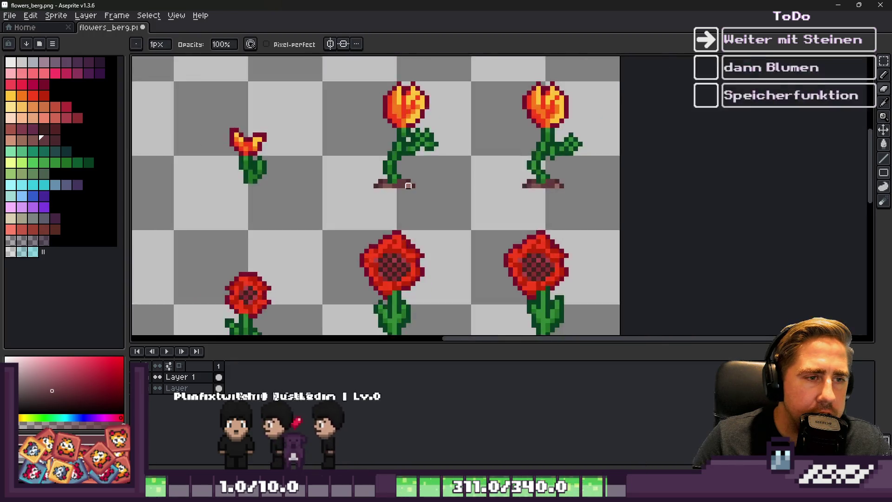
scroll(390, 178, up, 1)
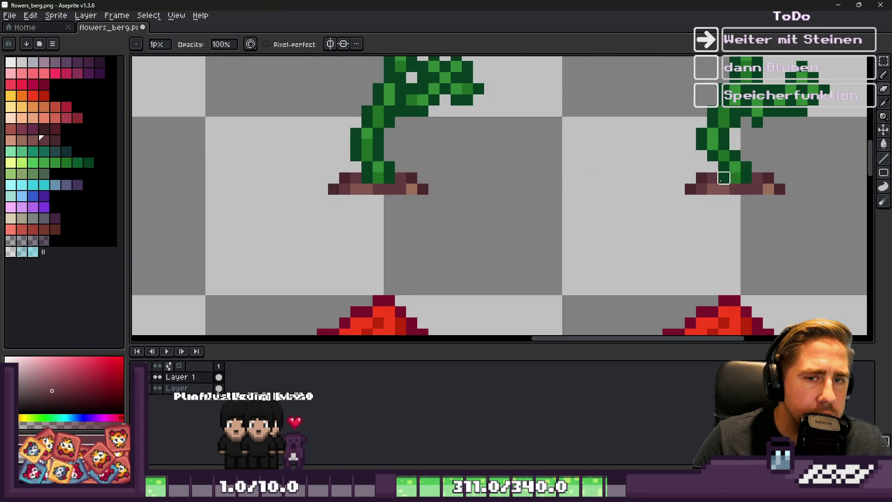
scroll(586, 195, down, 2)
key(m)
scroll(411, 199, up, 2)
mouse_move(446, 144)
mouse_down()
mouse_move(641, 193)
mouse_move(862, 213)
mouse_up()
scroll(378, 188, down, 1)
click(377, 189)
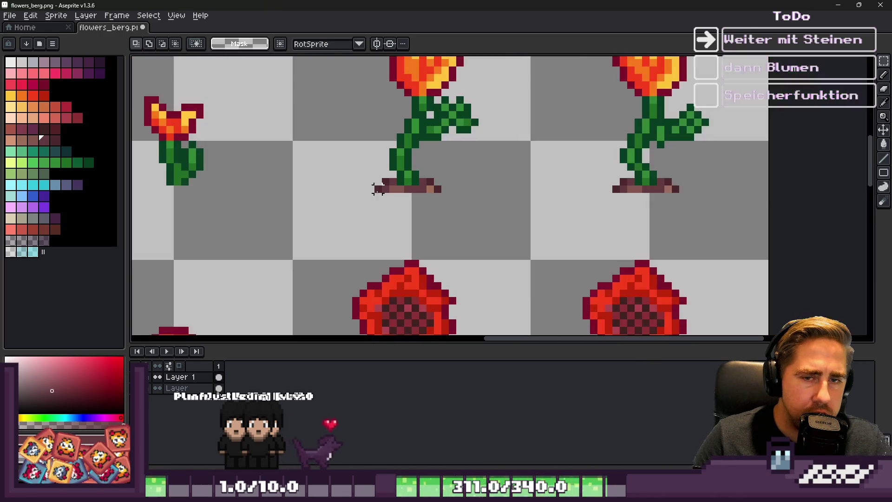
Paste the copied soil patches and place them under the red flowers' stems
key(ctrl+v)
scroll(378, 100, down, 1)
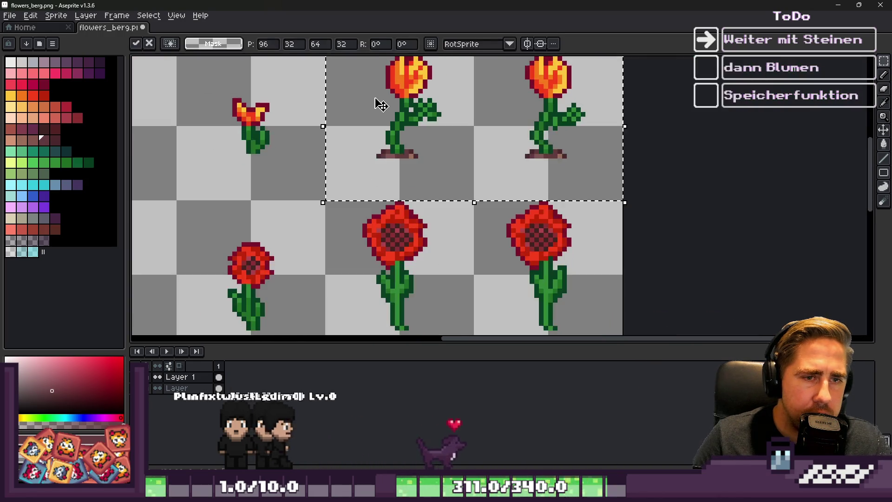
scroll(358, 219, down, 1)
drag(357, 220, 372, 238)
scroll(409, 215, up, 3)
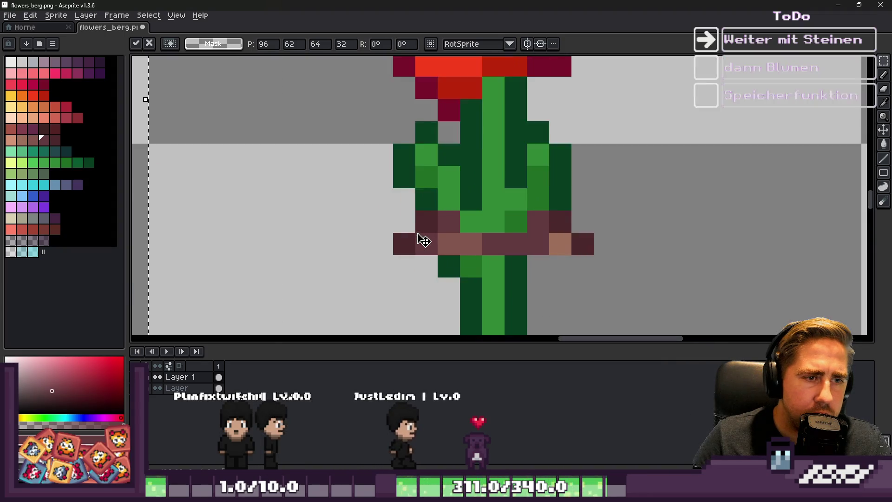
scroll(432, 209, down, 1)
scroll(432, 209, up, 1)
drag(430, 243, 424, 302)
click(424, 189)
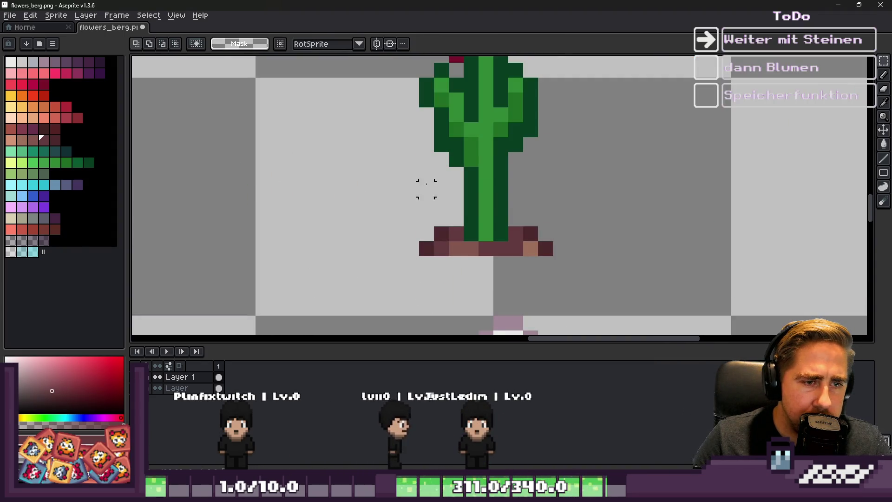
Paste the branch-and-soil block and move it up into the leaves
scroll(436, 183, down, 3)
scroll(436, 182, down, 2)
scroll(464, 195, up, 3)
key(ctrl+v)
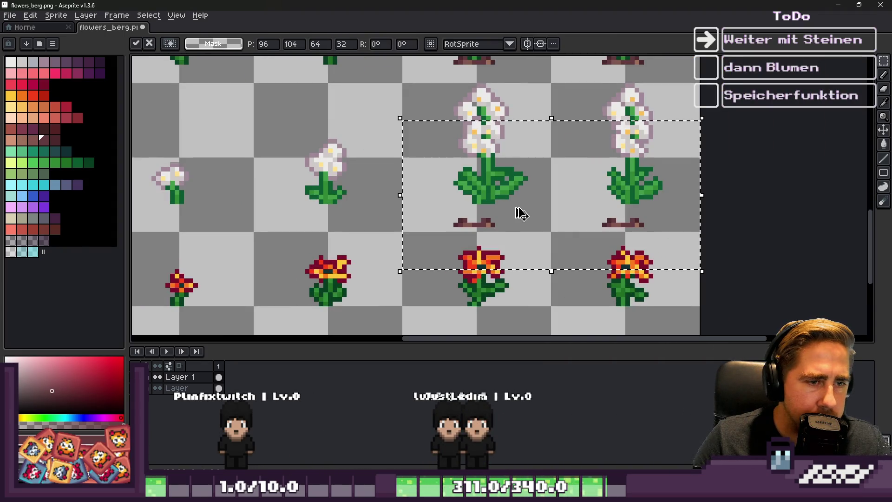
scroll(517, 212, up, 3)
mouse_move(460, 238)
mouse_down()
mouse_move(454, 186)
mouse_move(466, 147)
mouse_up()
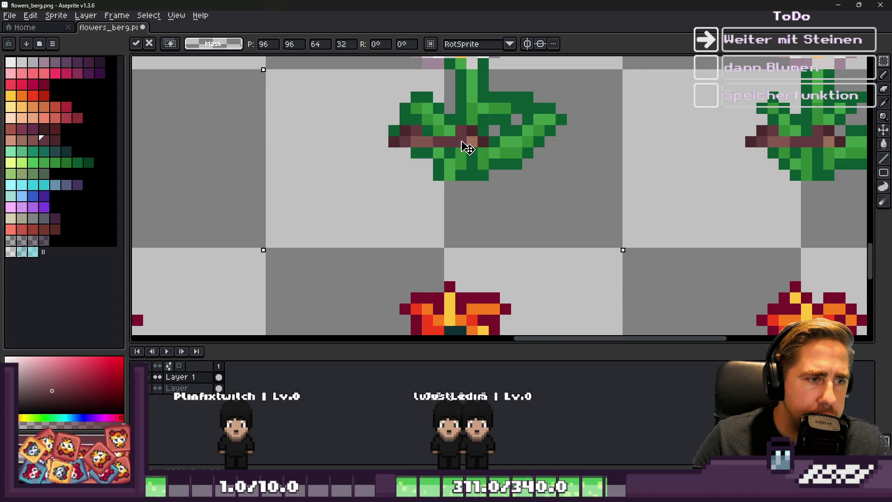
key(Return)
Shift the lower parts of both white-flower plants right and down, then deselect
scroll(348, 242, down, 5)
scroll(360, 193, up, 2)
drag(346, 173, 619, 231)
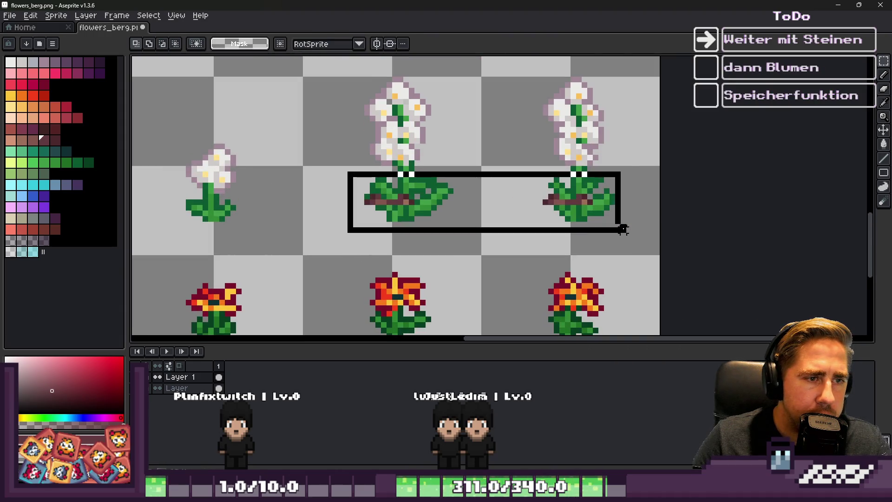
scroll(416, 213, up, 4)
drag(416, 213, 463, 260)
key(Return)
key(ctrl+d)
Touch up the white-flower soil patches with the Pencil and Eraser
key(b)
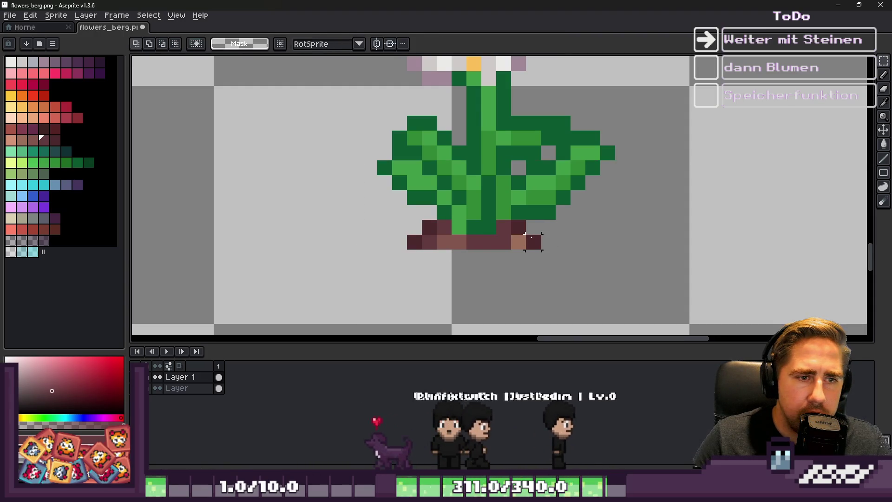
scroll(414, 208, up, 3)
scroll(319, 234, down, 5)
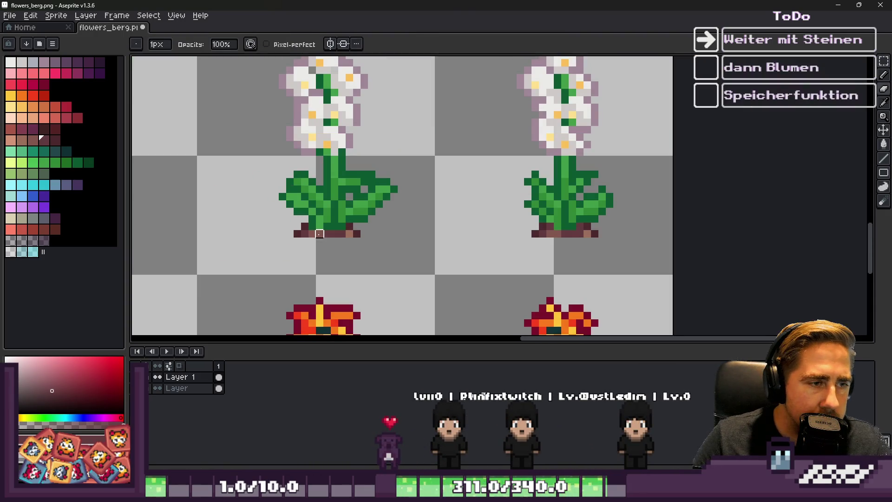
scroll(599, 241, up, 3)
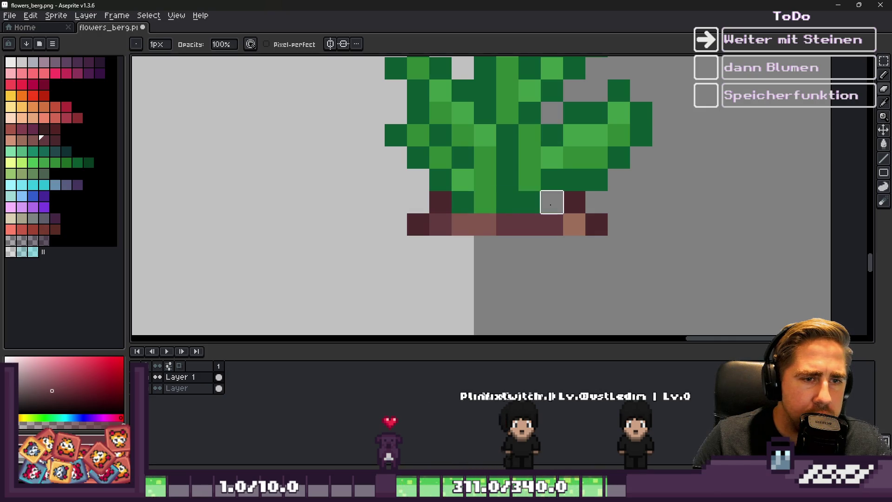
scroll(548, 214, up, 2)
key(e)
scroll(558, 183, down, 4)
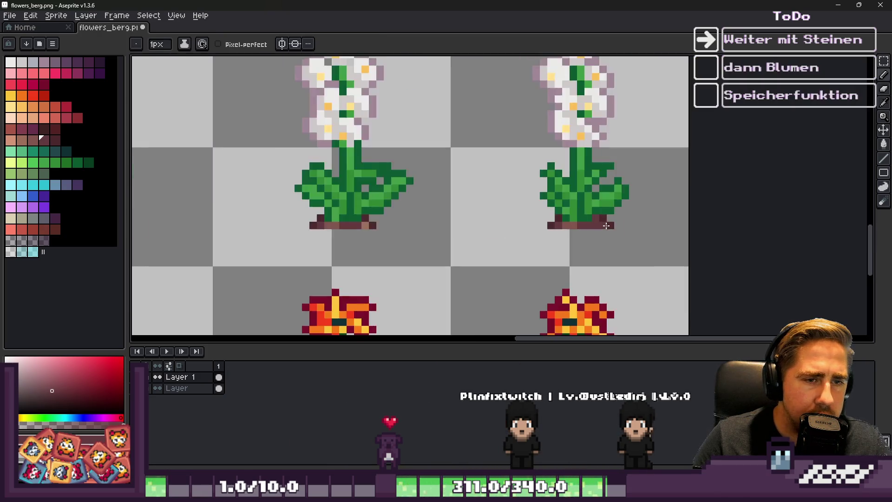
scroll(606, 226, down, 1)
key(m)
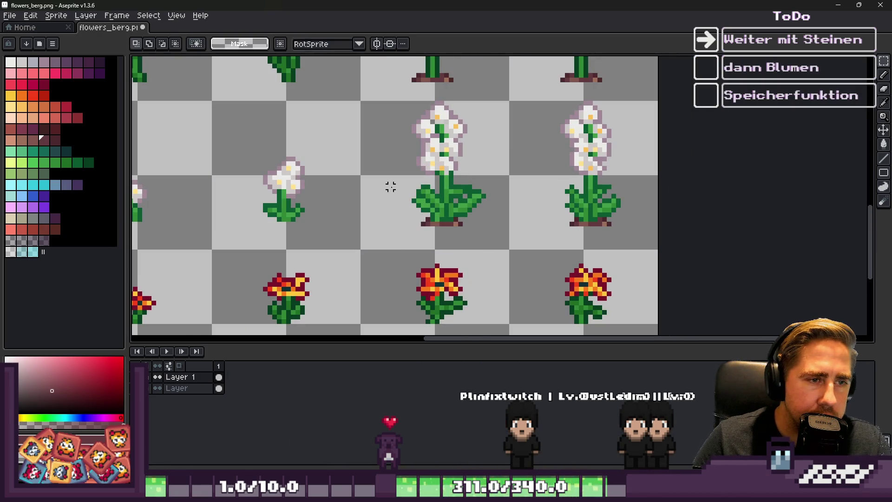
Copy the white-flower soil patches and place the copy under the orange-red flowers
drag(432, 204, 567, 175)
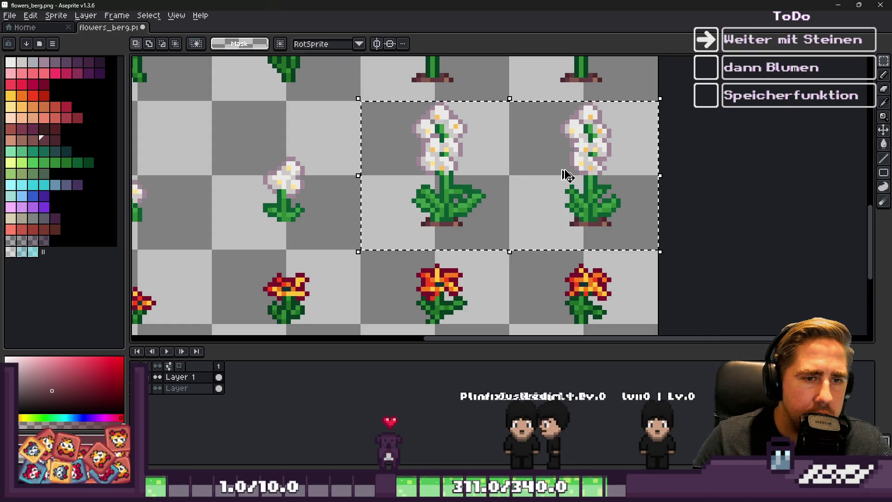
scroll(544, 154, down, 1)
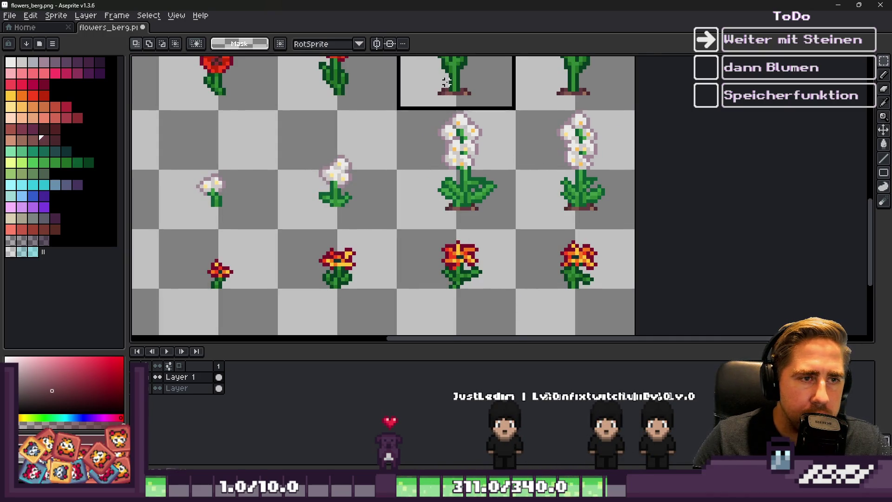
key(ctrl+v)
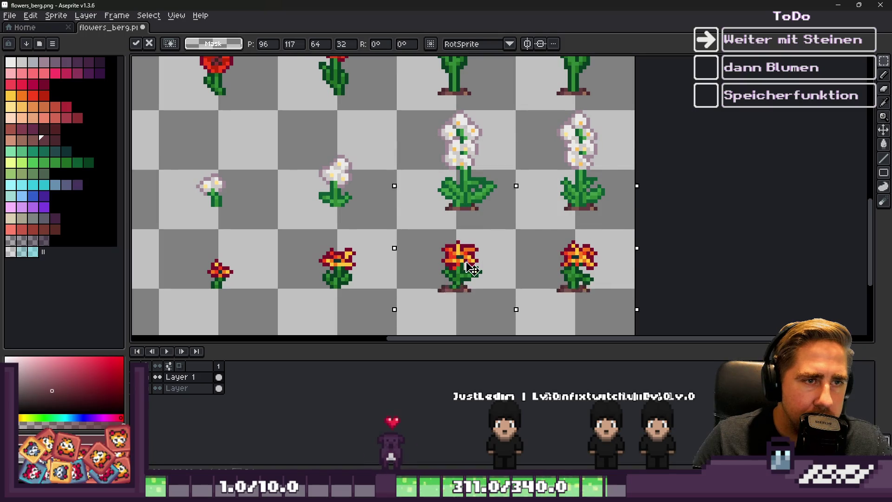
scroll(461, 279, up, 8)
mouse_move(463, 313)
mouse_down()
mouse_move(461, 171)
mouse_move(471, 193)
mouse_up()
scroll(472, 193, down, 2)
click(504, 245)
scroll(503, 244, down, 1)
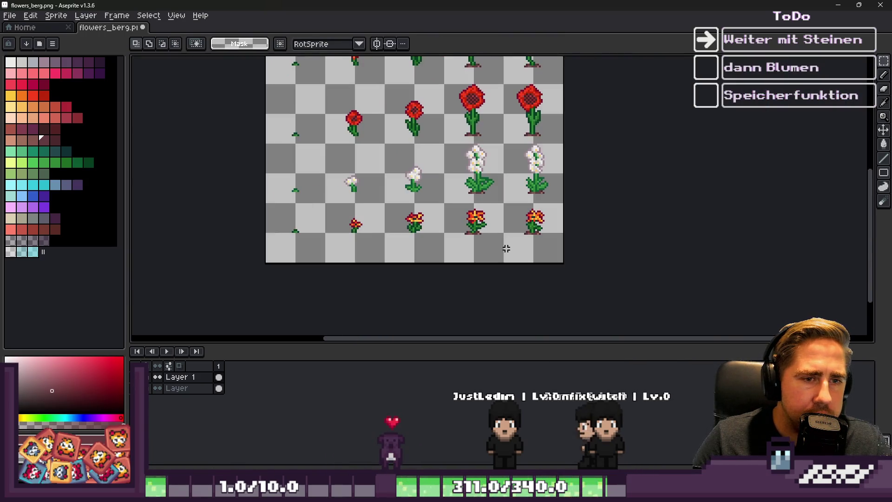
scroll(482, 247, up, 5)
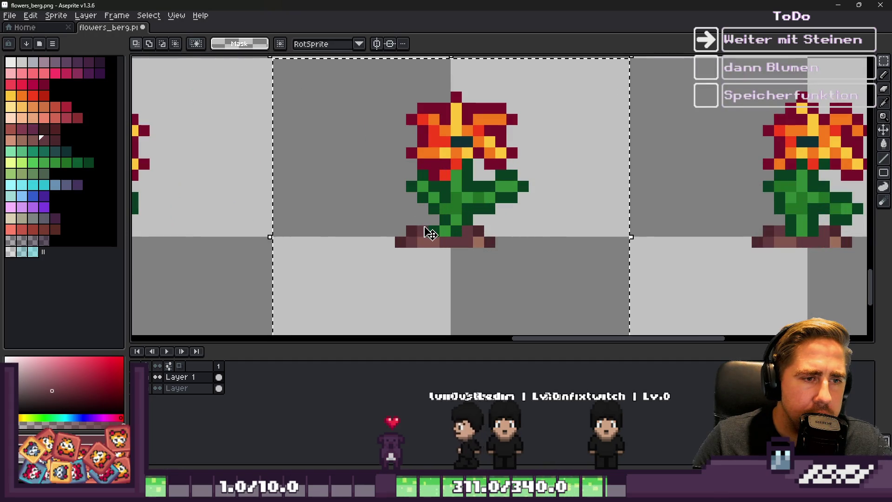
Touch up the orange-flower soil pixels with Pencil and Eraser, then switch back to Godot
click(462, 266)
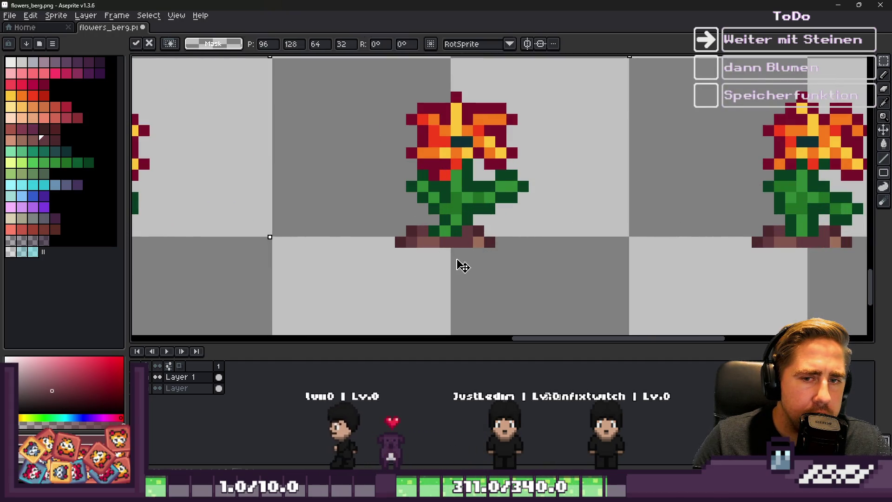
scroll(456, 257, up, 4)
key(b)
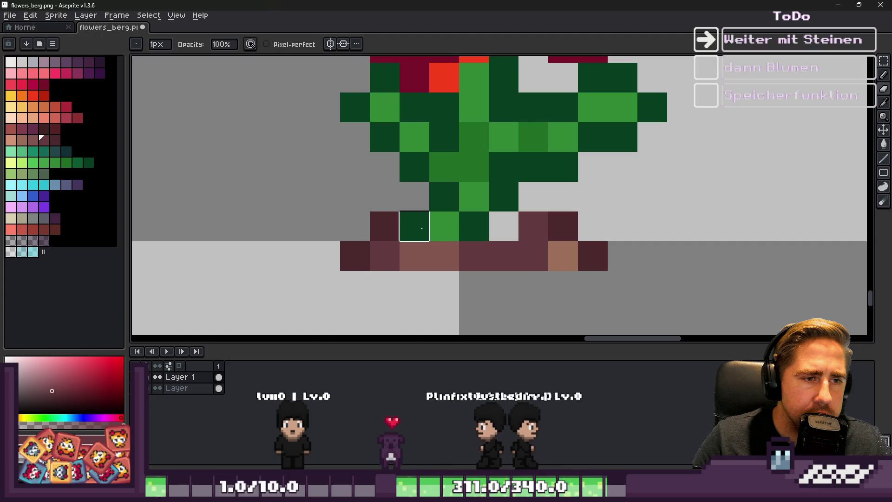
scroll(511, 225, down, 5)
key(e)
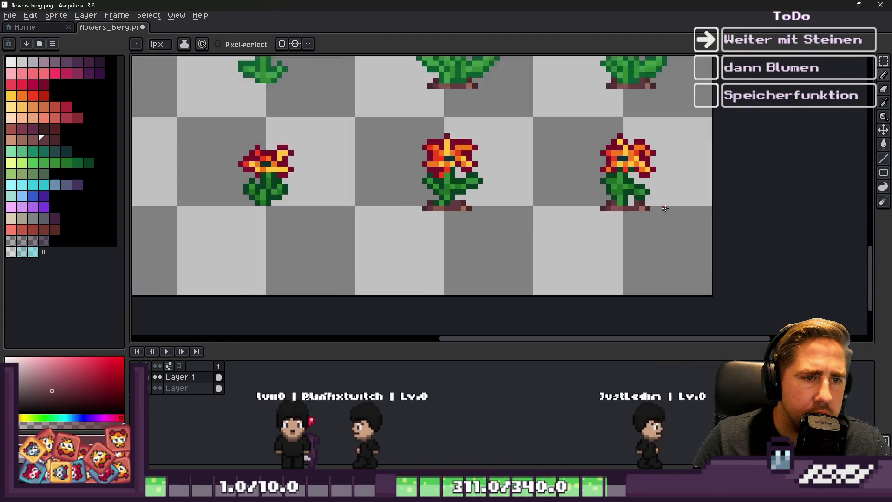
scroll(665, 208, up, 3)
scroll(552, 191, down, 3)
scroll(534, 176, up, 1)
key(b)
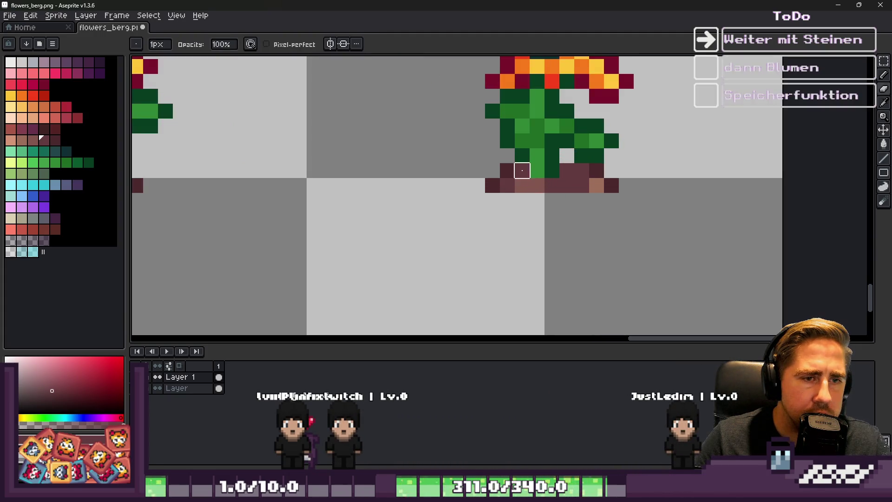
scroll(604, 185, down, 3)
scroll(560, 221, down, 2)
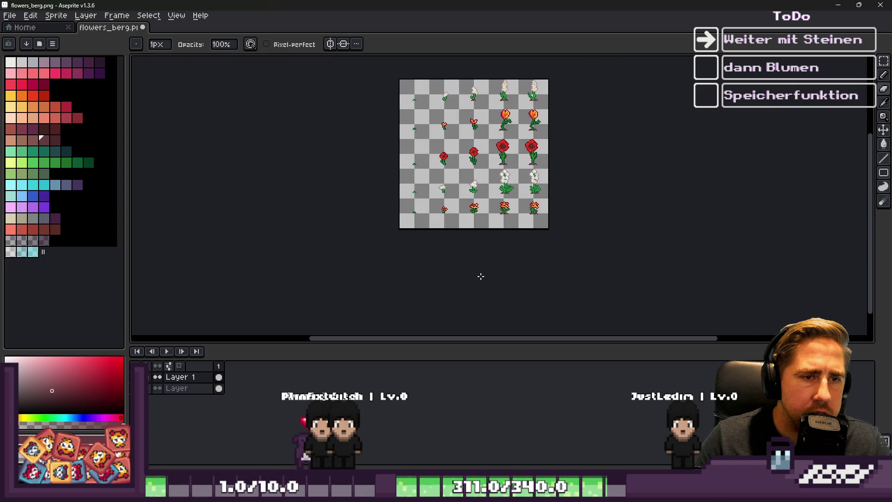
scroll(507, 152, up, 2)
scroll(540, 276, up, 1)
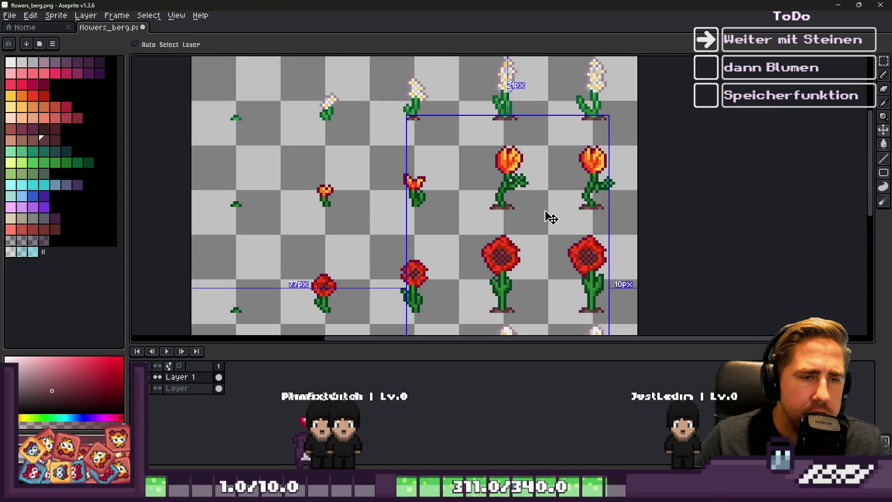
scroll(516, 163, up, 1)
scroll(505, 223, down, 1)
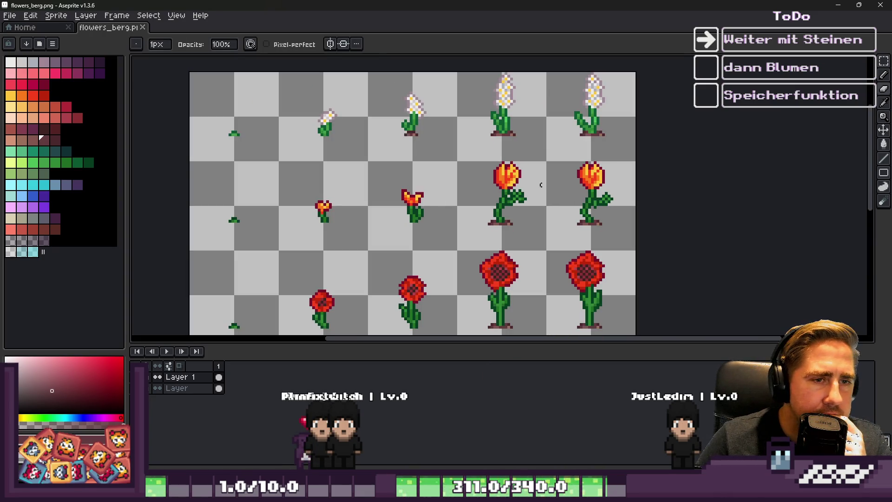
click(837, 5)
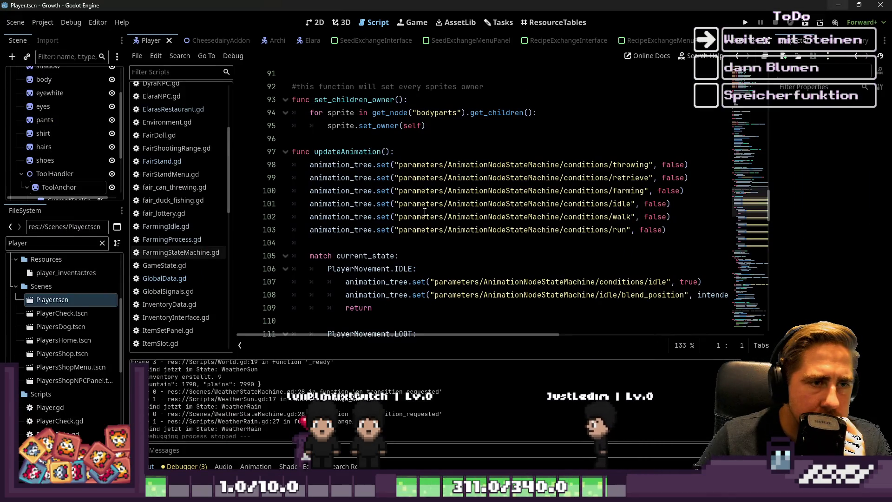
Open the World scene in the 2D view
click(315, 23)
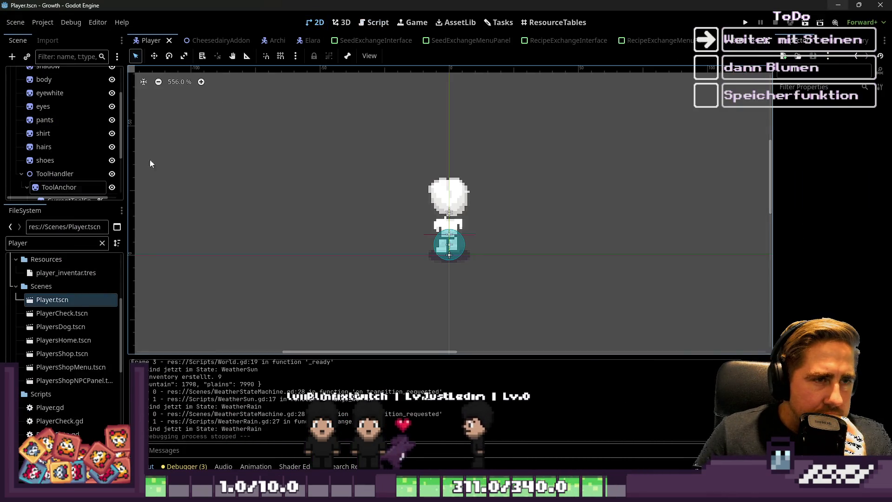
scroll(69, 177, down, 2)
scroll(60, 302, down, 3)
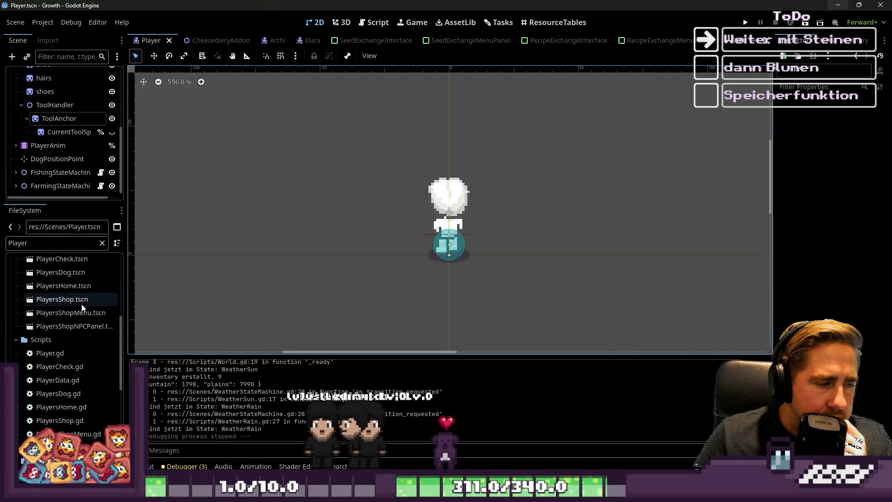
scroll(58, 160, up, 4)
scroll(256, 80, up, 3)
scroll(288, 42, down, 8)
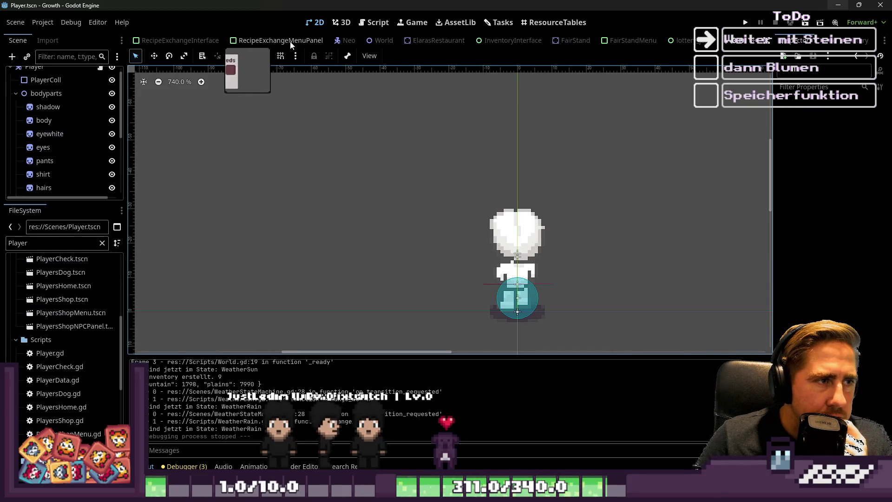
scroll(291, 41, down, 5)
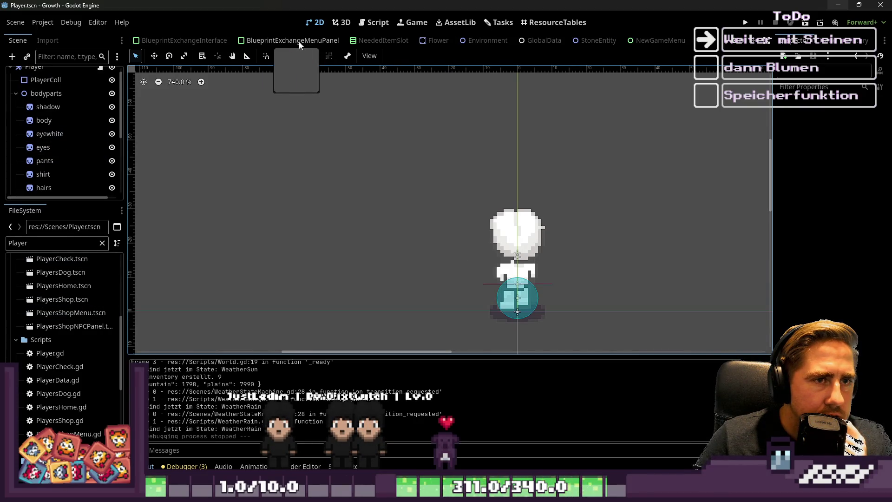
scroll(510, 47, down, 6)
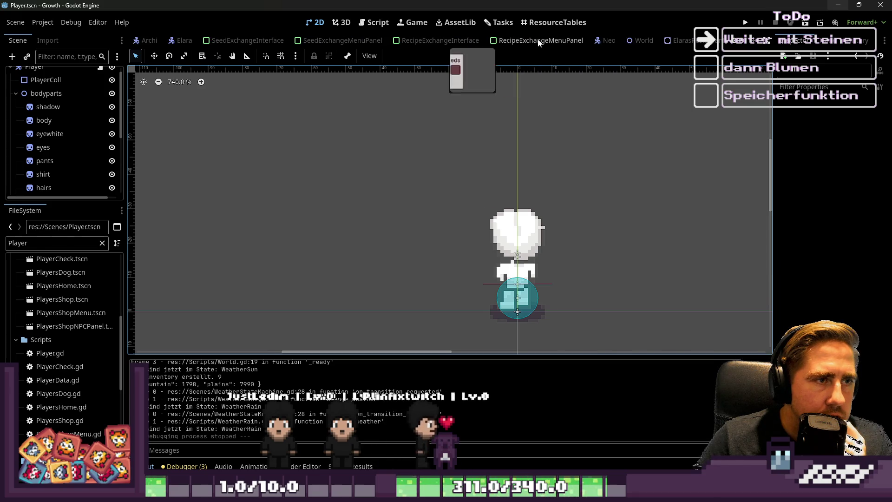
click(642, 41)
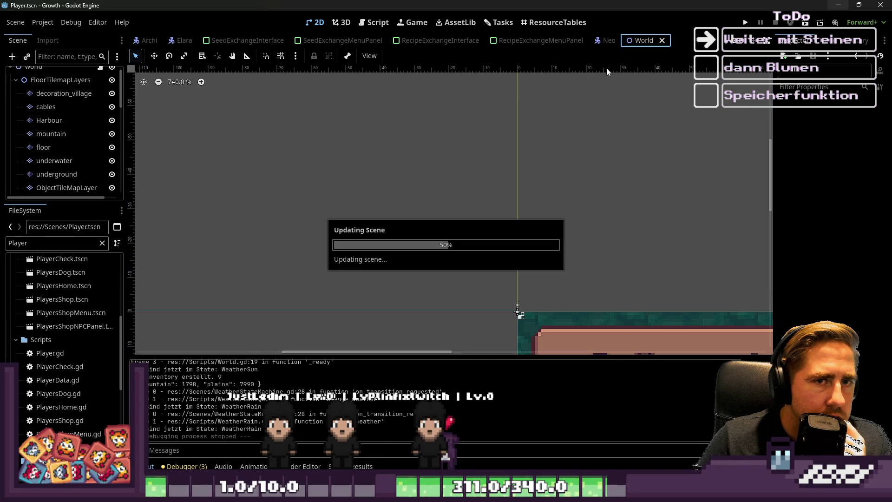
scroll(68, 146, down, 2)
Select the ObjectTileMapLayer and enlarge the tile palette to show the flowers_berg.png flowers
click(56, 138)
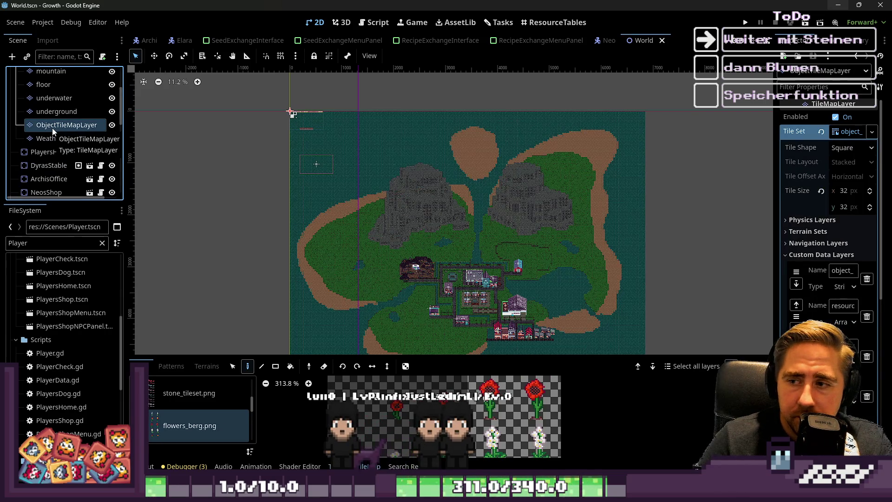
scroll(49, 110, up, 1)
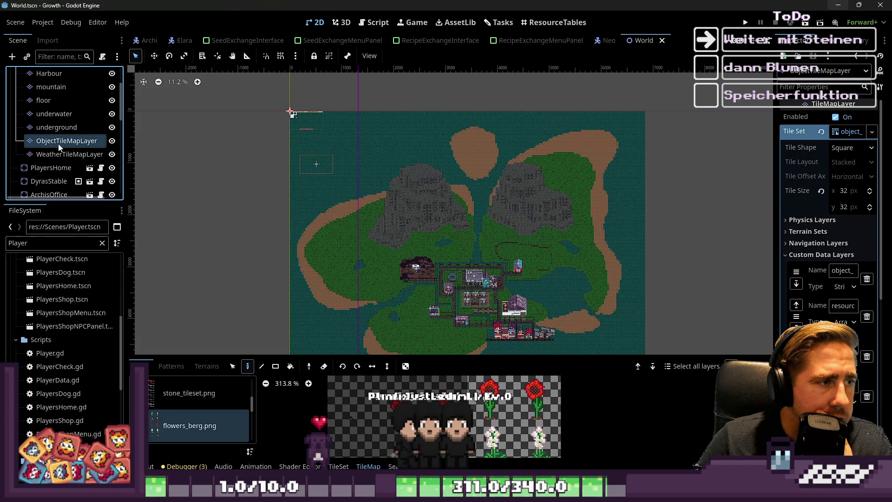
key(Return)
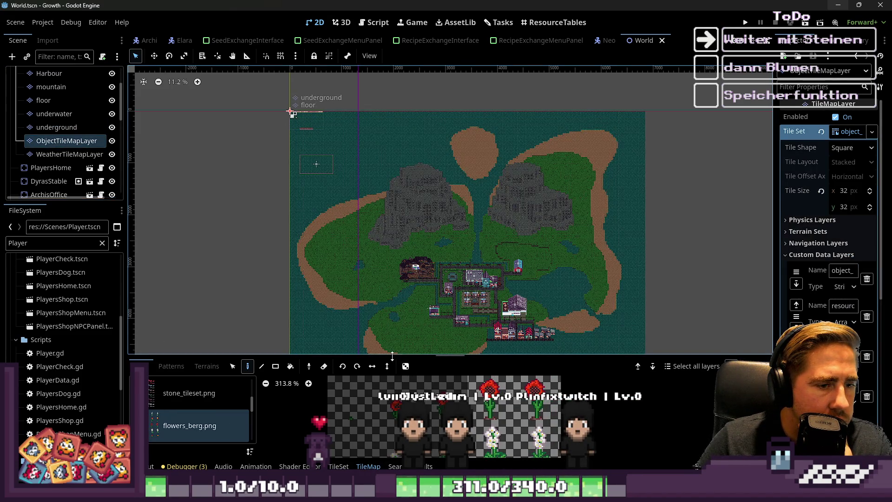
drag(385, 353, 385, 99)
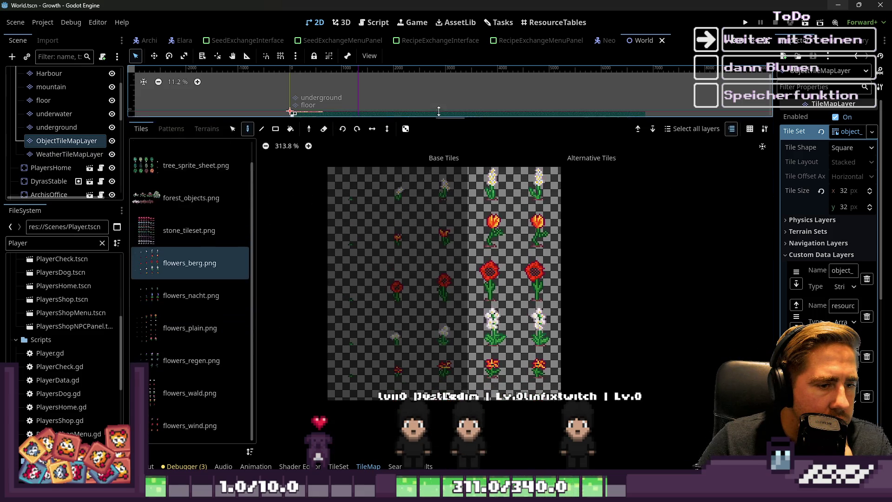
In the TileSet editor, box-select the ten flower tiles in the right columns
scroll(512, 342, up, 3)
scroll(458, 324, down, 3)
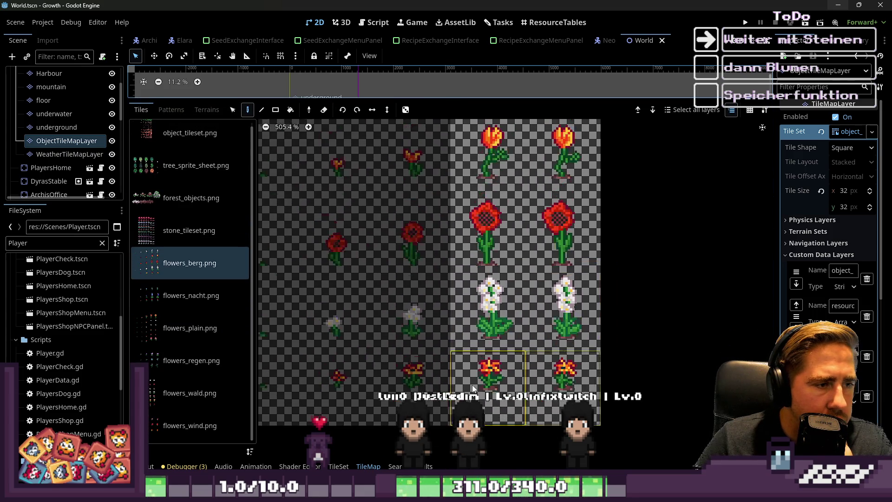
click(346, 466)
scroll(506, 363, down, 2)
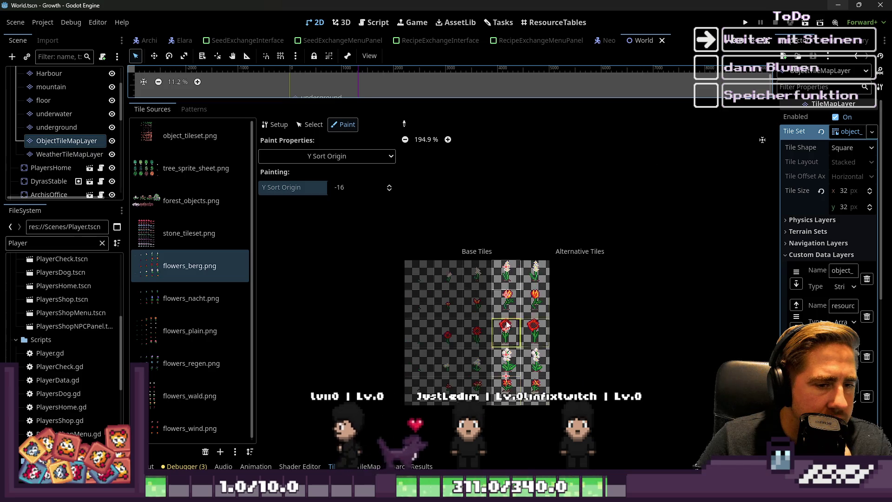
scroll(511, 374, up, 3)
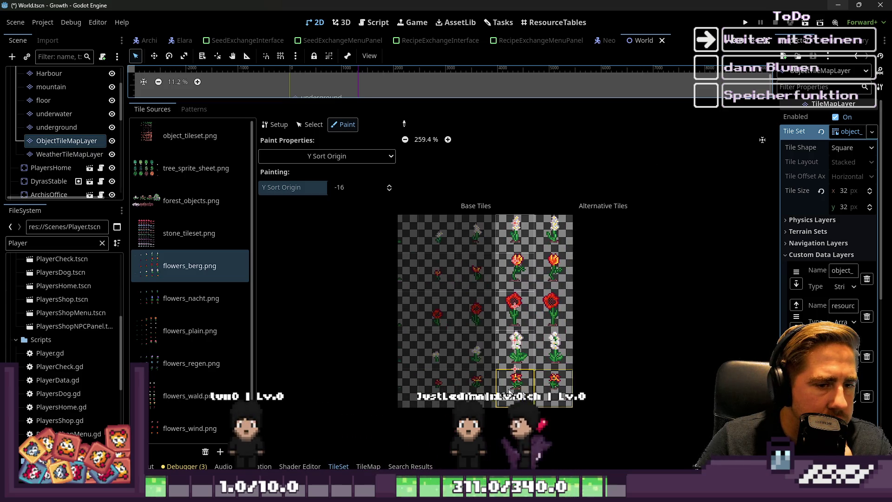
click(340, 158)
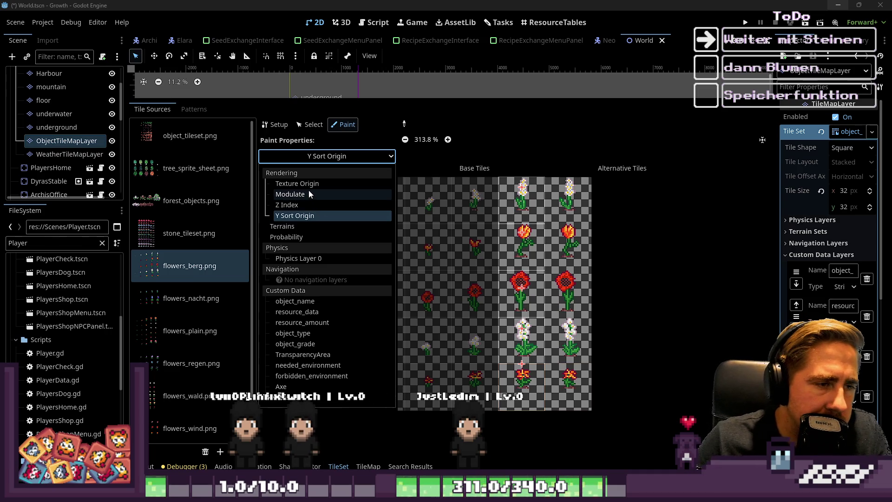
click(300, 127)
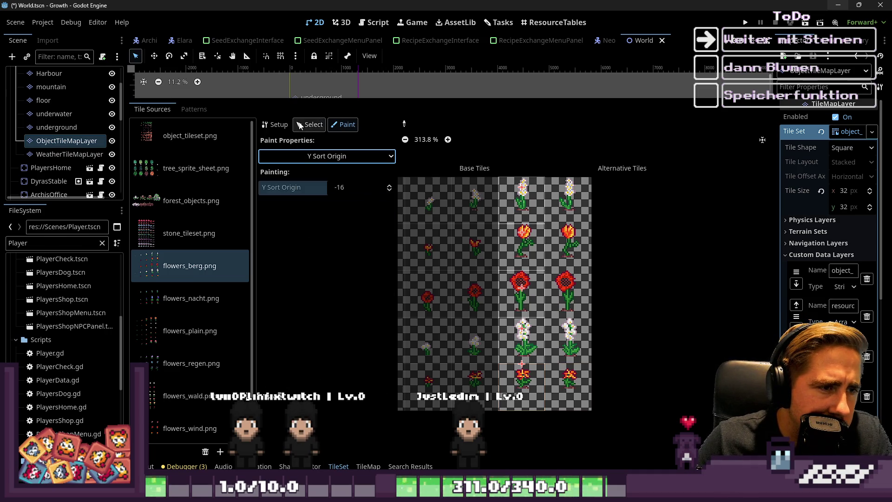
click(330, 158)
click(318, 130)
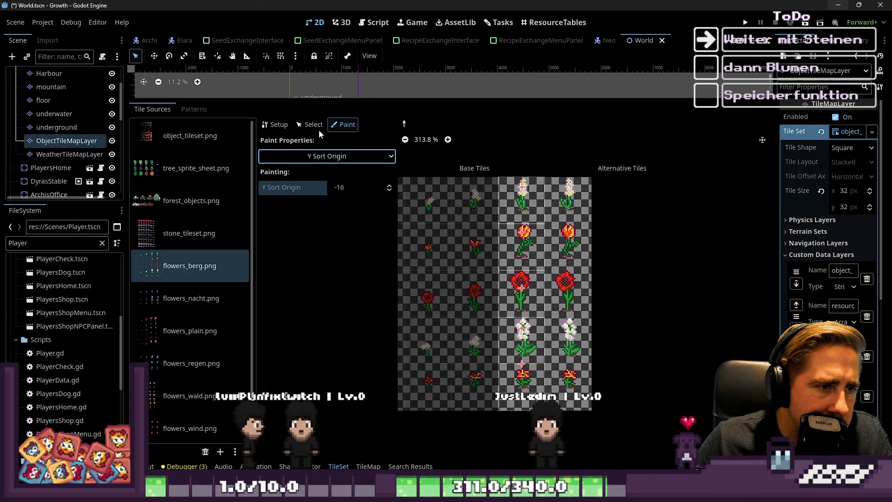
click(313, 125)
mouse_move(504, 176)
mouse_down()
mouse_move(548, 218)
mouse_move(587, 399)
mouse_up()
Set the flower tiles' Animation Mode to Random Start Times, then test-run the game
click(306, 250)
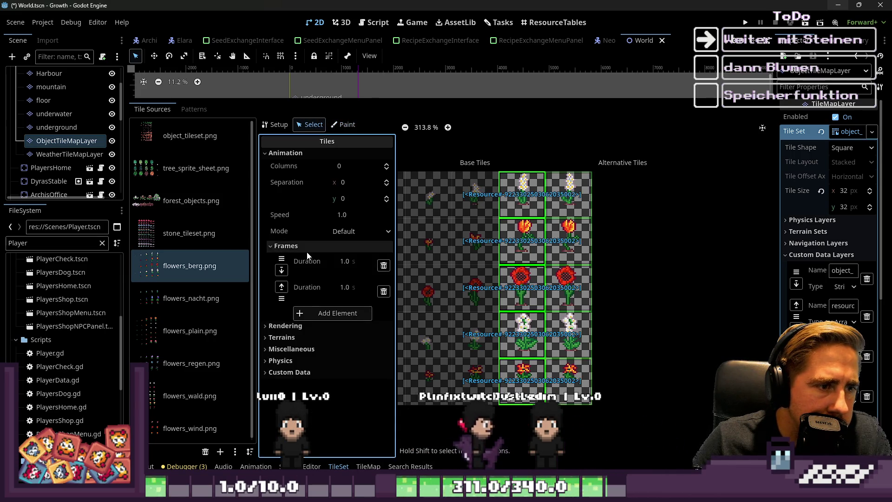
click(305, 251)
click(301, 259)
click(304, 260)
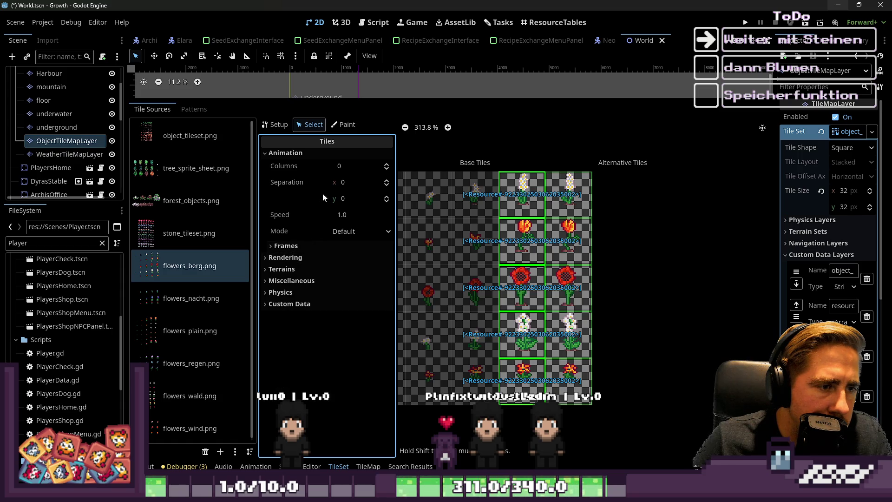
click(367, 232)
click(363, 259)
drag(431, 99, 431, 235)
click(744, 24)
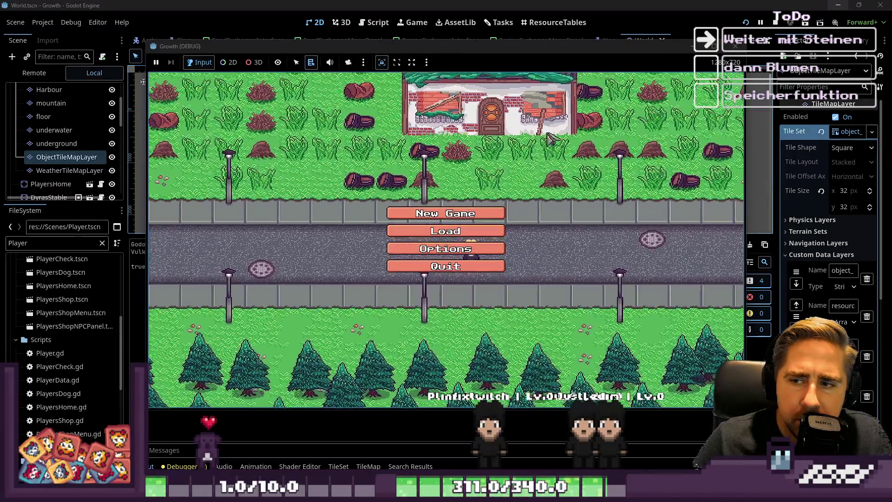
Start a new game with a character named 'dsa'
click(403, 215)
text(dsa)
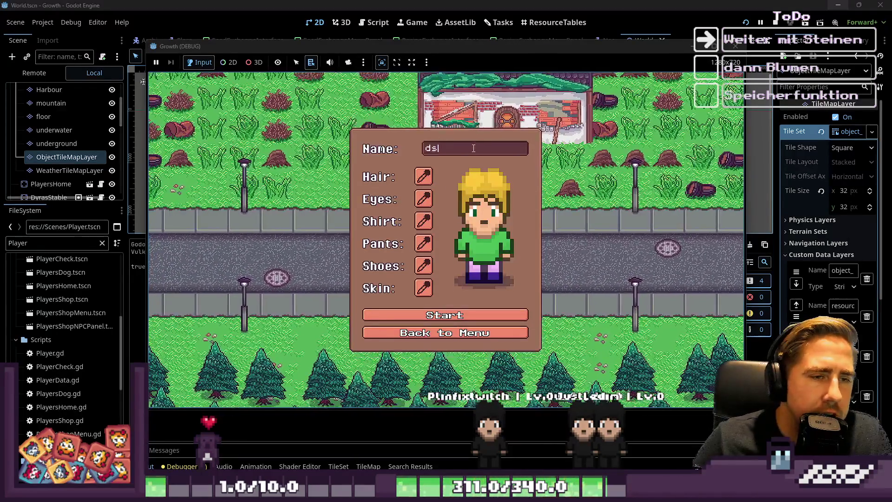
click(432, 316)
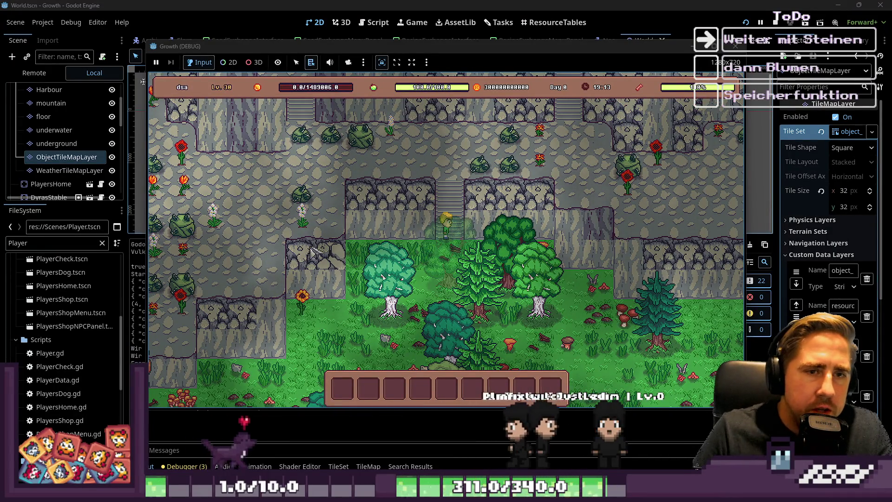
Walk up the stairs and left along the ledge past the mountain flowers, then restart the run
key(w)
key(a)
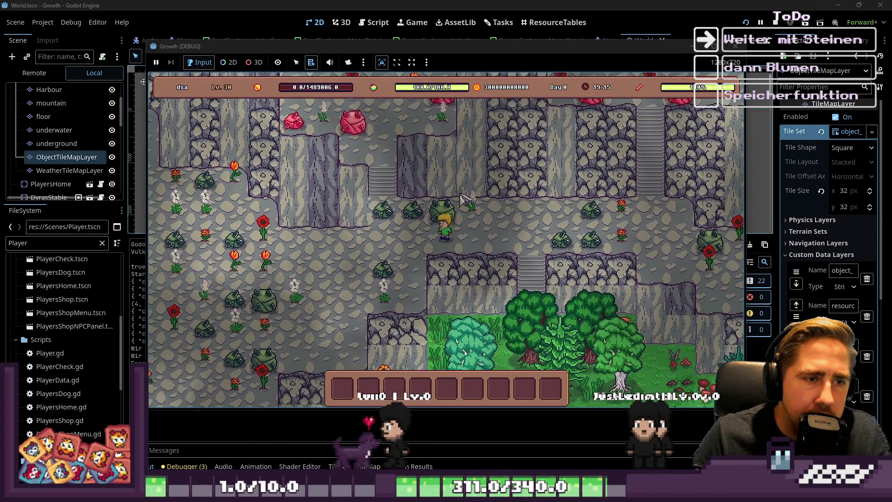
key(a)
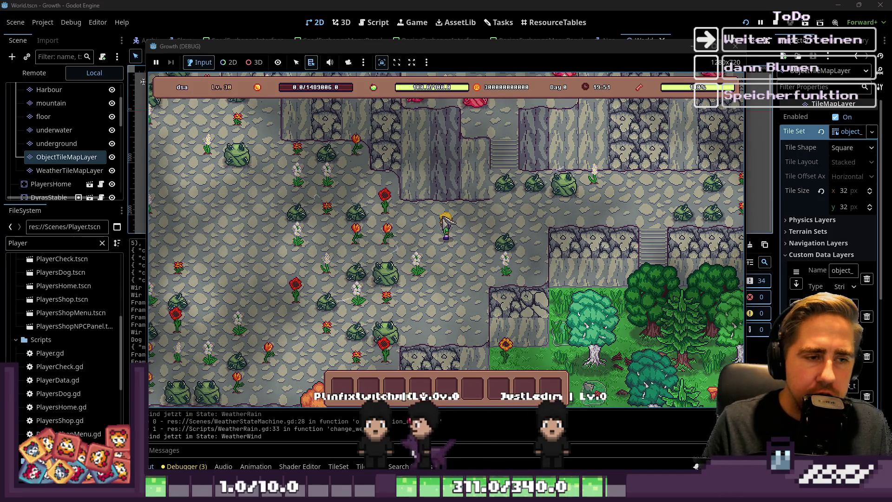
click(748, 27)
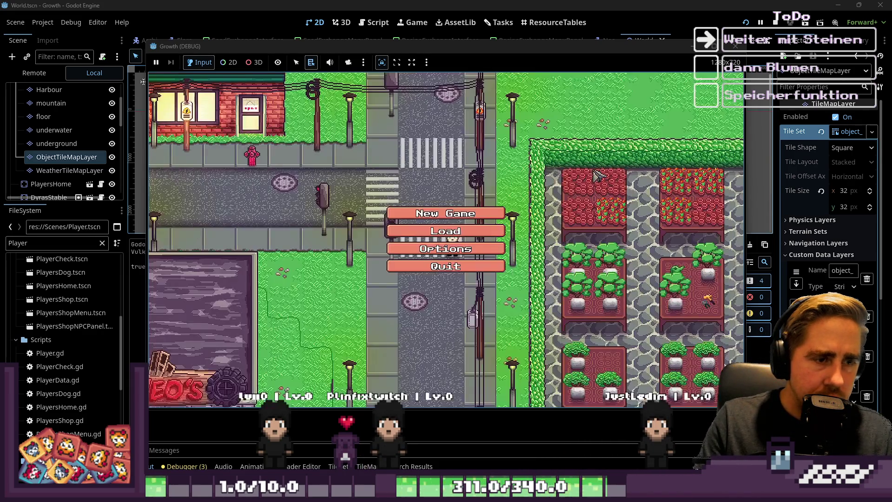
Start a new game named 'dalwdaw' with pale yellow-green hair and a blue shirt
click(446, 209)
text(dalwdaw)
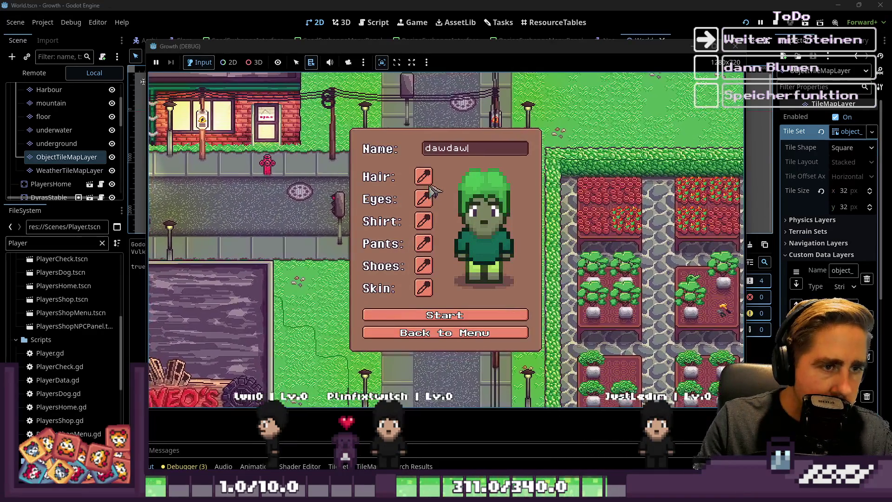
click(424, 176)
click(624, 160)
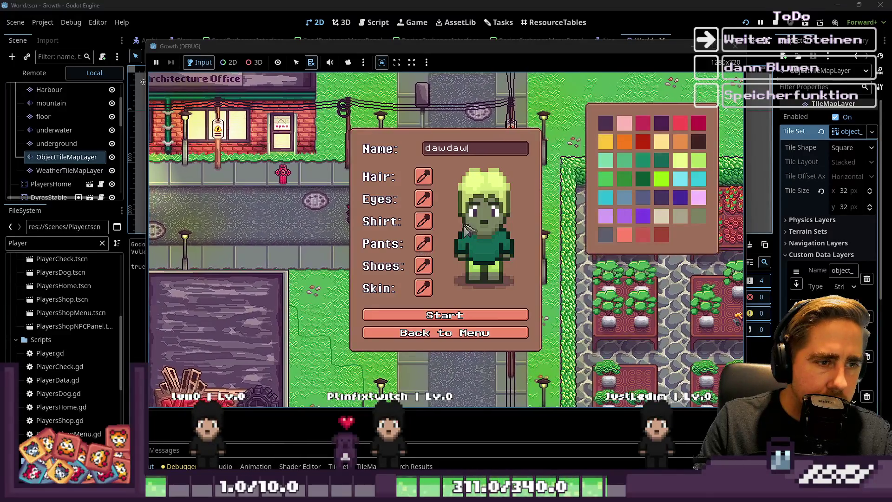
click(423, 245)
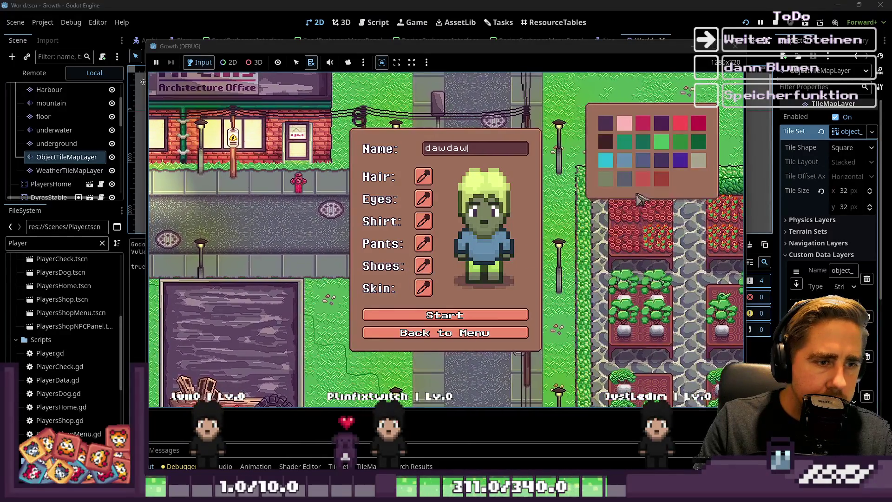
click(423, 269)
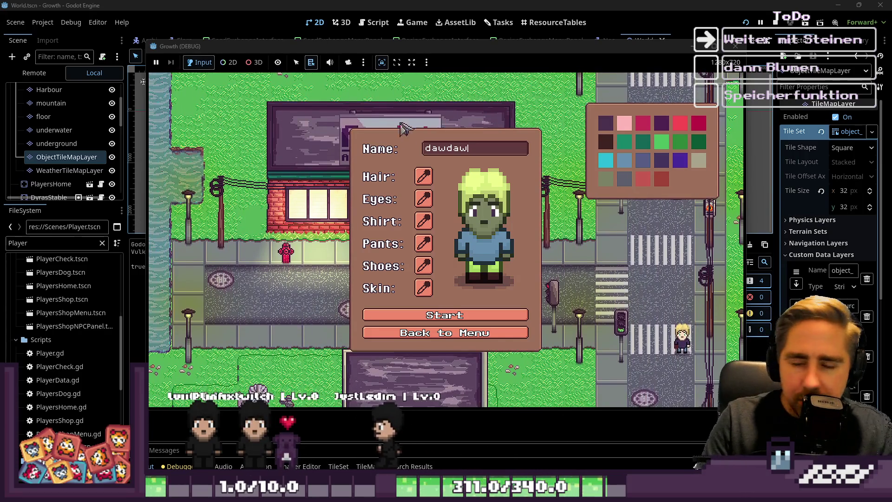
click(401, 319)
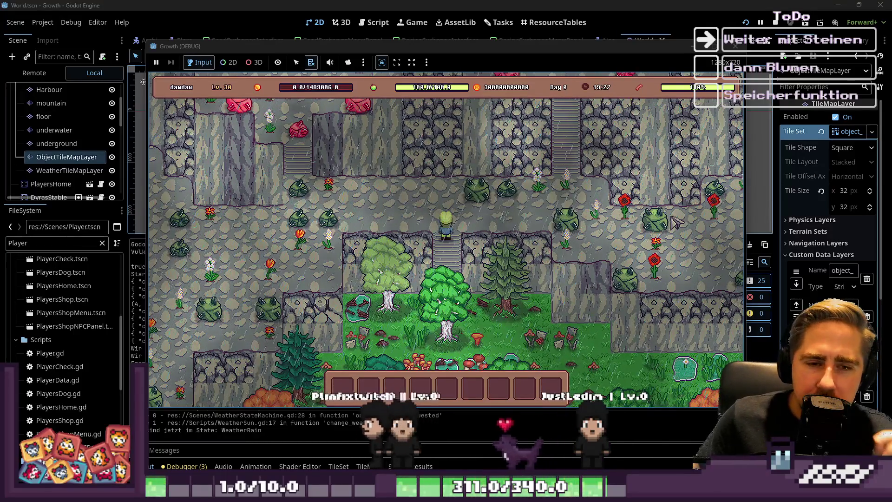
Walk the character up and left along the mountain ledges past the flowers, then open the inventory
key(w)
key(a)
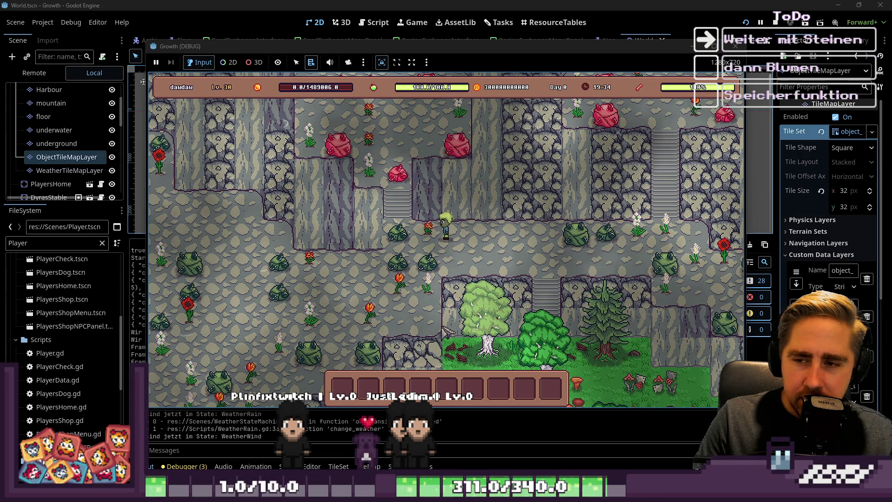
key(w)
key(a)
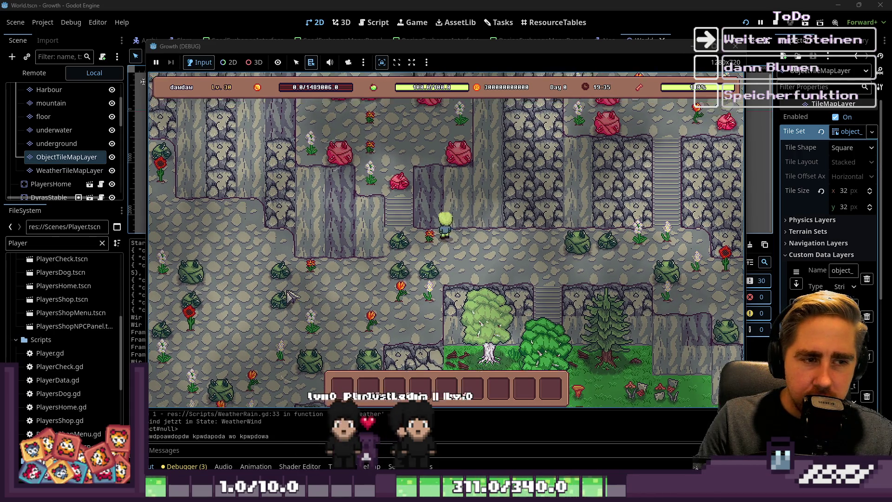
key(a)
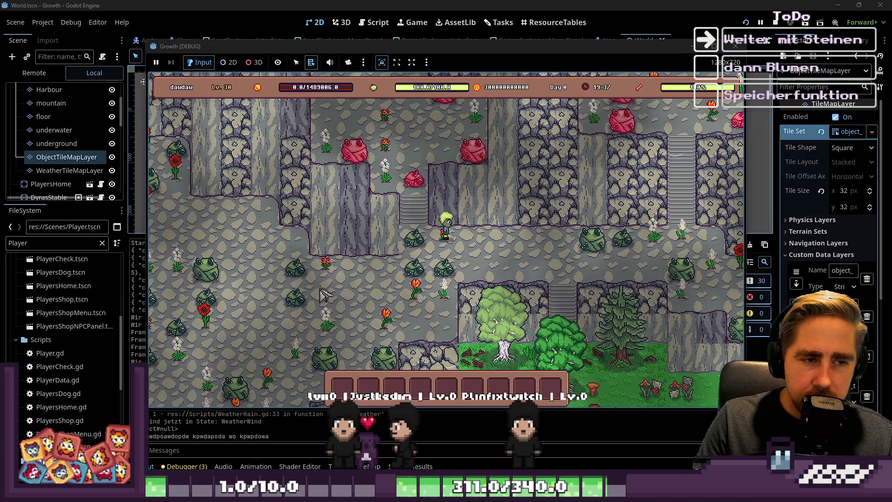
key(s)
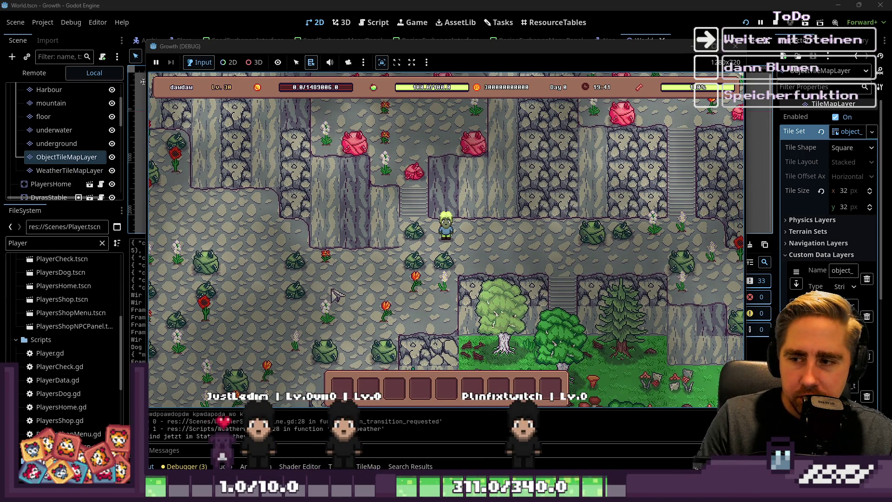
mouse_move(509, 494)
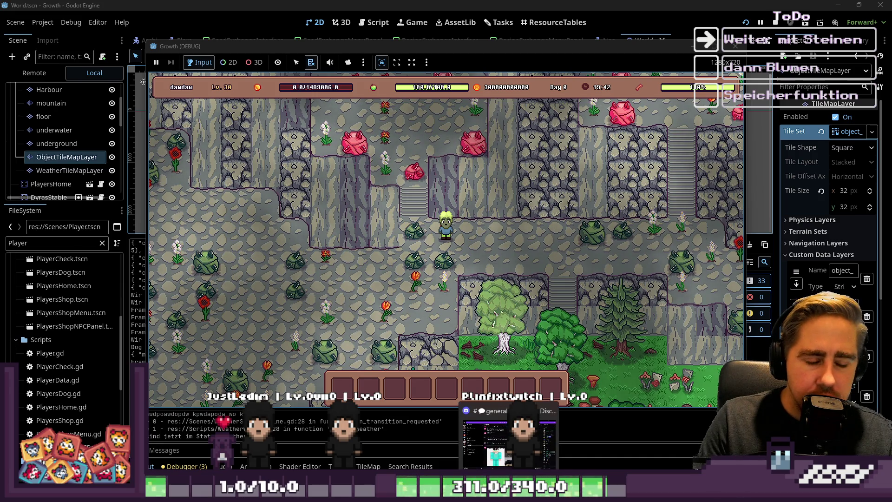
mouse_move(464, 493)
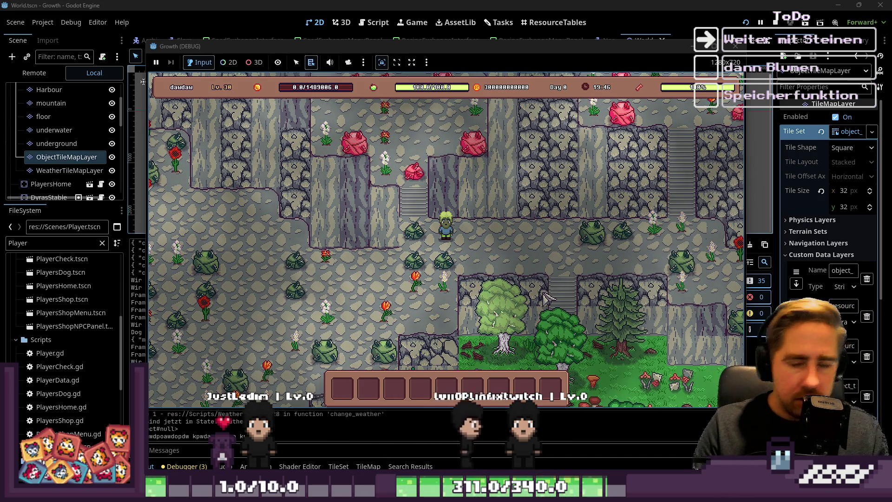
key(i)
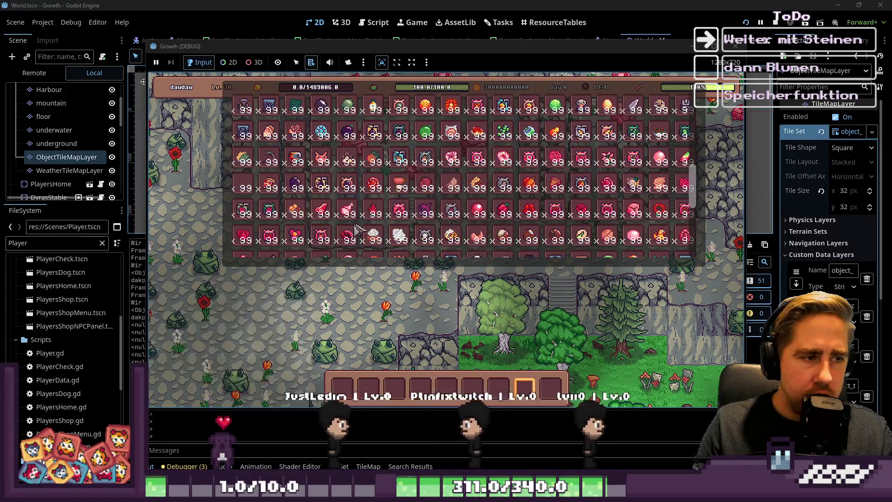
Put the pickaxe into the first hotbar slot and close the inventory
drag(354, 226, 342, 386)
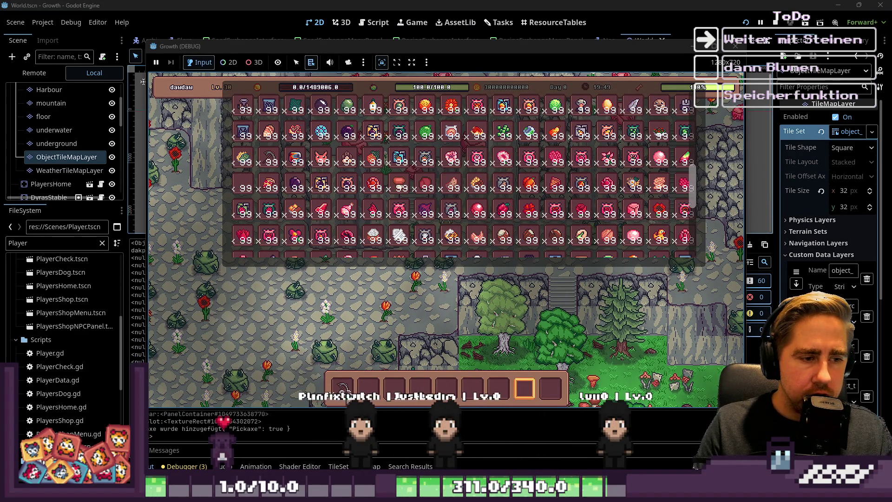
key(i)
scroll(503, 306, up, 3)
Mine three green stones on the mountain ledge, walk around, and stop the game with F8
key(a)
click(534, 279)
click(536, 286)
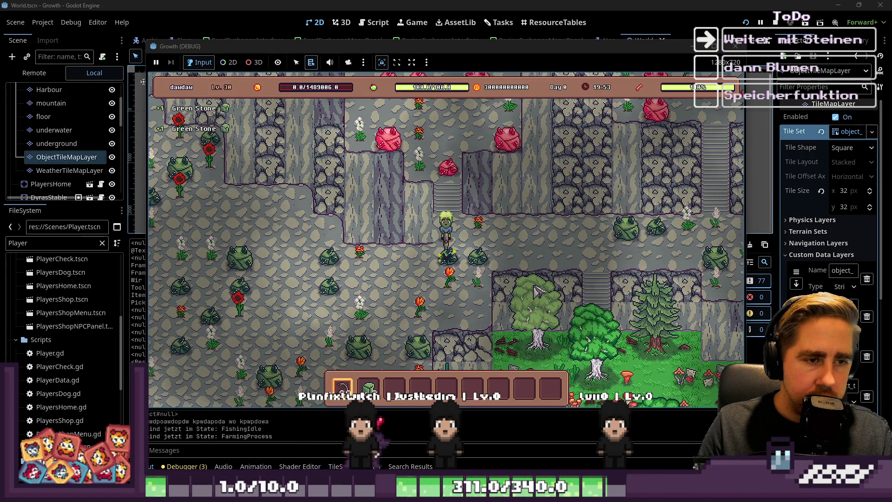
click(534, 290)
key(s)
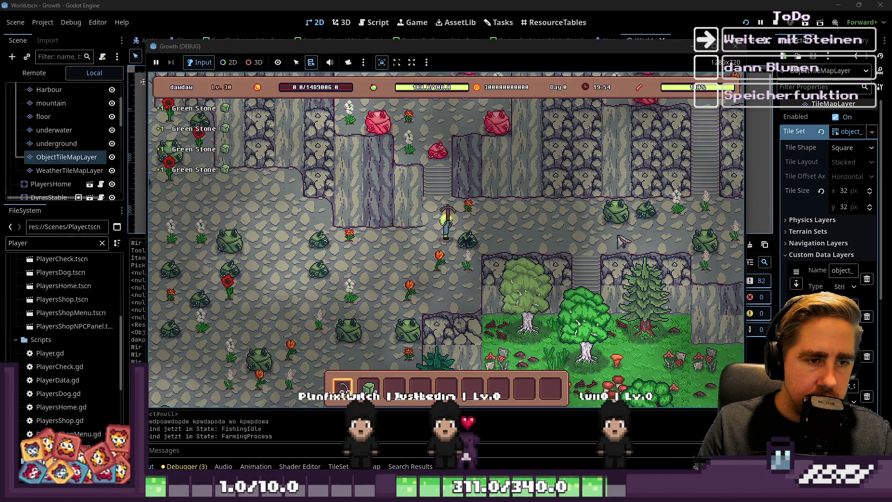
key(w)
key(a)
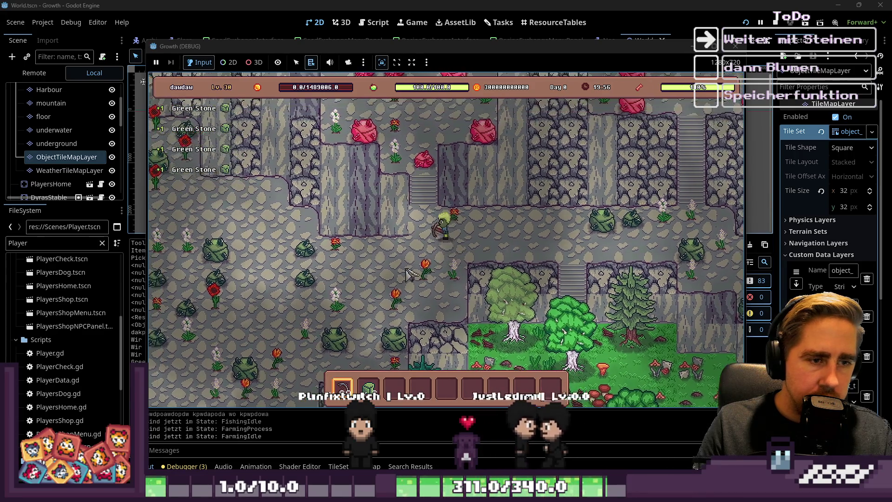
key(F8)
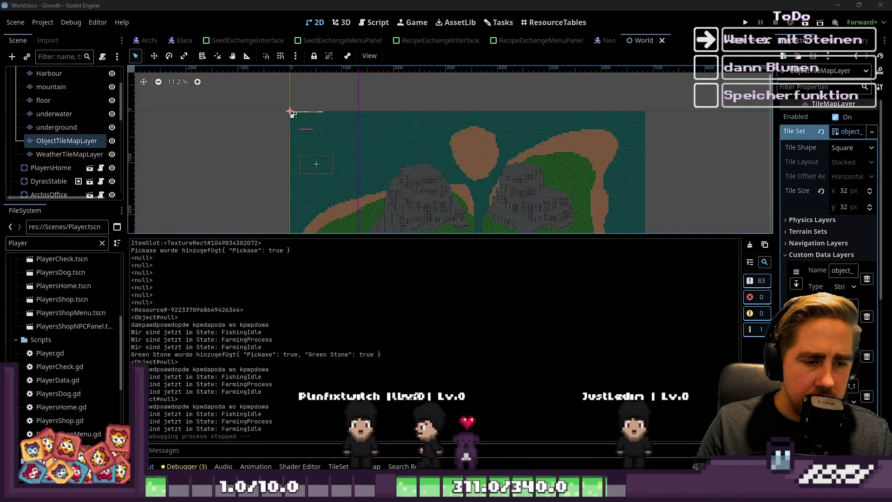
In flowers_berg.png, add a dark brown pixel below the soil edge and fill the bottom soil row medium brown
key(alt+Tab)
scroll(564, 201, down, 2)
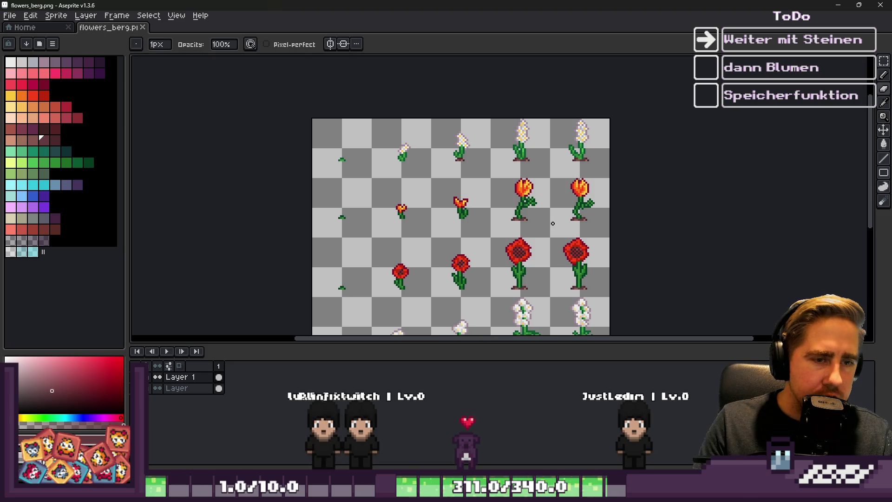
scroll(552, 224, up, 10)
key(i)
click(384, 204)
key(b)
click(385, 231)
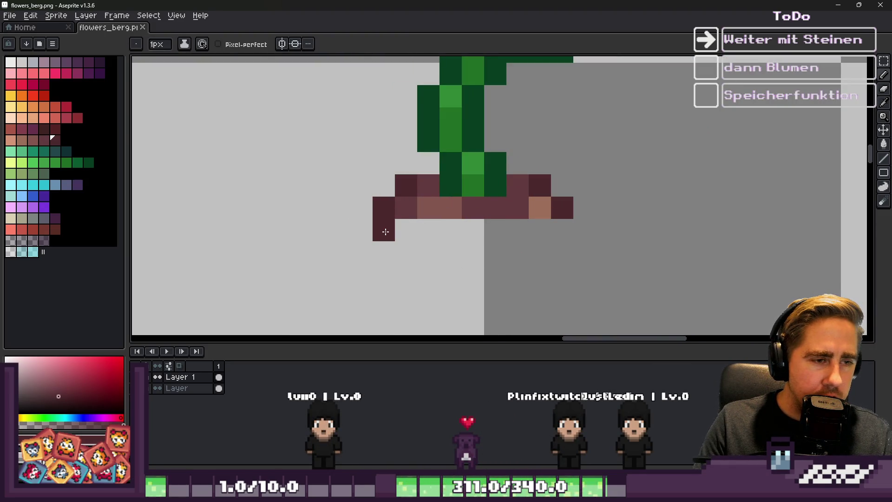
scroll(472, 223, up, 2)
alt+click(368, 201)
mouse_move(334, 237)
mouse_down()
mouse_move(542, 252)
mouse_move(639, 241)
mouse_up()
click(574, 236)
Sample the light and dark soil browns and repaint a dark soil pixel lighter
scroll(527, 193, down, 5)
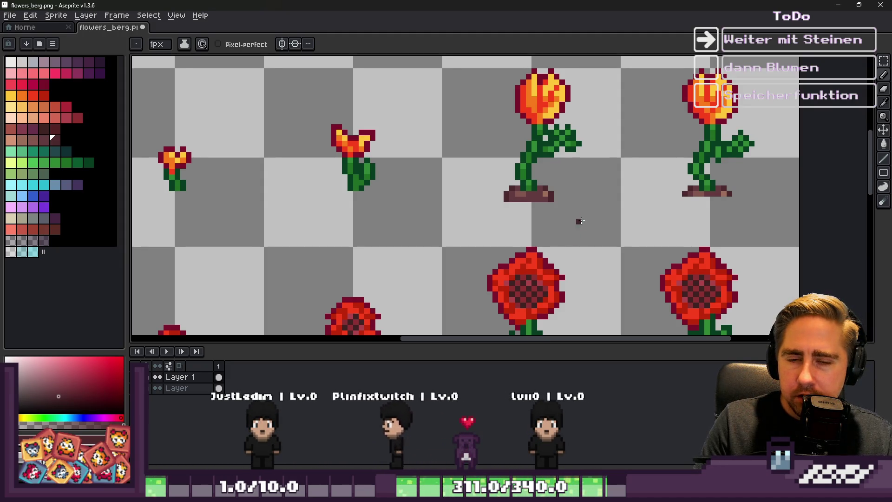
scroll(526, 210, up, 2)
scroll(525, 209, up, 2)
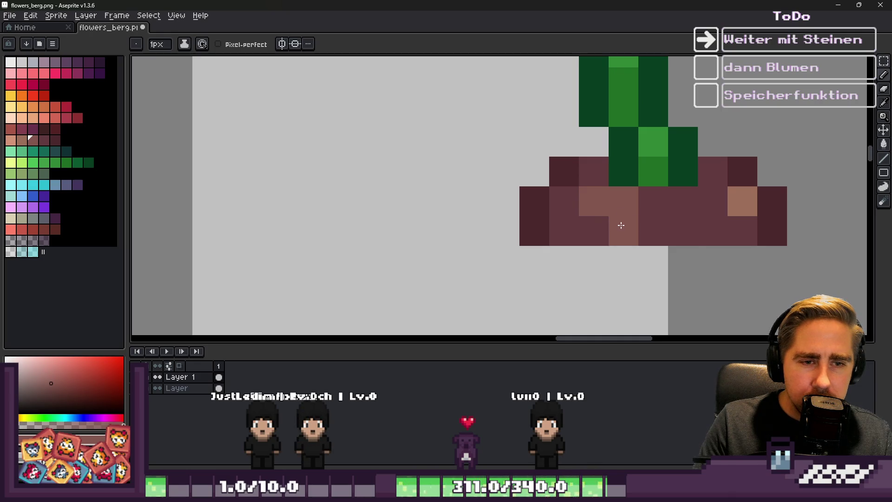
alt+click(743, 200)
scroll(525, 172, down, 4)
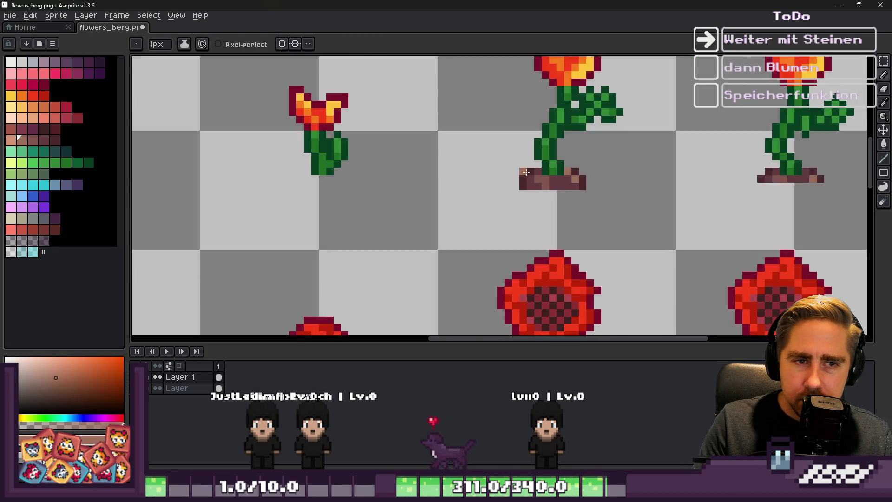
scroll(525, 172, up, 4)
alt+click(570, 151)
click(572, 143)
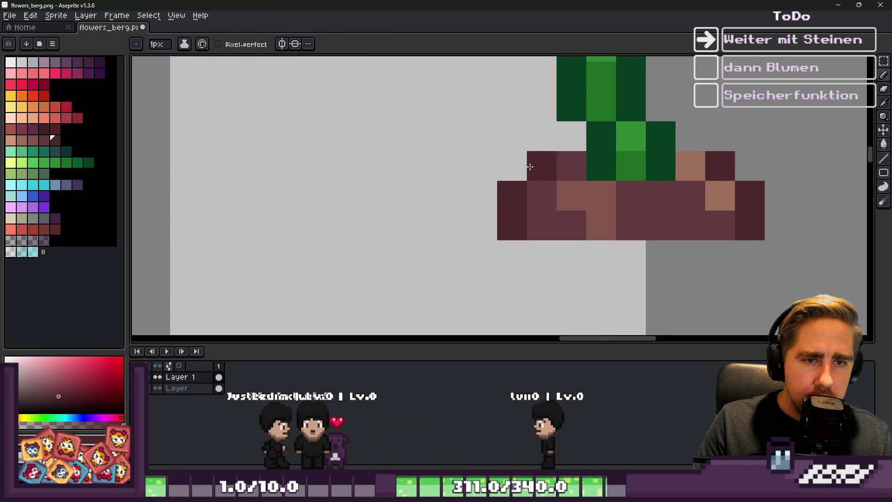
Marquee-select the one-row soil strip under the flower, then return to Godot
scroll(572, 144, down, 4)
scroll(574, 179, down, 1)
scroll(575, 179, up, 2)
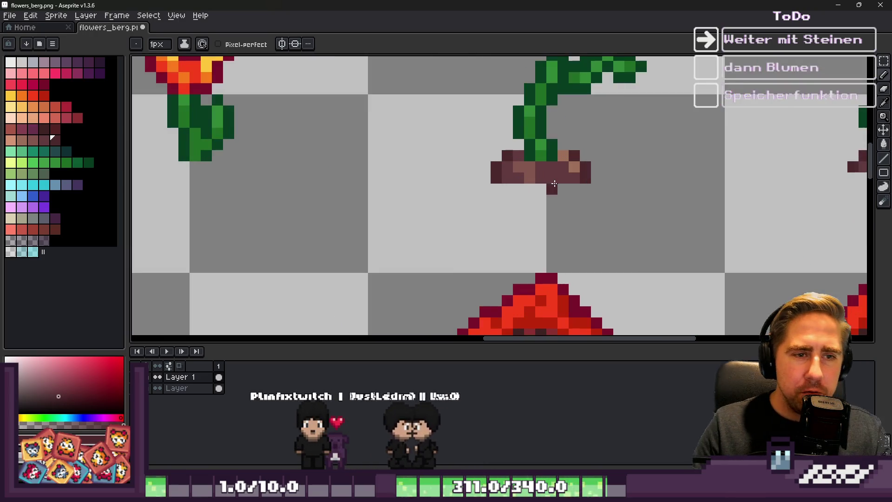
key(m)
scroll(539, 179, up, 2)
drag(412, 167, 702, 168)
key(alt+Tab)
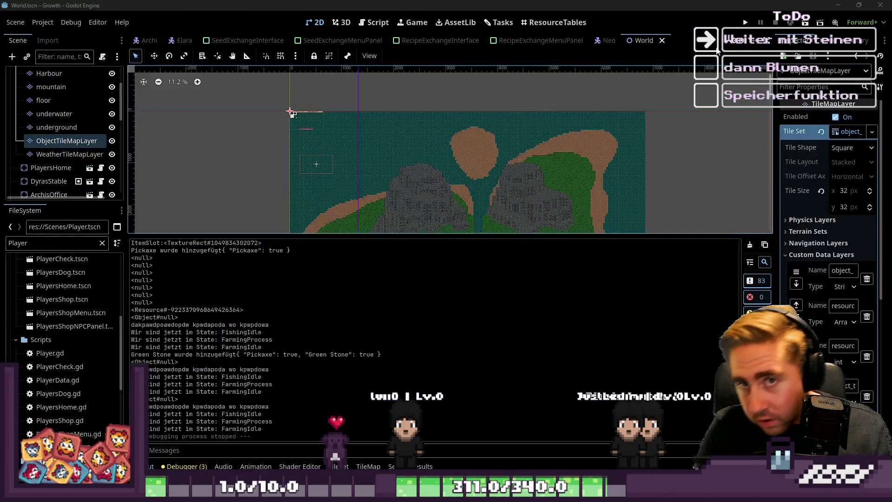
Launch the game with F5 and start a new game with a character named 'csa'
key(F5)
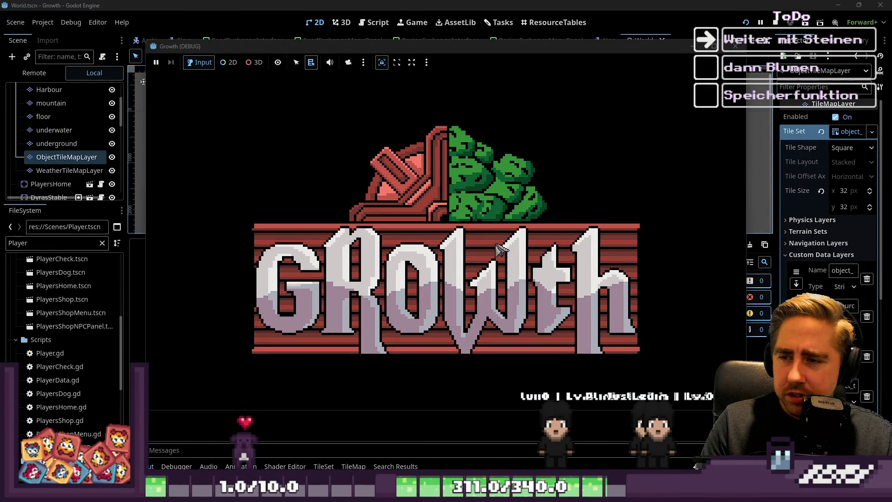
click(425, 213)
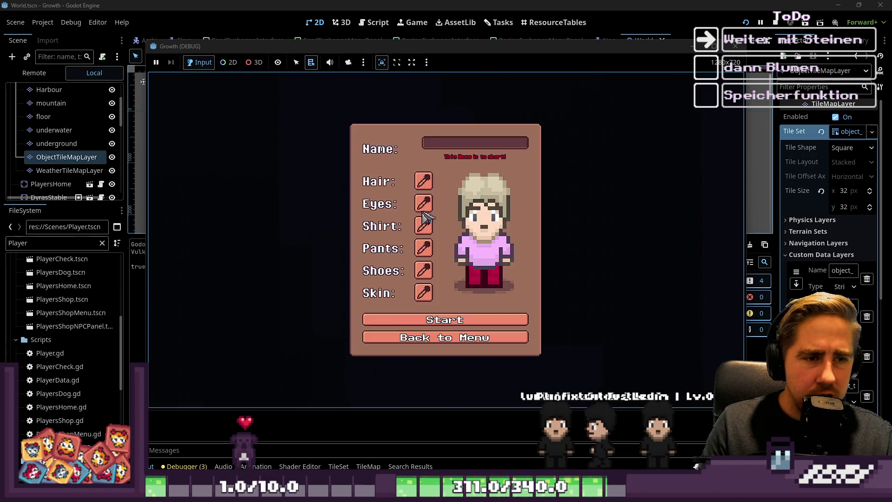
text(asdcsa)
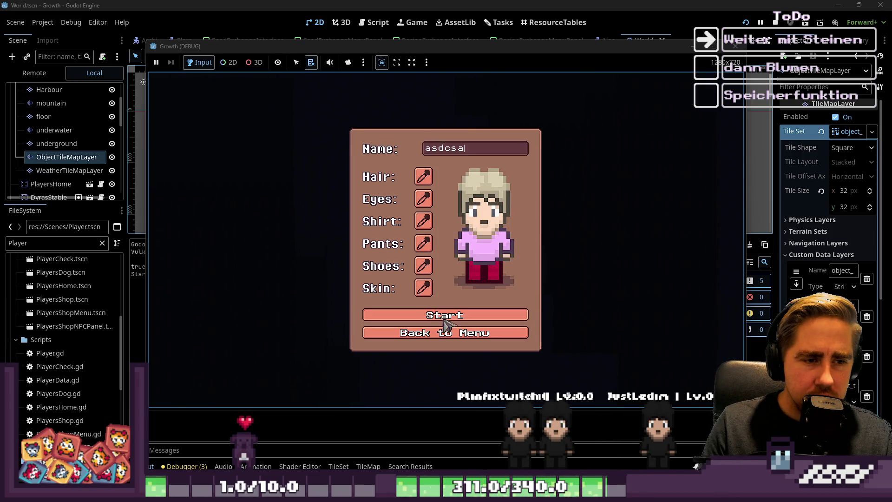
key(Return)
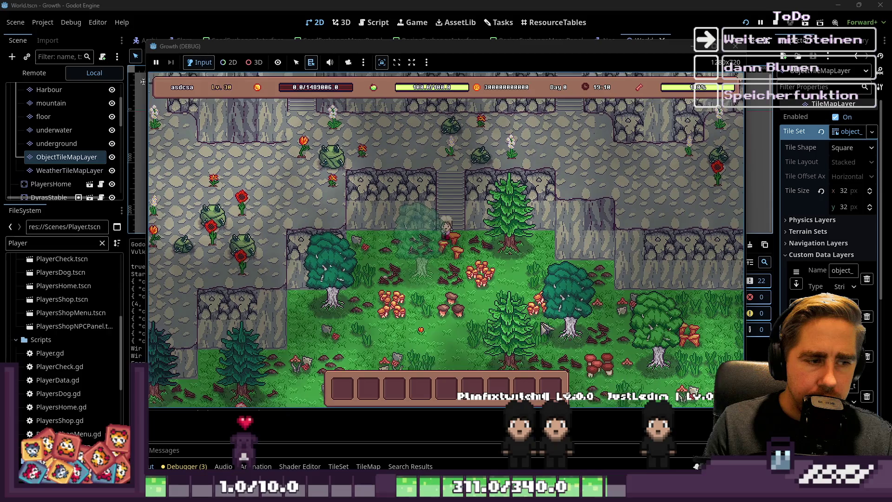
Walk up-left, left and down through the mountains past the flowers, then return to Aseprite
key(w+a)
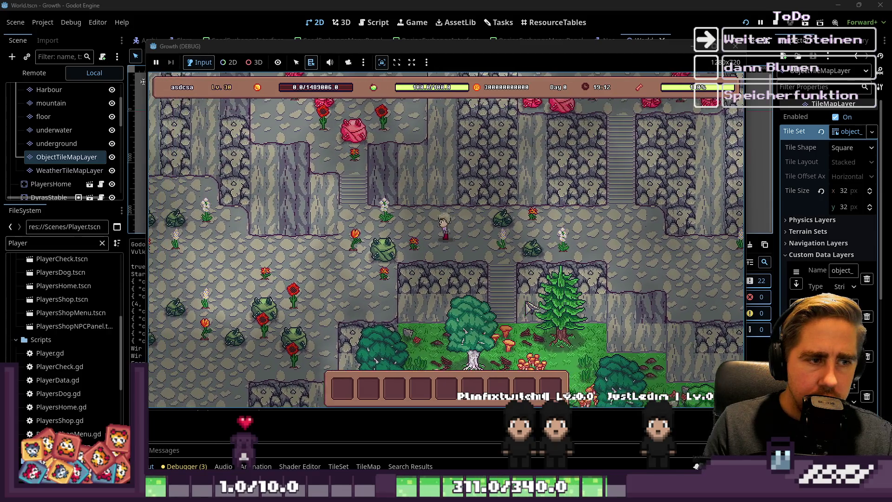
key(s+a)
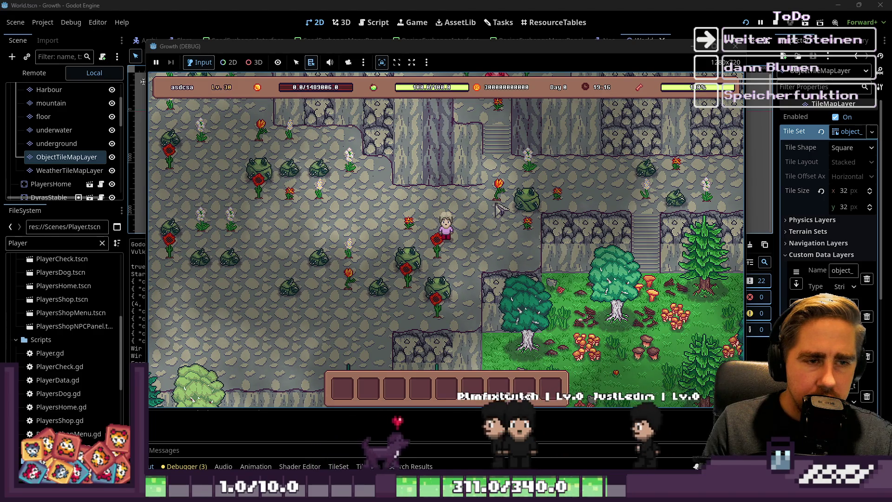
key(a)
key(a)
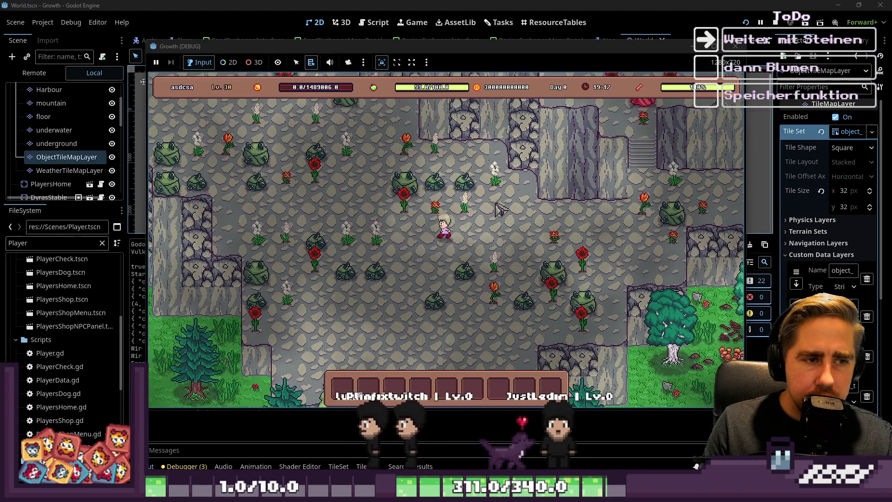
key(s)
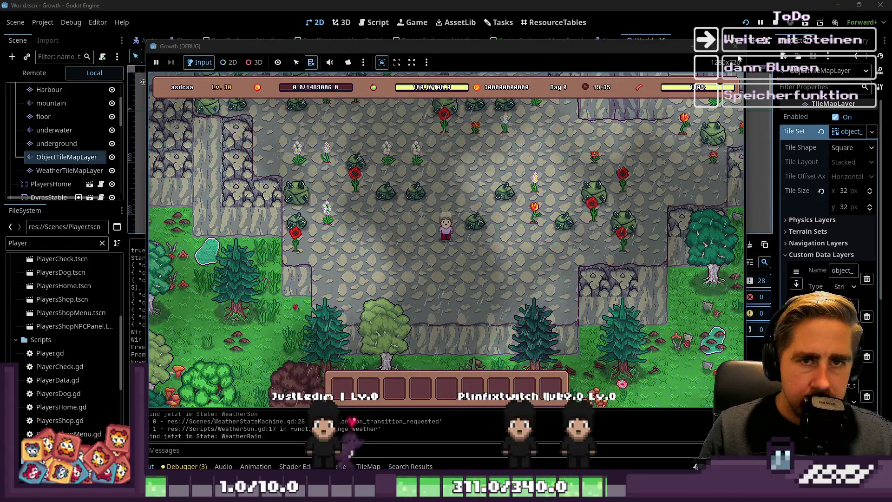
key(alt+Tab)
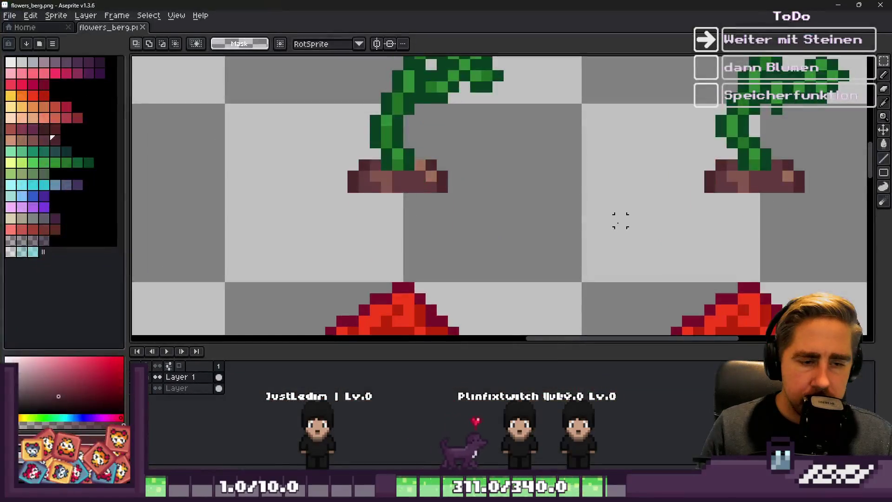
Select the thin soil strip under the orange flowers and copy it down under the red flowers
scroll(324, 225, down, 2)
scroll(360, 181, up, 1)
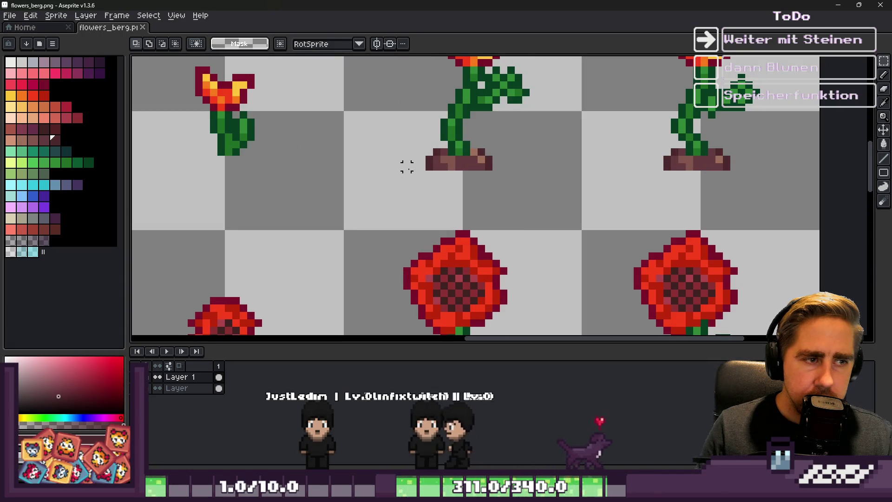
drag(771, 166, 772, 166)
scroll(508, 136, down, 2)
scroll(512, 243, down, 2)
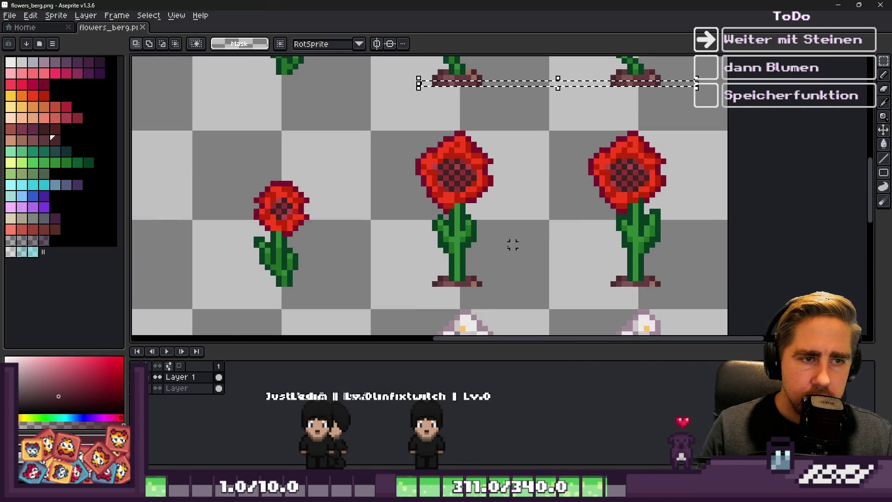
scroll(502, 88, up, 1)
drag(512, 86, 508, 296)
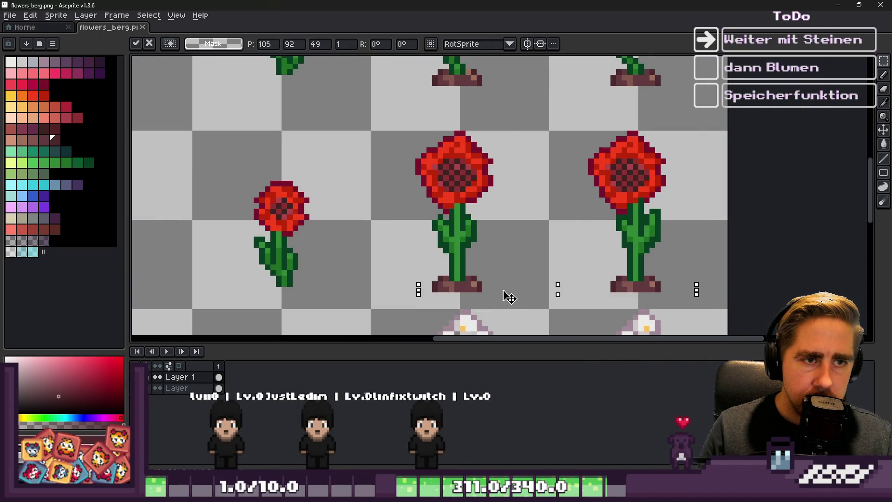
Place copies of the soil strip under the next flower rows and commit them
scroll(508, 239, down, 2)
mouse_move(508, 239)
mouse_down()
mouse_move(508, 247)
mouse_move(505, 228)
mouse_move(472, 302)
mouse_up()
scroll(508, 240, down, 3)
scroll(508, 246, up, 2)
scroll(505, 228, up, 1)
scroll(504, 228, down, 2)
scroll(531, 261, up, 2)
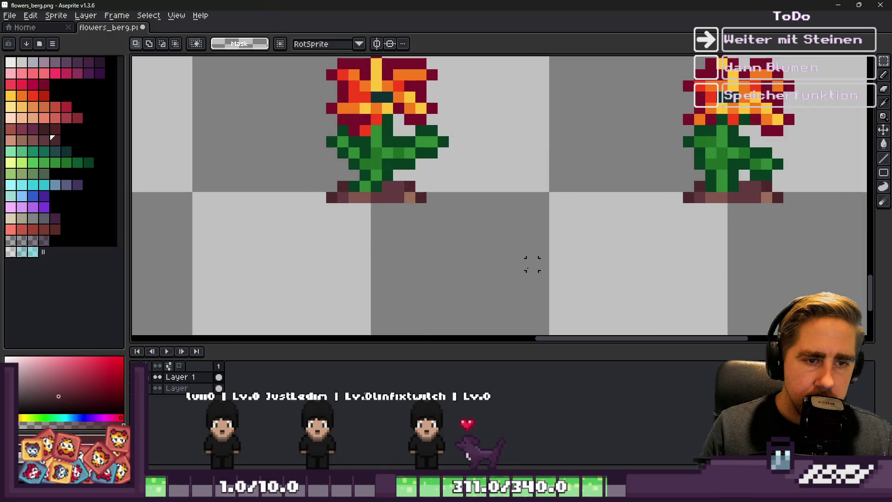
drag(531, 261, 354, 211)
key(Return)
Save flowers_berg.png, minimize Aseprite, and restart the game in Godot
scroll(507, 279, down, 5)
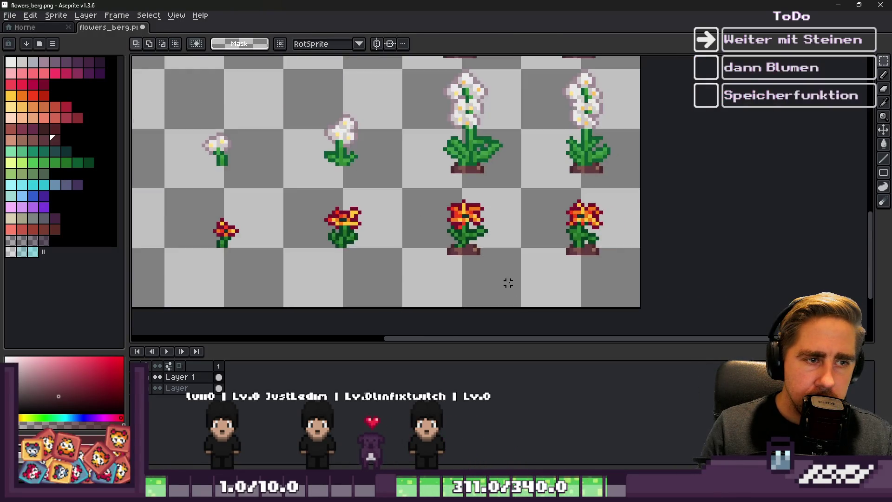
scroll(500, 211, up, 4)
scroll(500, 212, up, 1)
key(ctrl+s)
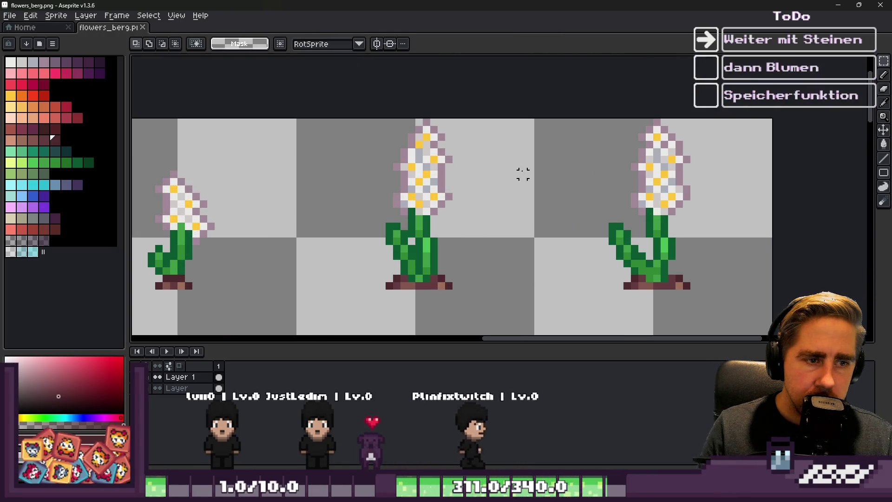
click(832, 5)
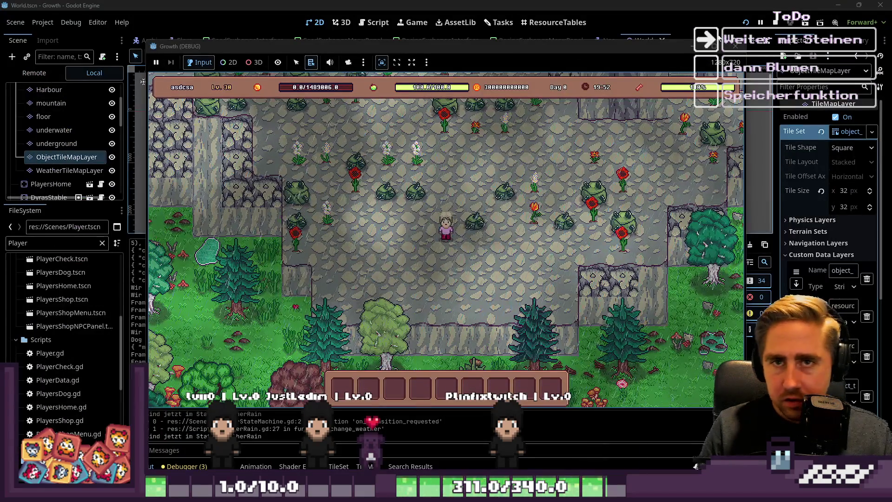
click(746, 24)
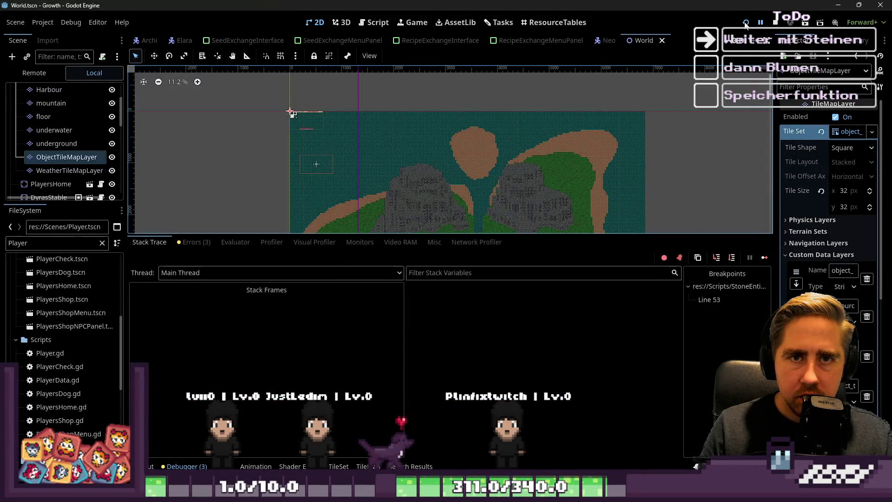
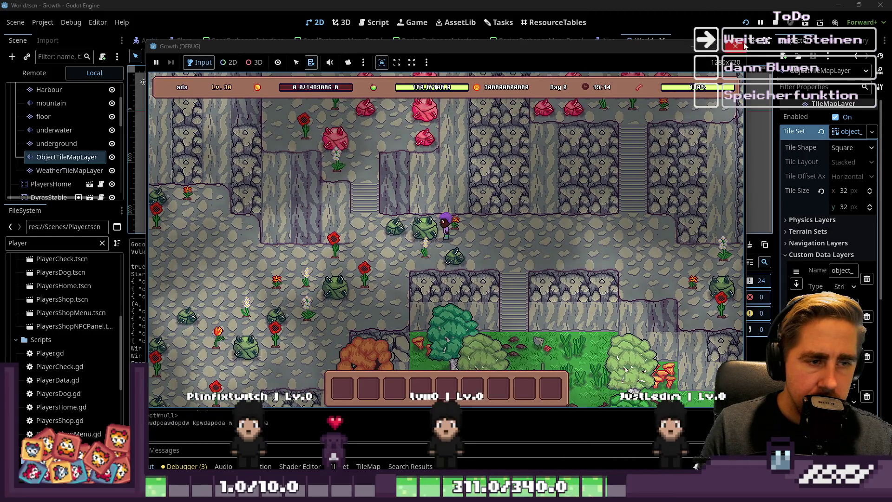
Stop the running Growth game and switch back to flowers_berg.png in Aseprite
click(743, 45)
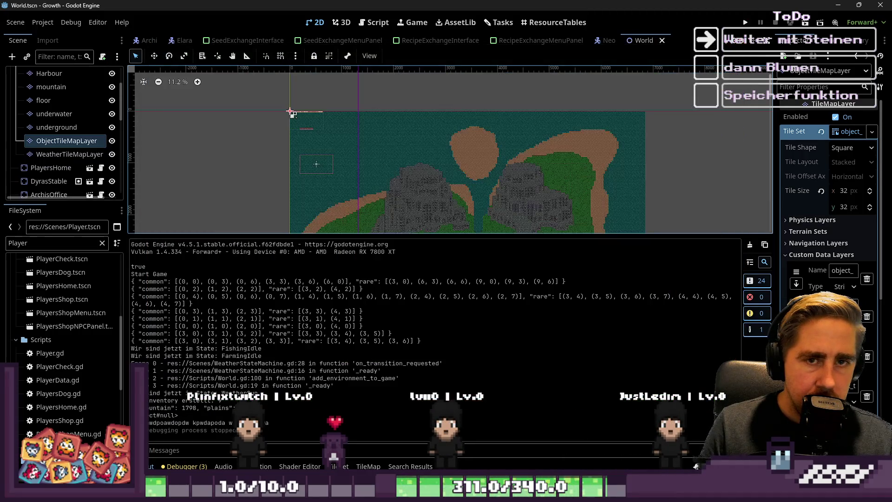
key(alt+Tab)
scroll(384, 294, up, 5)
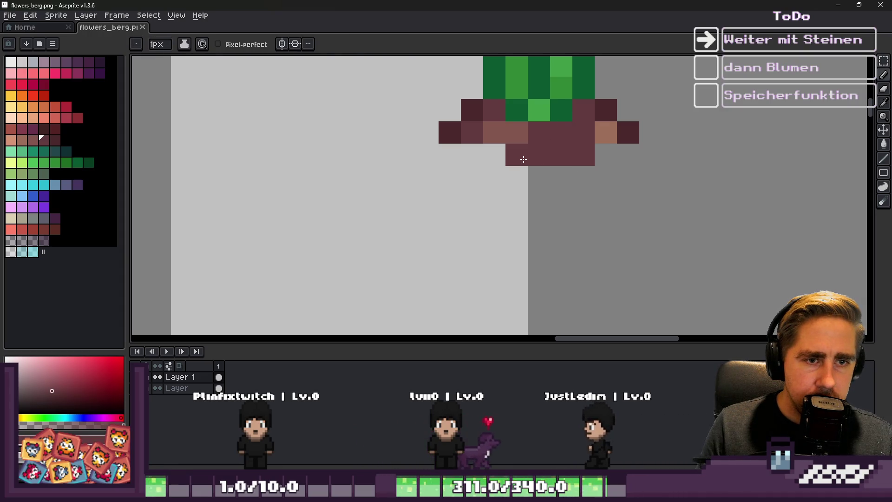
Paint brown pixels on the pot with the sampled pot colour, undoing a stray pixel
scroll(503, 156, down, 5)
scroll(504, 155, up, 6)
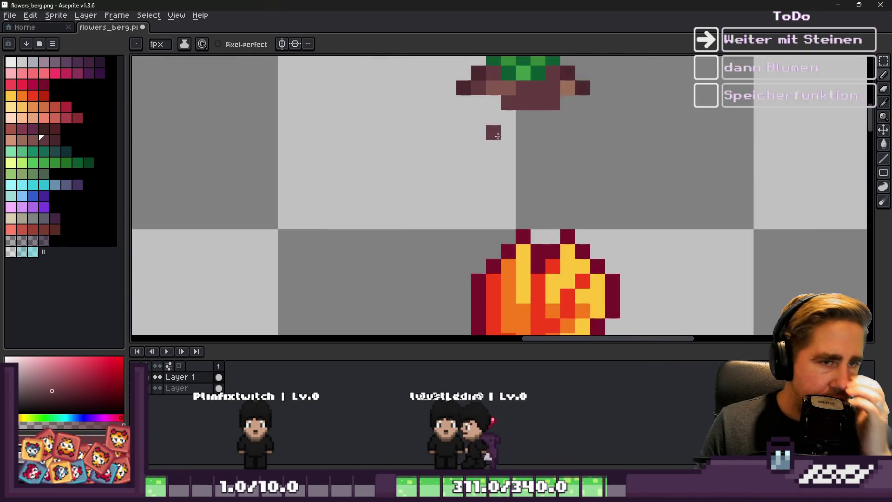
key(alt)
alt+click(453, 67)
click(454, 98)
click(496, 144)
scroll(494, 186, down, 5)
scroll(493, 177, up, 4)
key(ctrl+z)
Draw a dark maroon pixel run along the pot's bottom edge
alt+click(409, 81)
mouse_move(426, 106)
mouse_down()
mouse_move(462, 149)
mouse_move(561, 149)
mouse_up()
click(581, 149)
scroll(599, 120, down, 8)
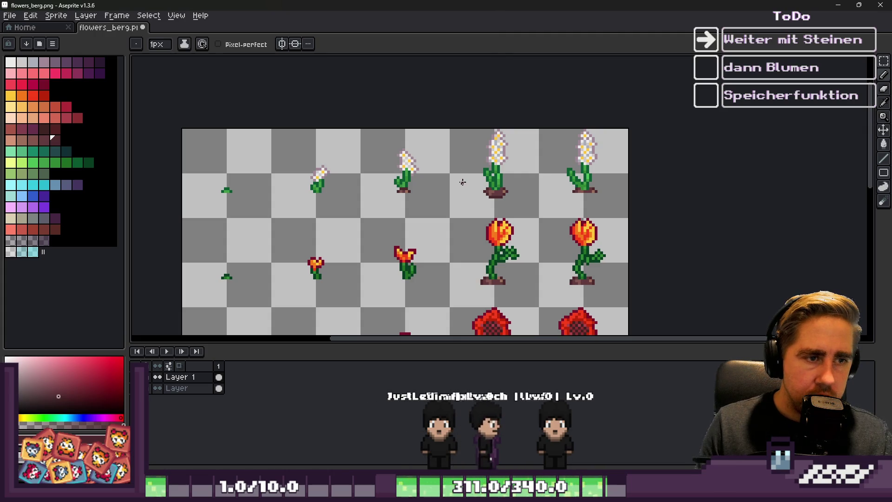
Select a flower pot and move it under the right-hand flower
key(m)
scroll(492, 209, up, 4)
drag(421, 189, 595, 285)
scroll(462, 219, down, 3)
key(ctrl+t)
scroll(415, 203, up, 2)
drag(414, 203, 654, 238)
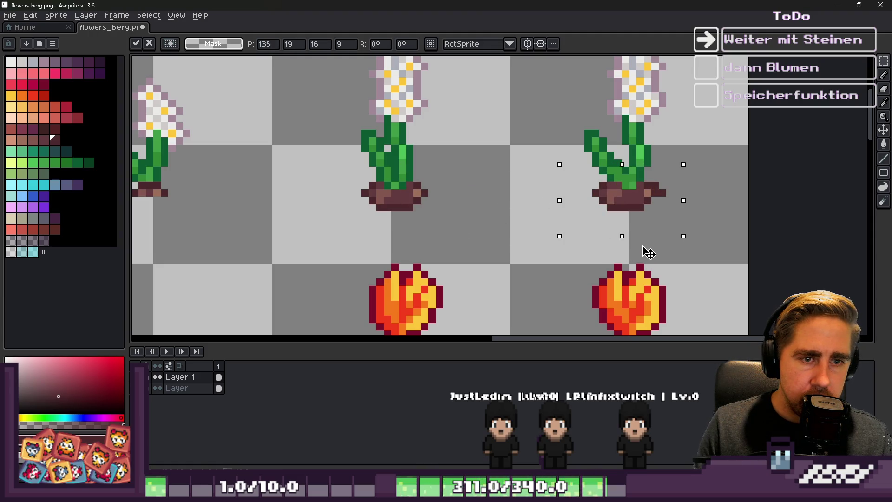
key(Return)
Select a thin strip across the pot bases and nudge it one pixel into place
scroll(343, 185, up, 2)
mouse_move(328, 183)
mouse_down()
mouse_move(551, 243)
mouse_move(599, 243)
mouse_up()
scroll(399, 178, down, 1)
click(400, 179)
drag(364, 175, 602, 223)
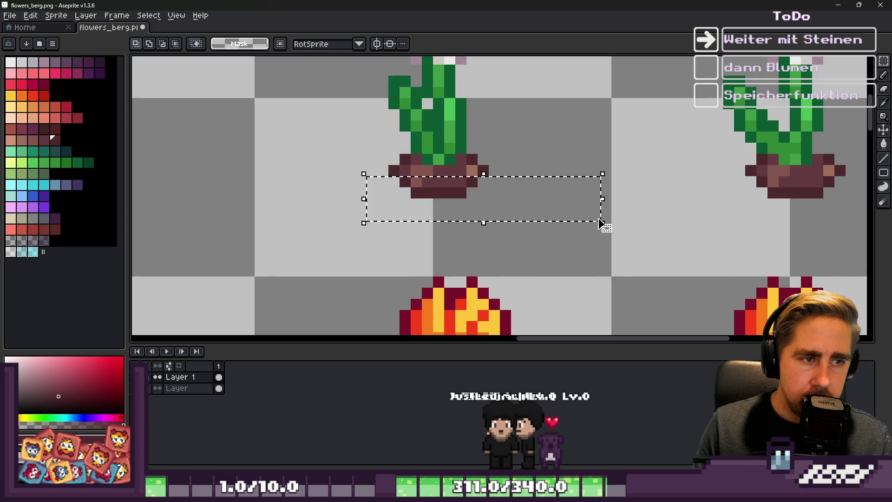
click(361, 180)
scroll(360, 180, down, 1)
drag(332, 182, 622, 233)
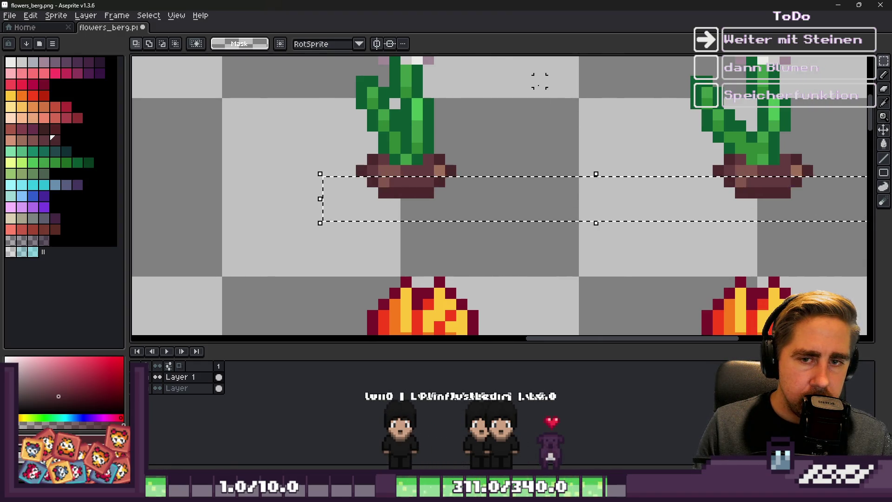
scroll(515, 265, down, 1)
scroll(514, 265, up, 4)
scroll(458, 275, down, 2)
scroll(470, 153, up, 2)
mouse_move(405, 225)
mouse_down()
mouse_move(390, 246)
mouse_move(424, 235)
mouse_up()
key(Return)
Shift the pot-bottom pixels sideways beneath the stem
scroll(418, 260, down, 4)
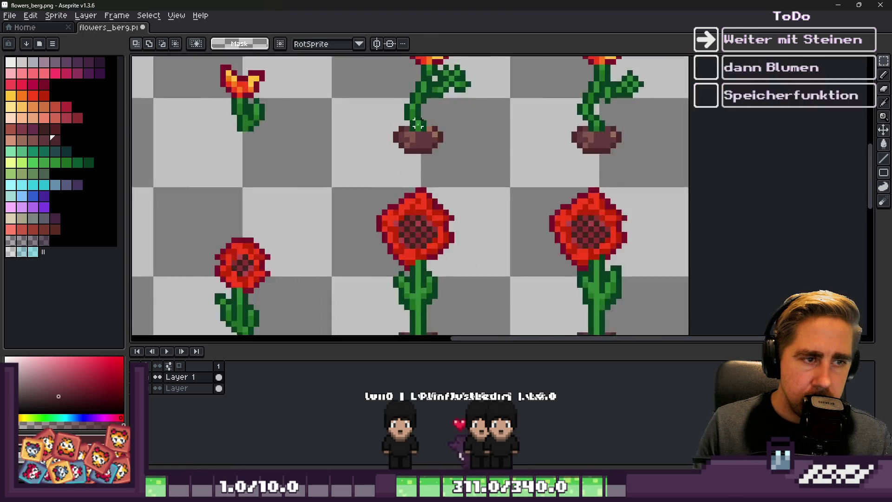
scroll(416, 289, up, 8)
click(404, 163)
scroll(388, 195, down, 1)
scroll(388, 195, down, 4)
mouse_move(389, 195)
mouse_down()
mouse_move(331, 212)
mouse_move(402, 224)
mouse_up()
scroll(402, 225, up, 3)
key(Return)
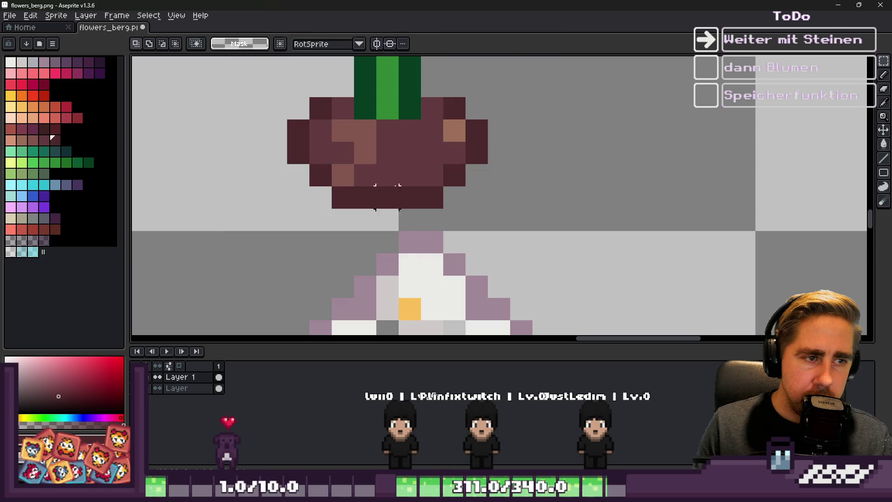
Reposition the thin pot-bottom strip and drop the selection
scroll(451, 247, down, 5)
scroll(450, 248, up, 5)
click(448, 235)
drag(448, 235, 394, 150)
scroll(393, 151, down, 5)
scroll(393, 186, up, 5)
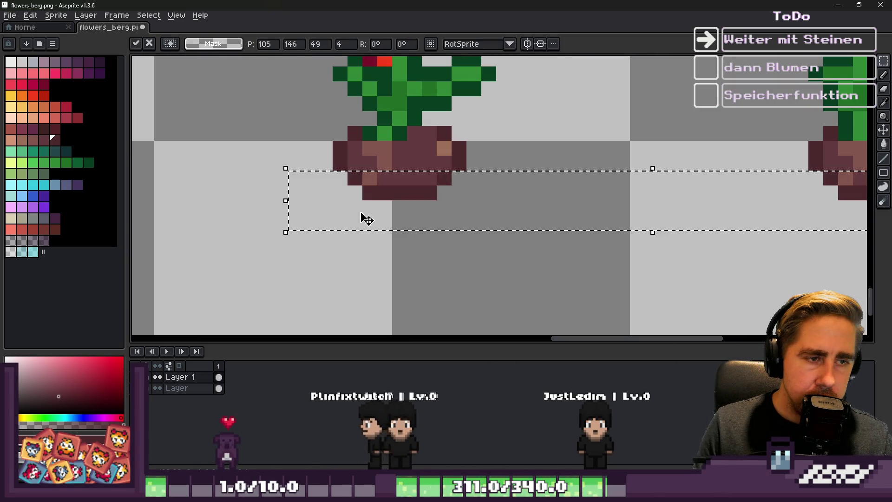
click(383, 209)
scroll(384, 210, down, 5)
scroll(391, 199, up, 5)
Paint two light-brown highlight pixels on the pot and save the flower sheet
key(i)
key(b)
scroll(392, 181, down, 5)
scroll(540, 183, up, 5)
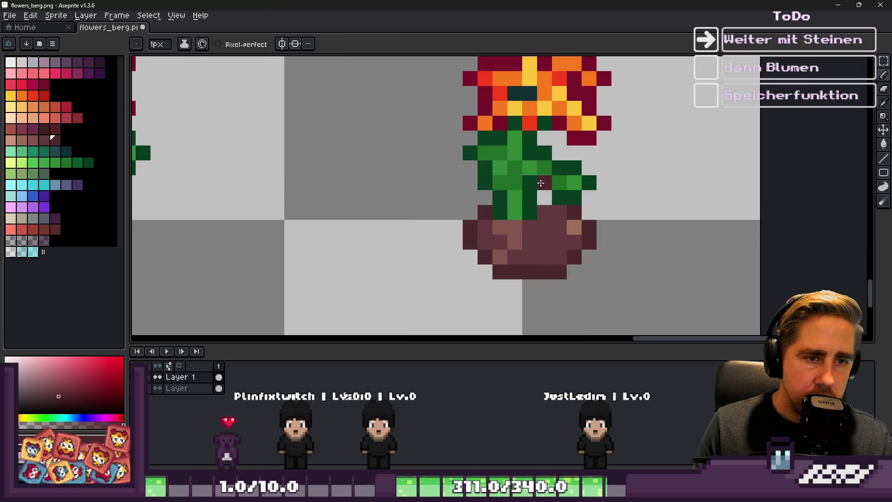
scroll(542, 195, down, 3)
scroll(543, 207, up, 4)
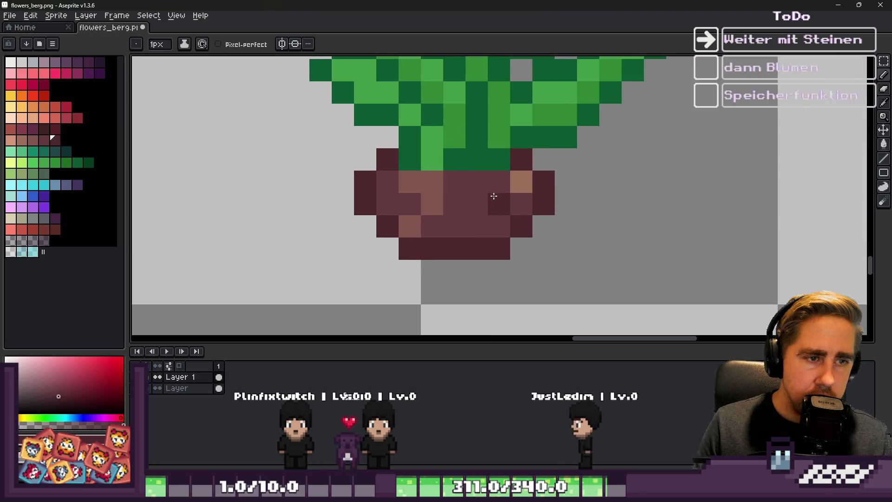
alt+click(519, 175)
click(475, 225)
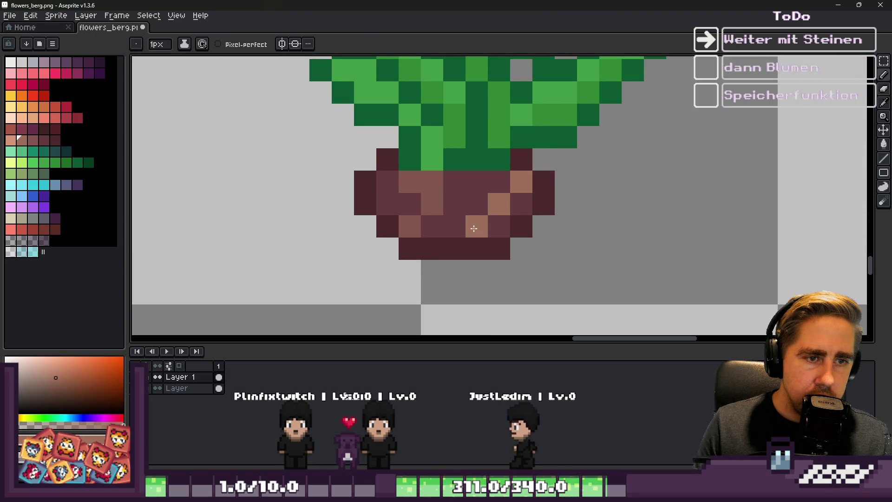
click(458, 226)
scroll(460, 225, down, 3)
key(ctrl+s)
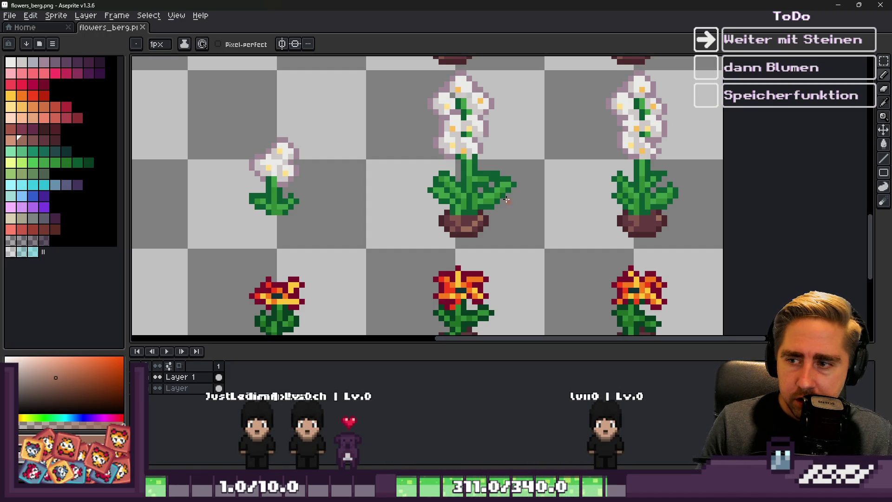
Recolour one more pot pixel light brown and save flowers_berg.png again
scroll(338, 157, down, 1)
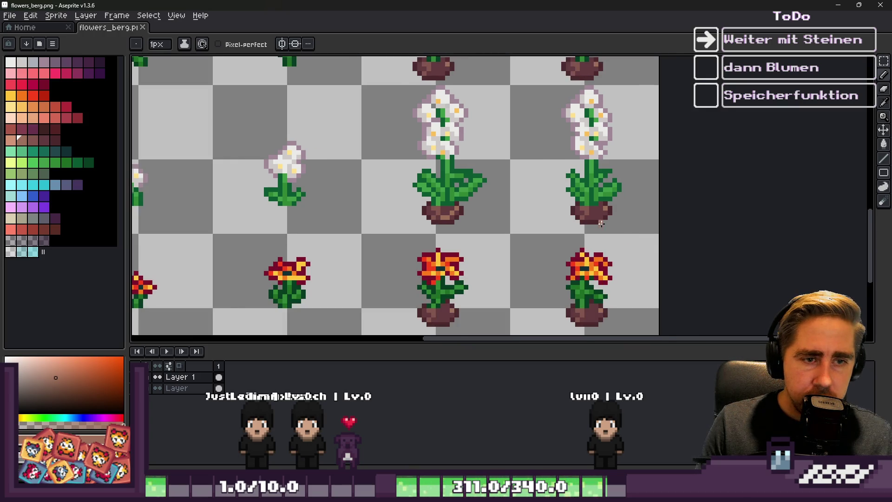
scroll(601, 223, up, 4)
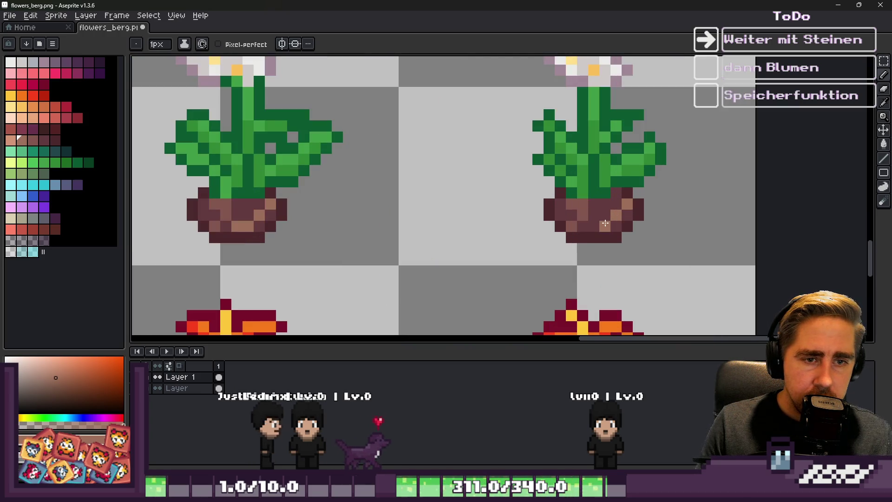
click(598, 226)
scroll(557, 192, down, 5)
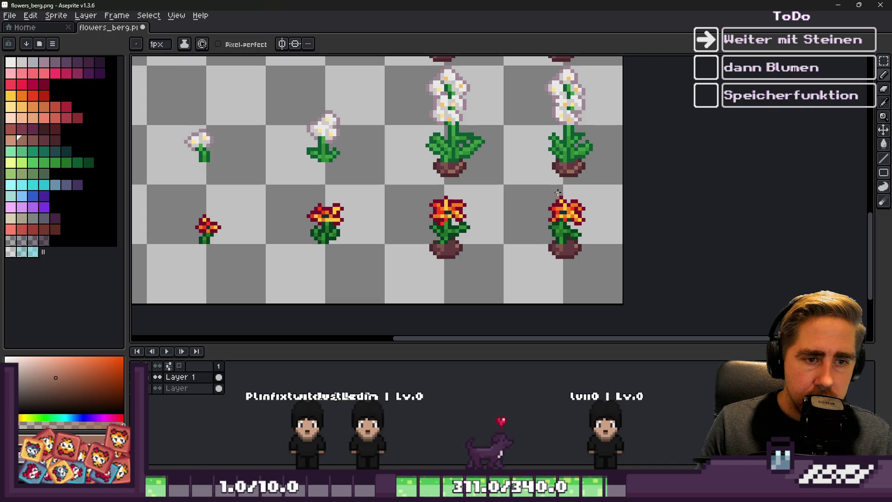
key(ctrl+s)
key(ctrl+s)
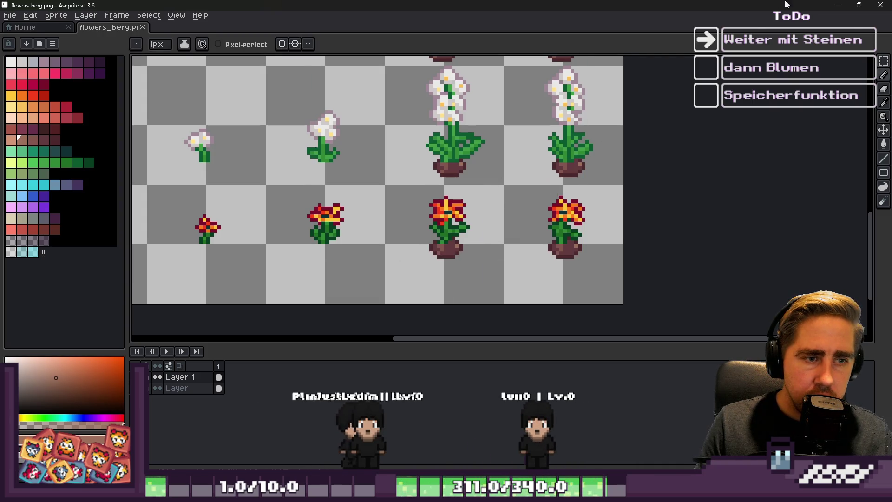
Launch the Growth game from Godot and create a new character named 'adswe'
click(842, 8)
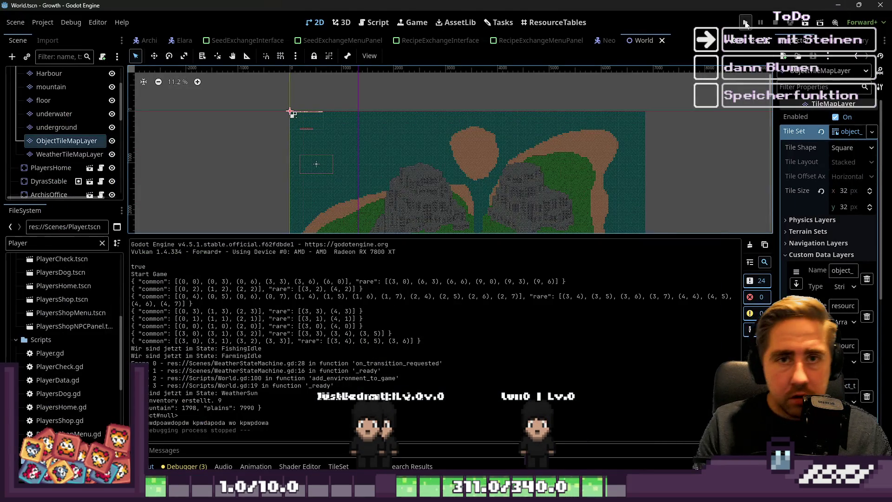
click(745, 23)
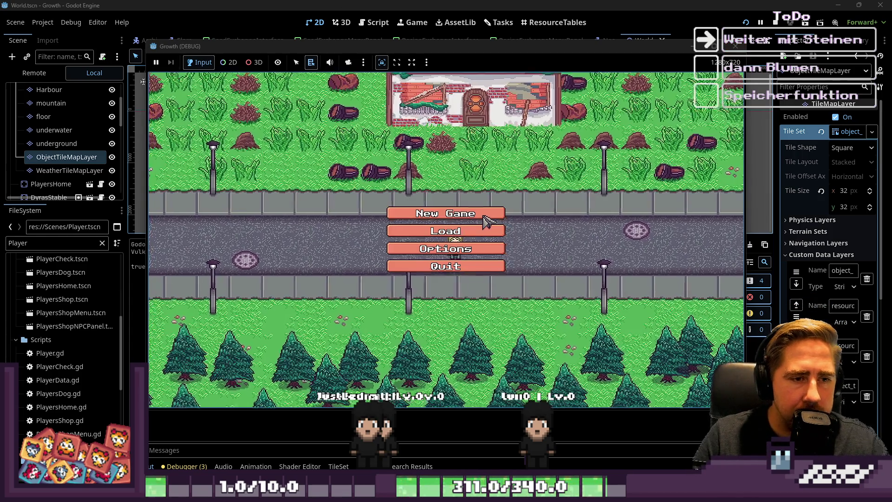
click(474, 218)
text(adswe)
click(445, 316)
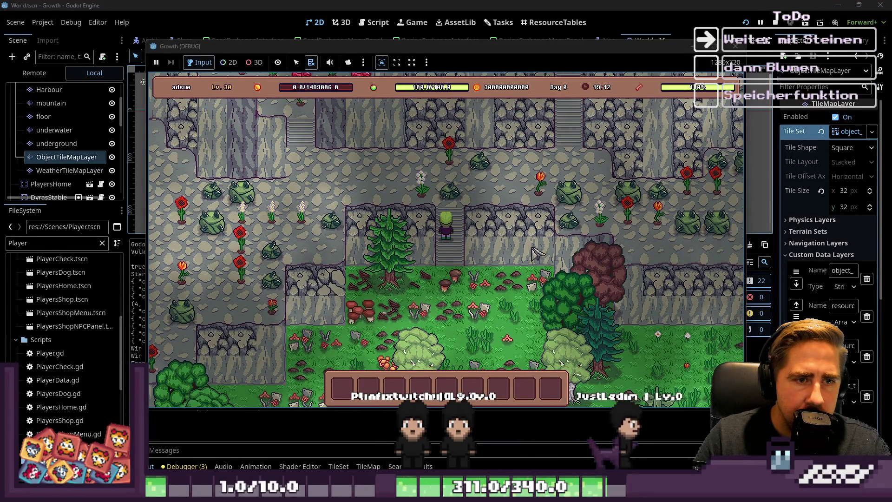
Walk the player with WASD up the stairs and around the stone area
key(w)
key(s)
key(a)
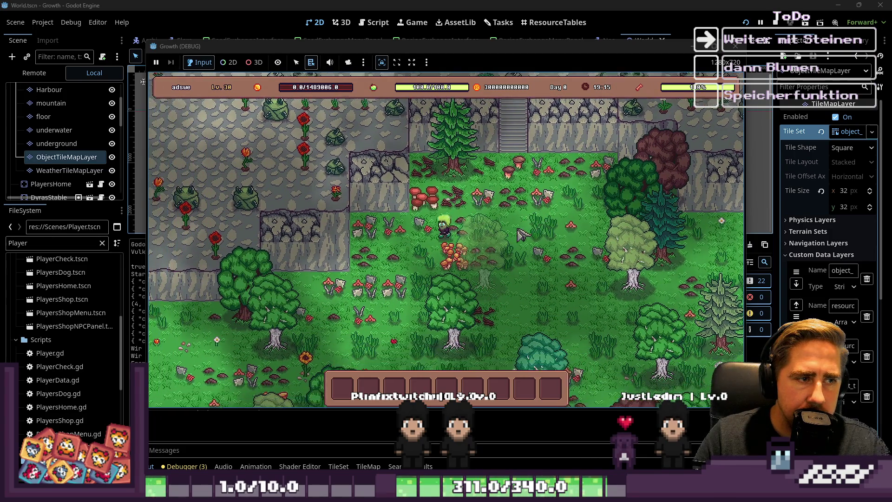
key(a)
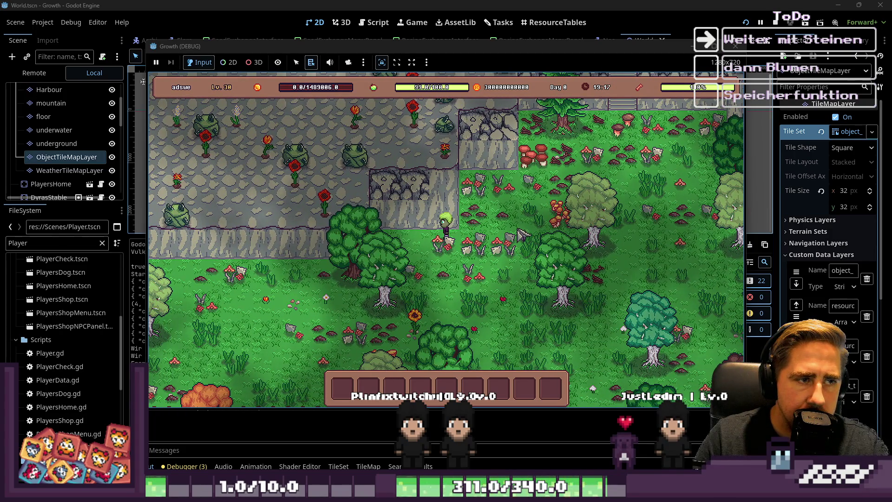
key(w)
key(d)
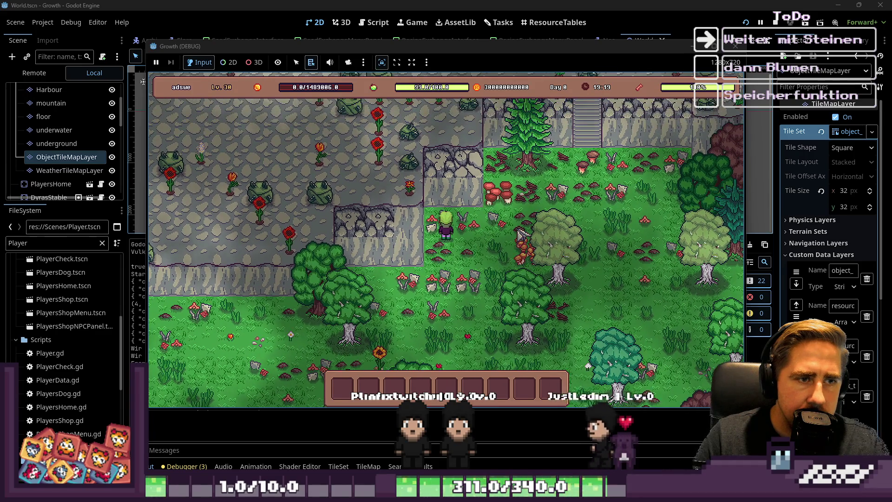
Take over the 2D game camera and zoom and pan onto the stone-area flowers
scroll(397, 181, up, 4)
click(348, 62)
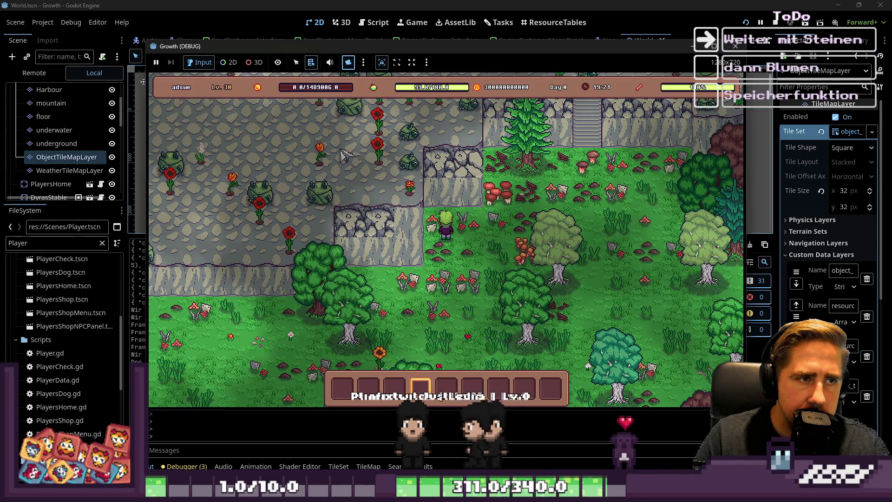
click(228, 62)
scroll(333, 157, up, 5)
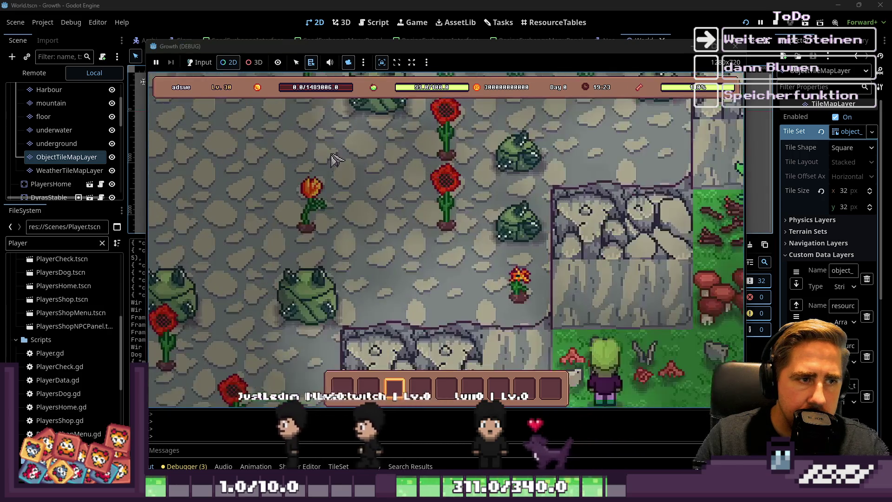
drag(333, 158, 434, 191)
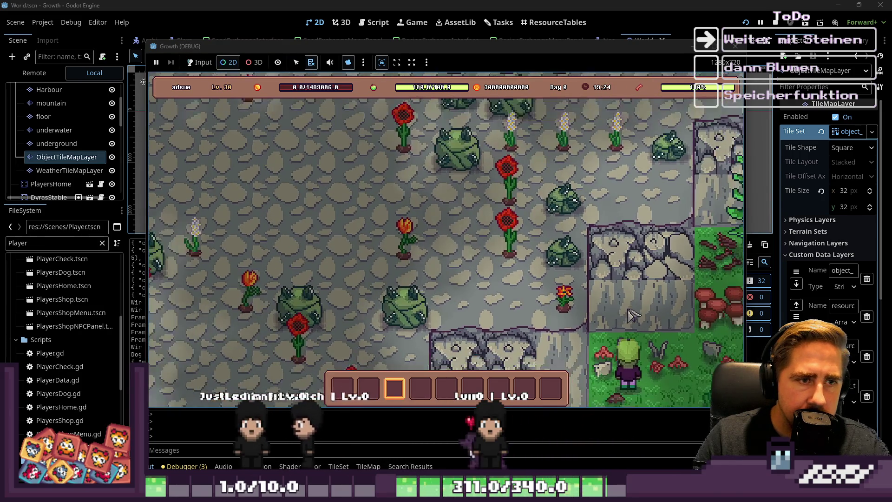
scroll(543, 174, up, 3)
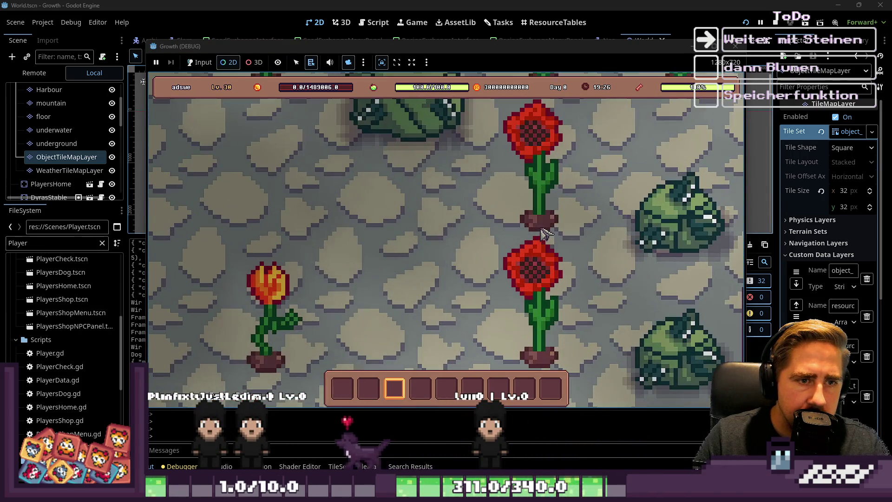
scroll(548, 167, down, 4)
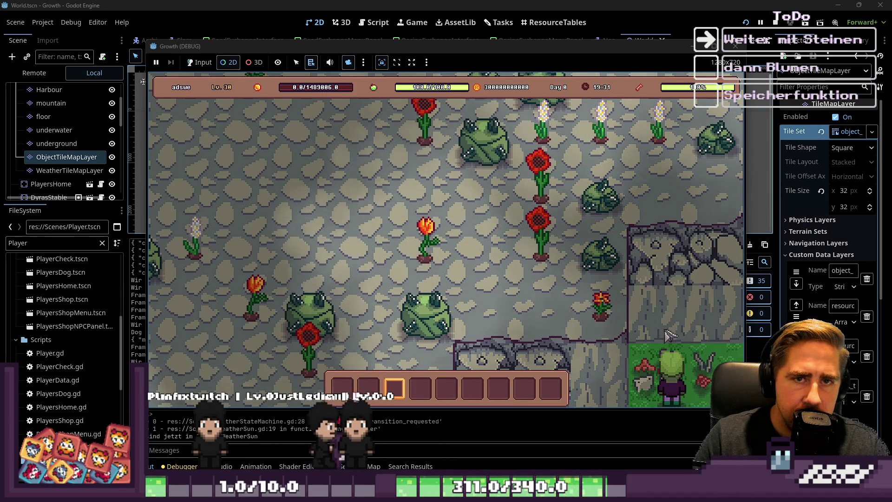
Back in flowers_berg.png, erase two pixels from a pot's bottom with the Eraser
key(alt+Tab)
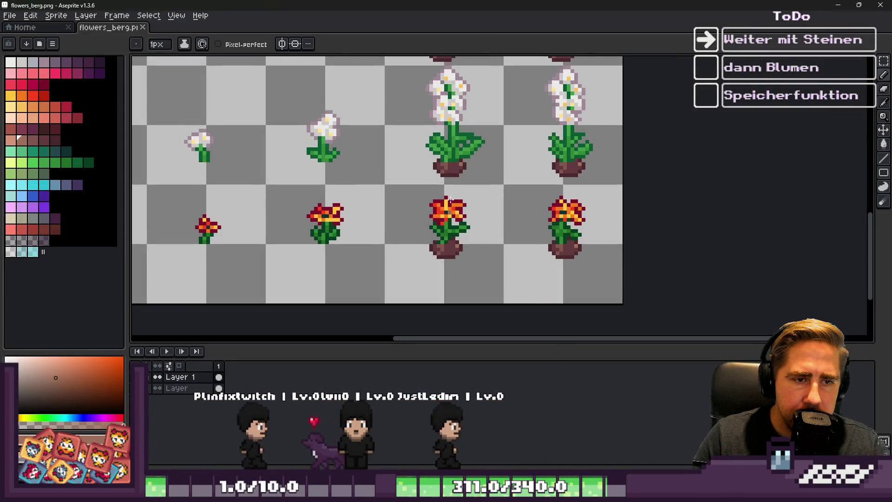
scroll(441, 259, up, 3)
key(e)
drag(425, 217, 440, 218)
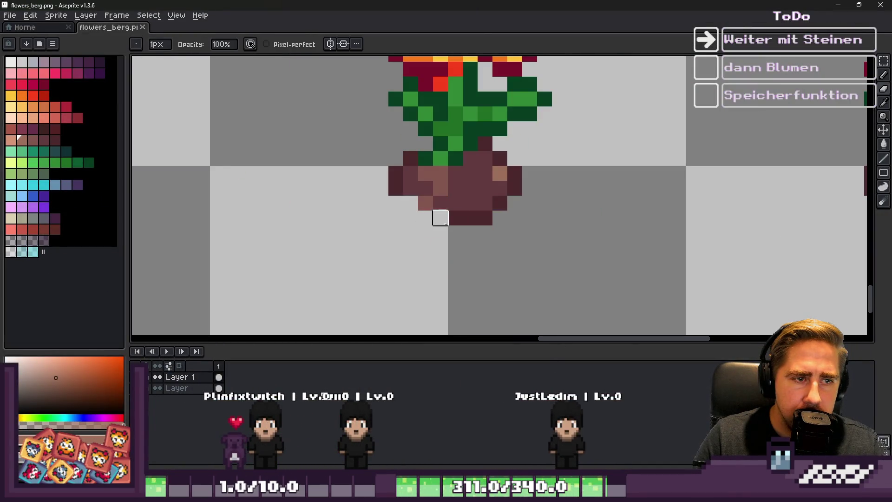
scroll(425, 232, down, 4)
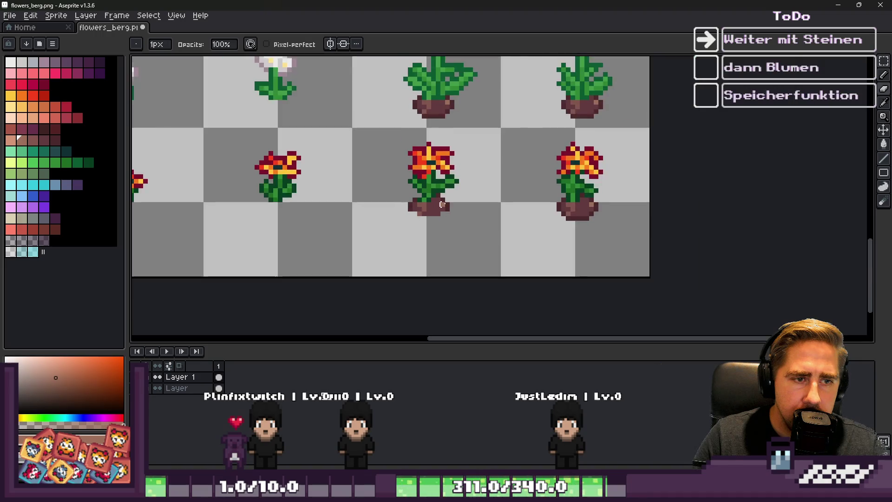
scroll(587, 213, up, 6)
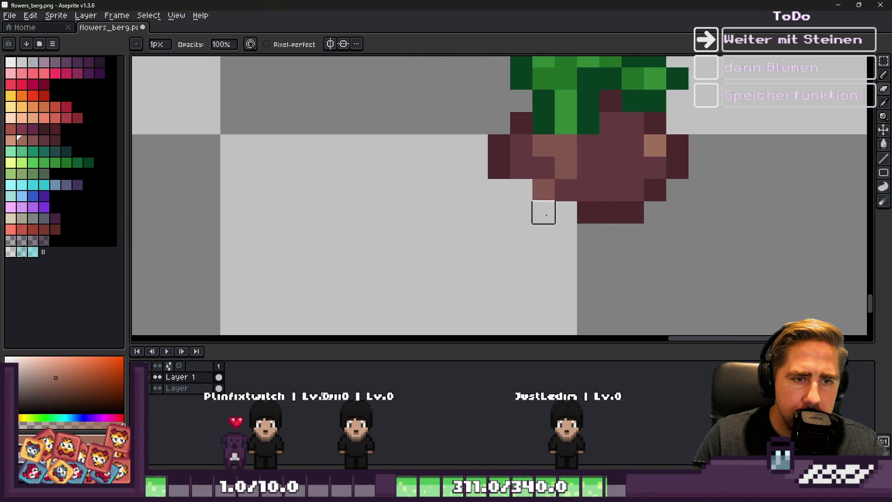
scroll(654, 190, down, 2)
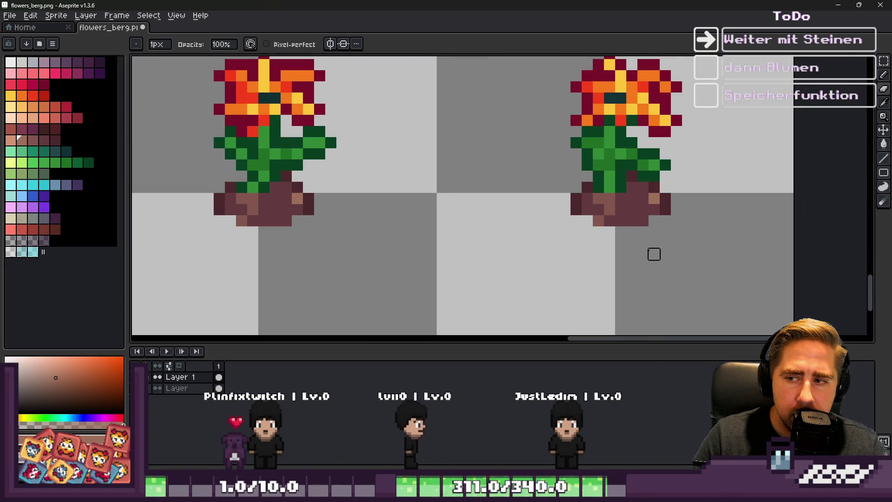
scroll(663, 227, down, 2)
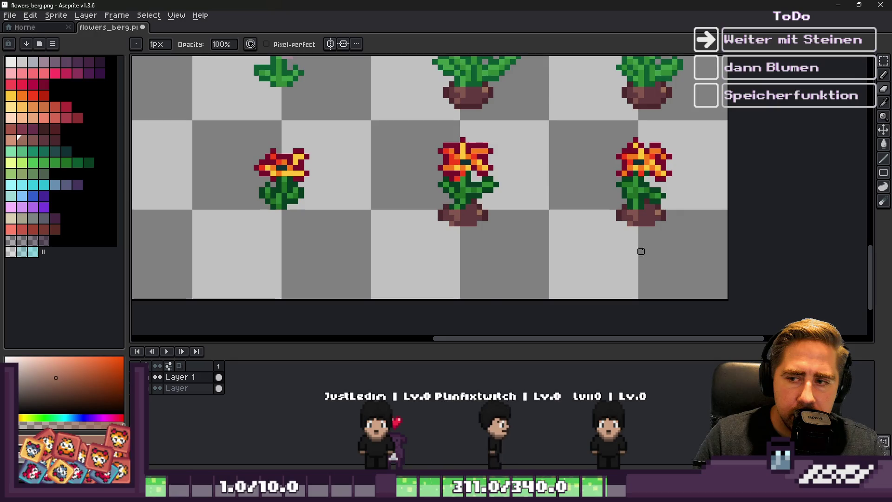
scroll(641, 251, down, 1)
scroll(548, 131, up, 4)
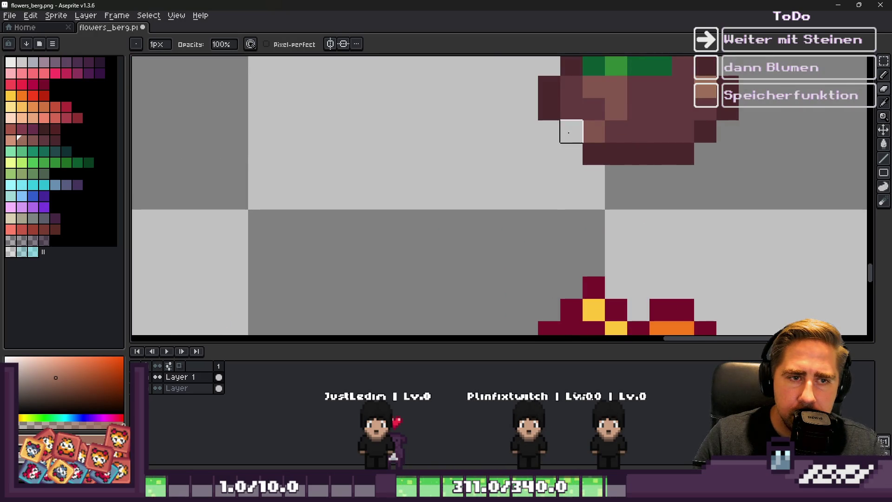
scroll(705, 132, down, 3)
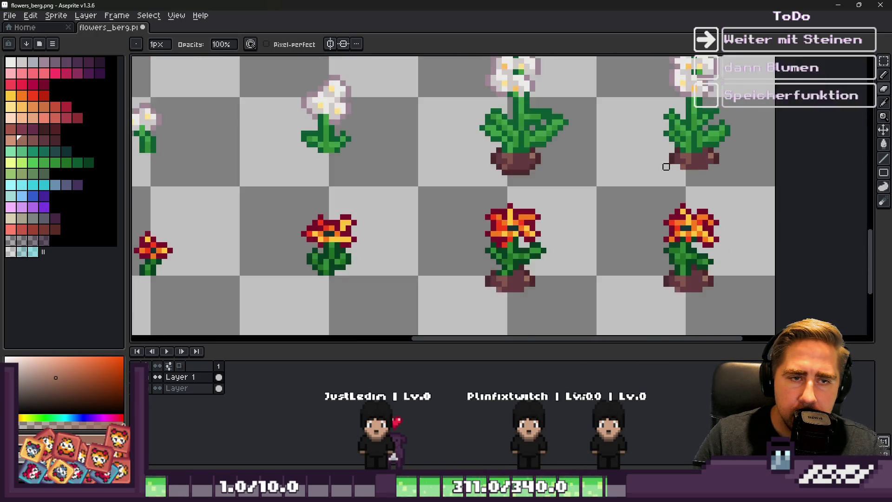
scroll(669, 165, up, 3)
Erase the dark bottom soil row of one pot, undoing the erase on the second pot
drag(325, 167, 430, 183)
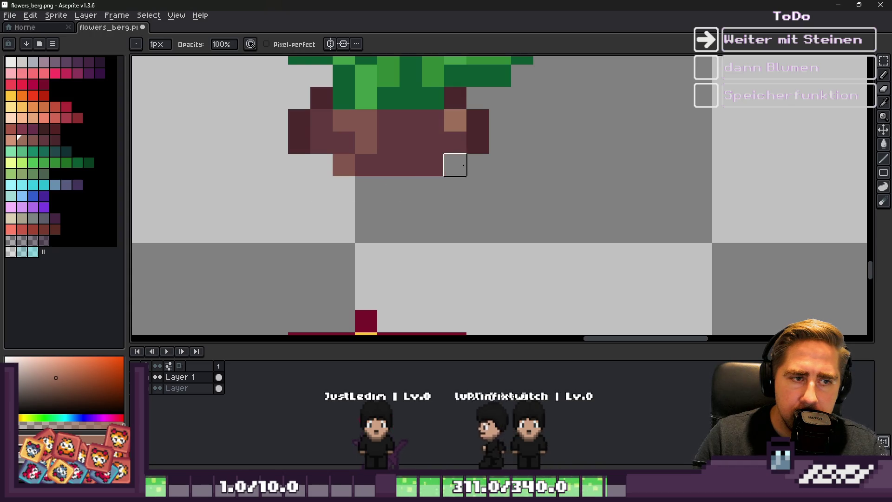
scroll(455, 165, down, 3)
scroll(480, 173, up, 3)
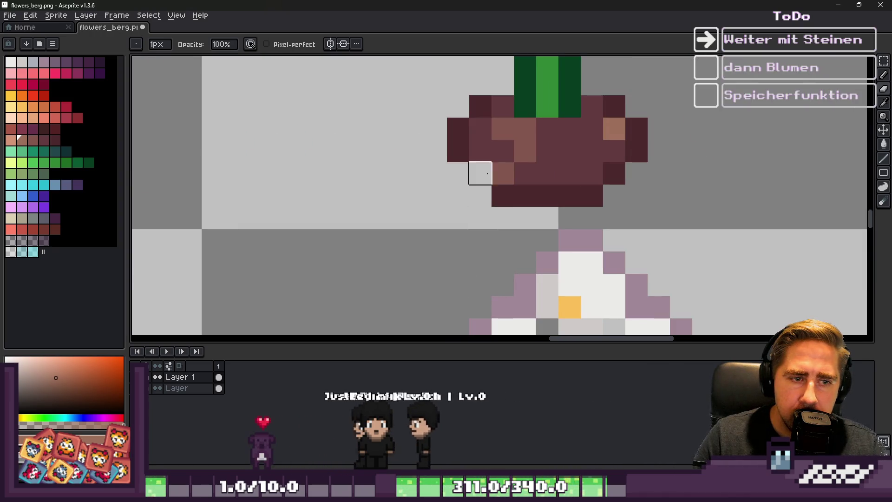
drag(480, 172, 569, 195)
scroll(544, 205, up, 1)
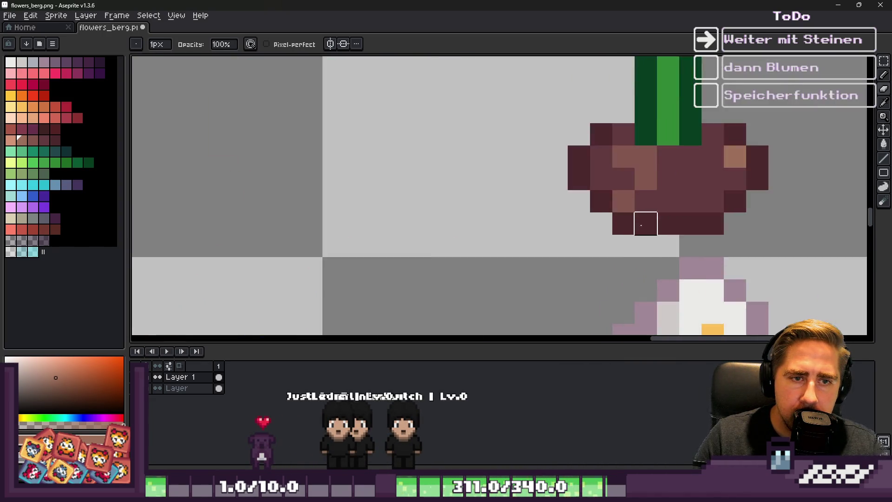
key(ctrl+z)
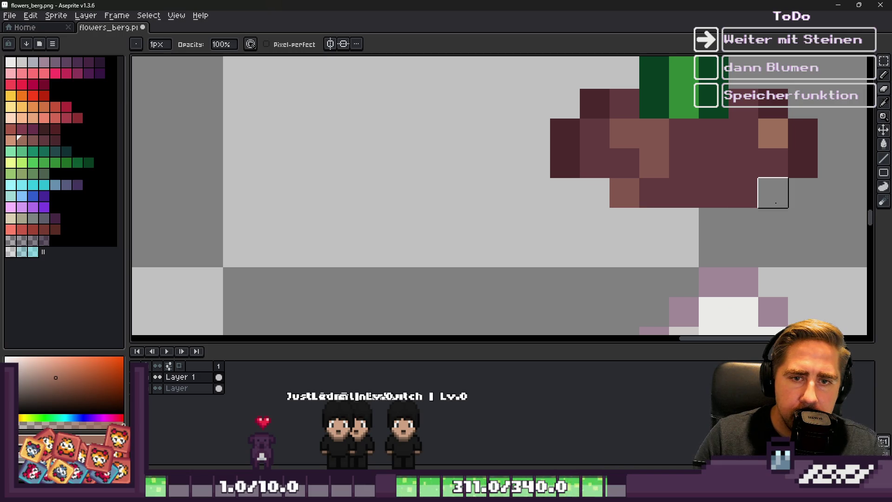
Zoom around to check the trimmed pots, then switch over to the Godot editor
scroll(773, 193, down, 3)
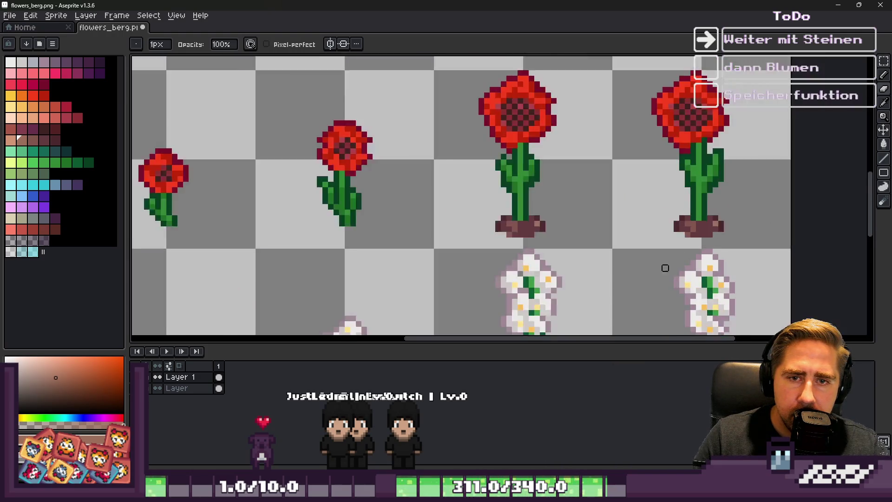
scroll(695, 141, up, 3)
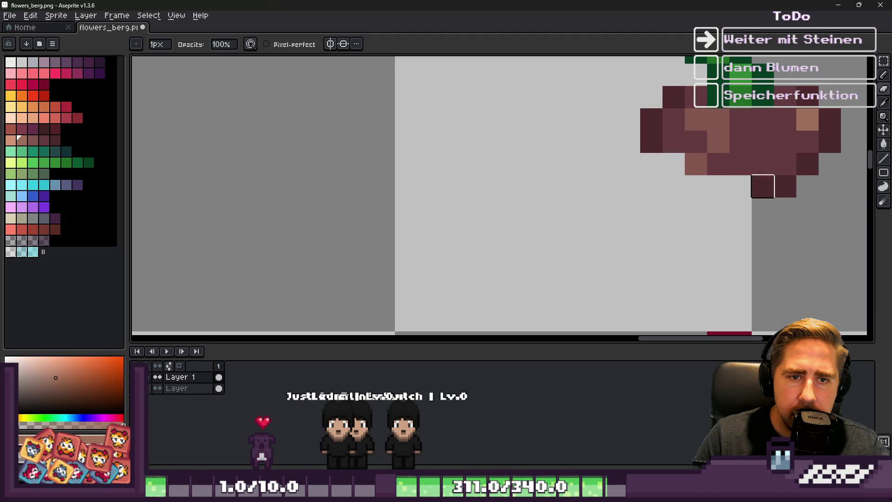
scroll(807, 164, down, 3)
scroll(455, 177, up, 3)
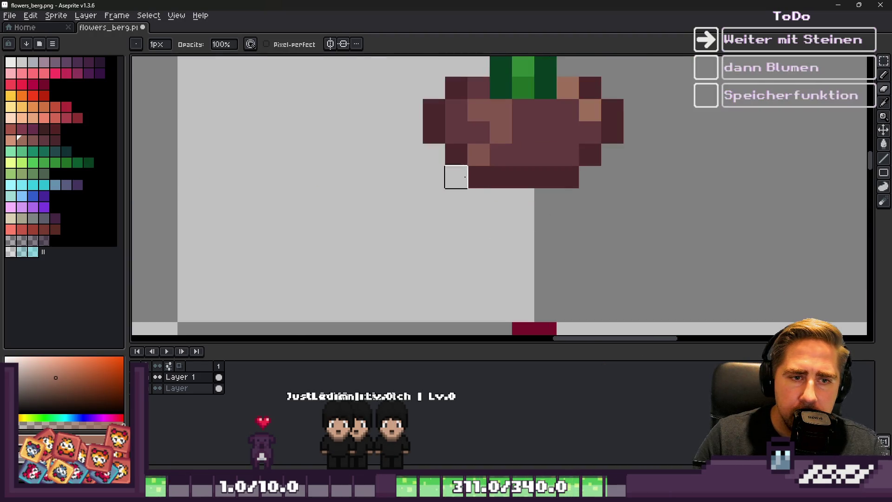
scroll(589, 177, down, 3)
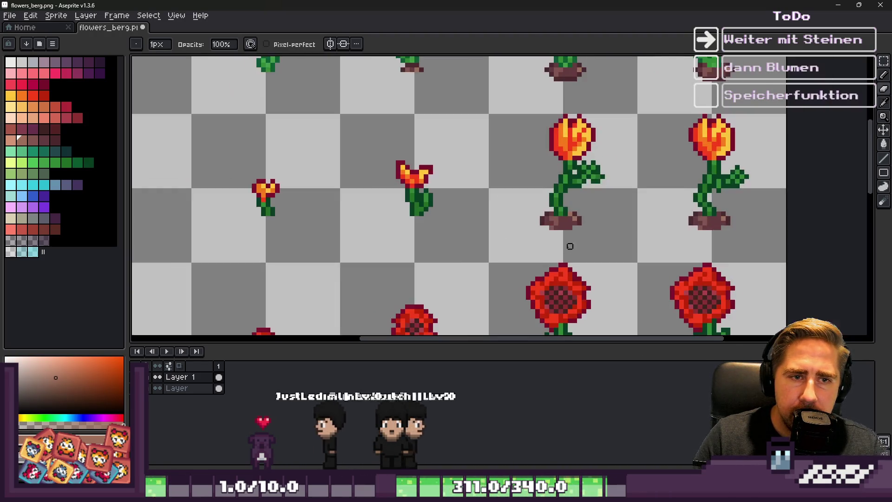
scroll(561, 121, up, 3)
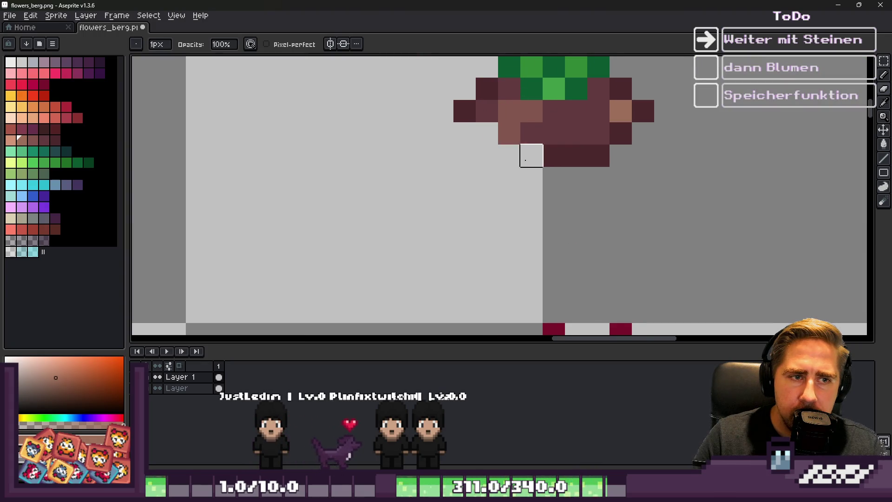
scroll(621, 133, down, 3)
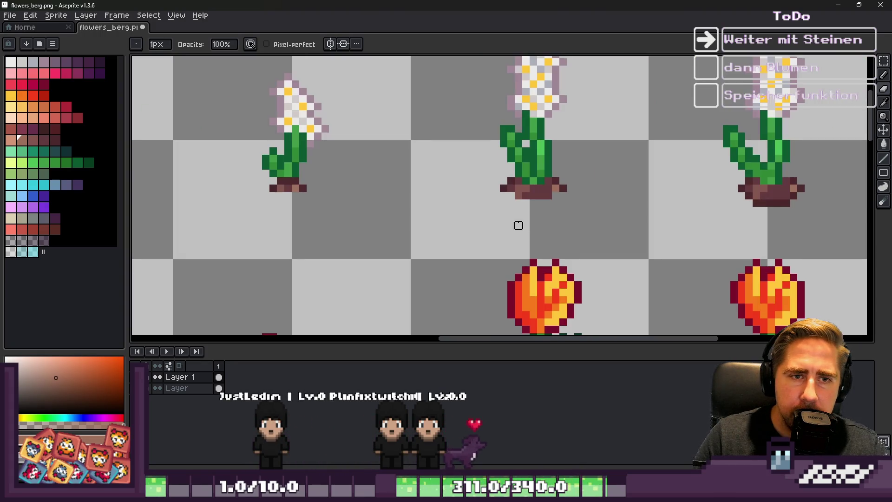
scroll(768, 201, up, 3)
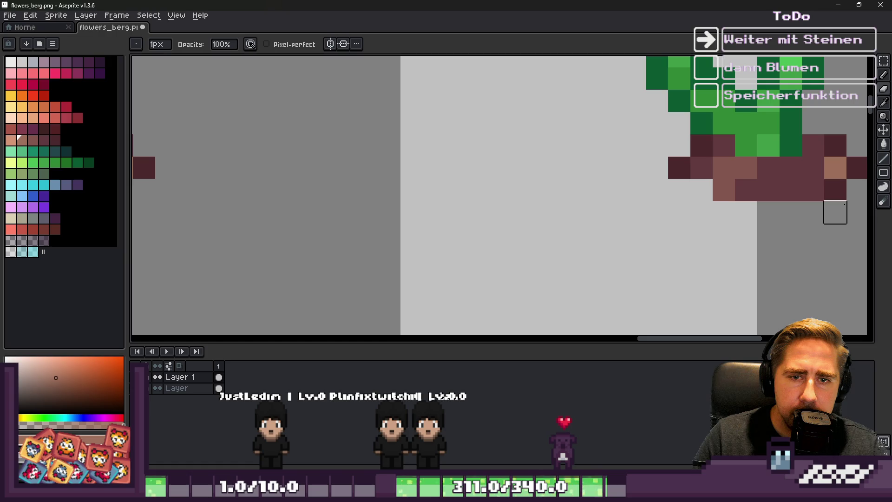
scroll(612, 301, down, 5)
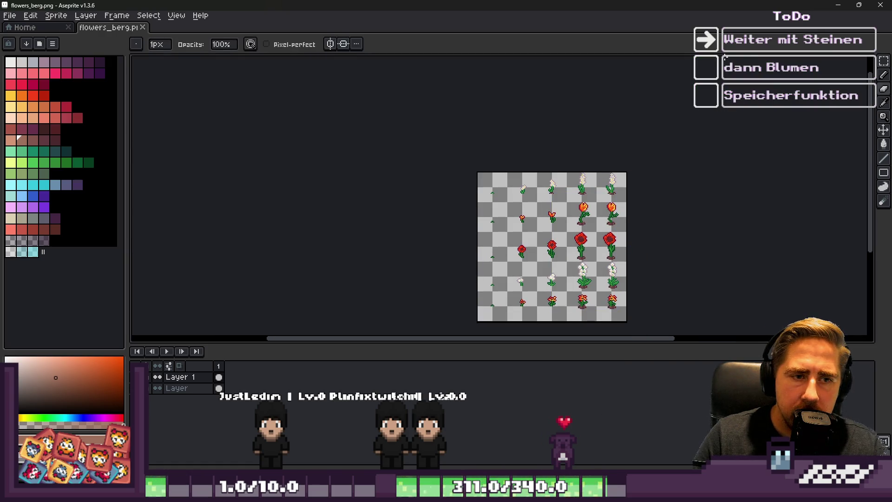
click(837, 5)
Run the project with F5, enable game input, and start a new game as 'asdwe'
key(F5)
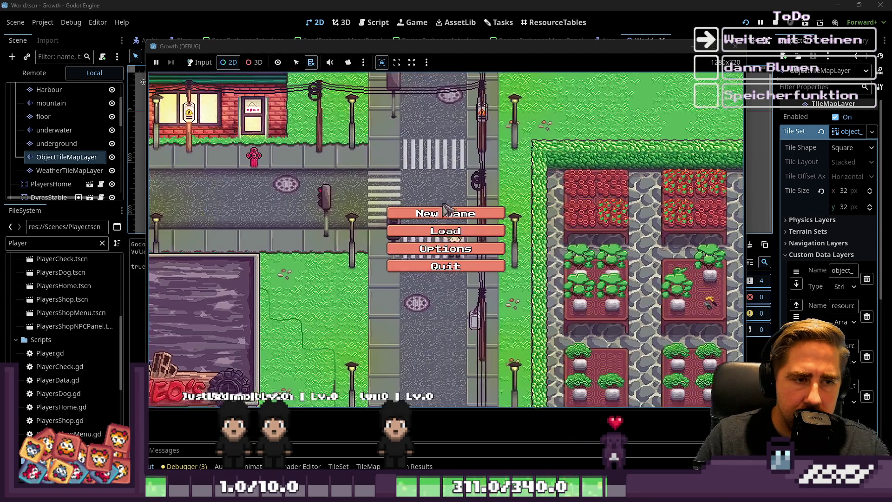
click(430, 224)
click(199, 62)
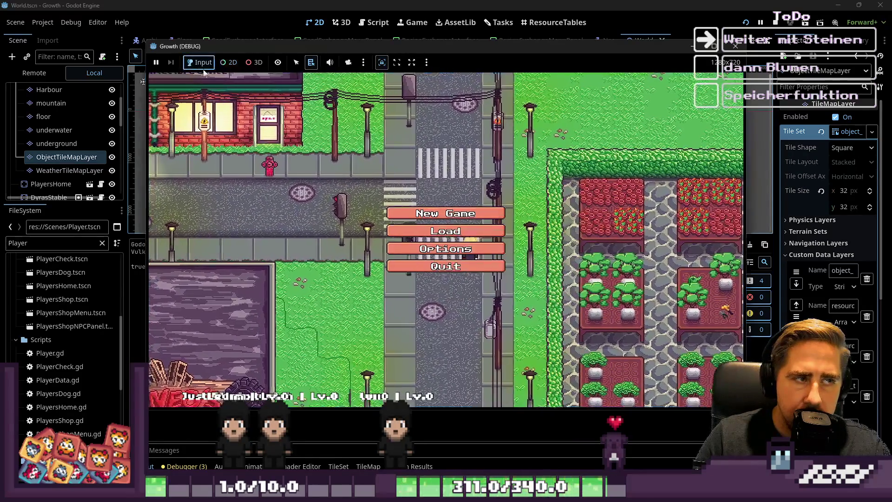
click(445, 213)
text(asdwe)
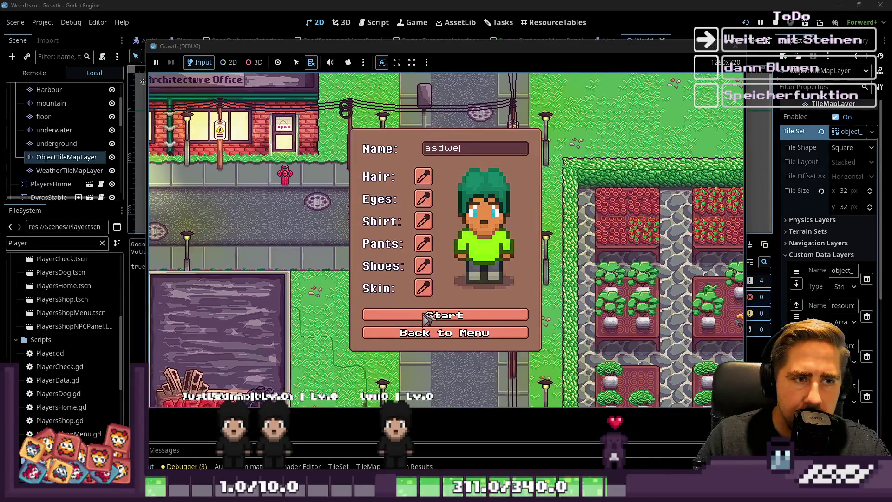
key(Return)
click(347, 62)
Zoom around the mountain map in the free 2D game view to check the flowers, then return to the World scene
click(227, 63)
scroll(378, 200, up, 5)
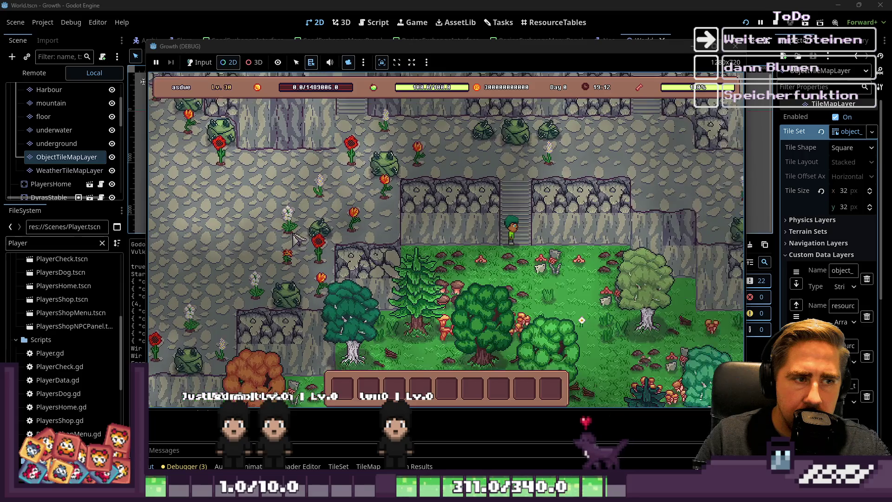
scroll(407, 186, down, 2)
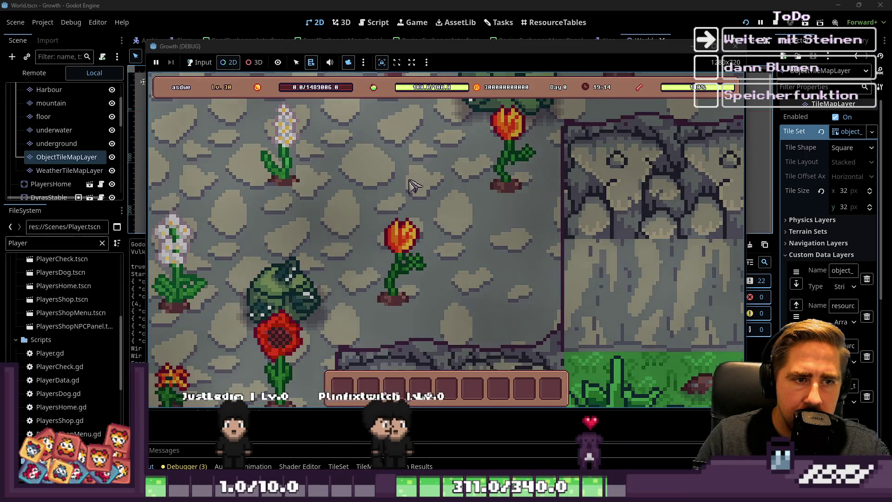
scroll(420, 192, down, 2)
scroll(420, 193, down, 1)
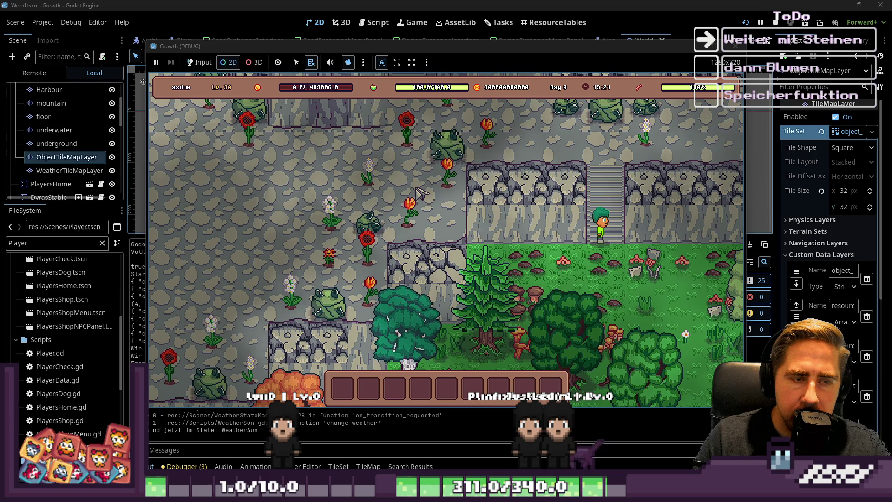
scroll(597, 216, up, 1)
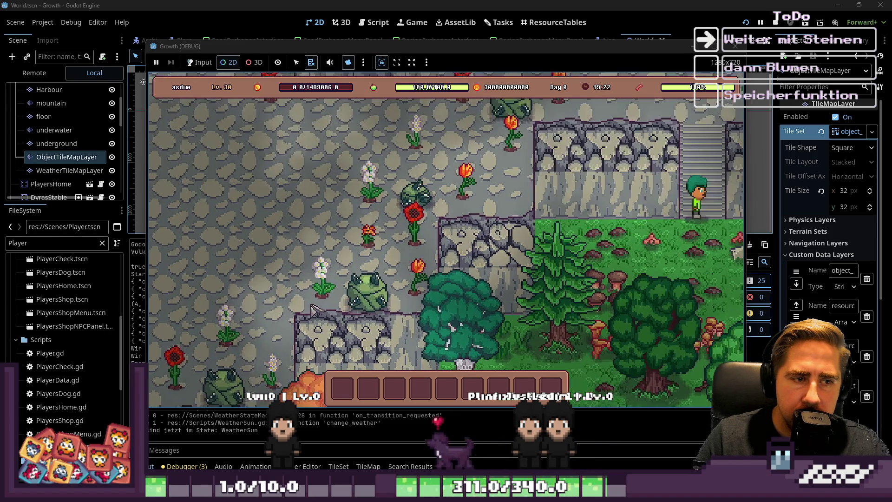
scroll(520, 299, up, 1)
scroll(519, 299, down, 1)
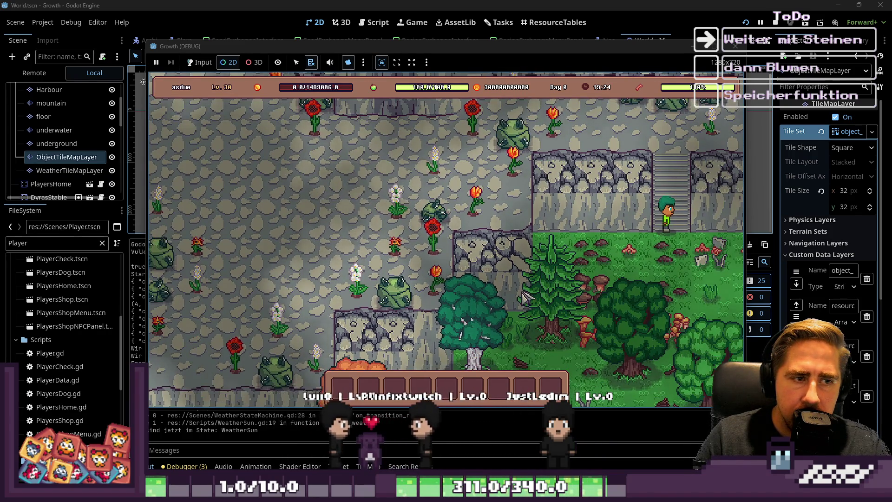
scroll(525, 297, down, 1)
scroll(522, 287, down, 1)
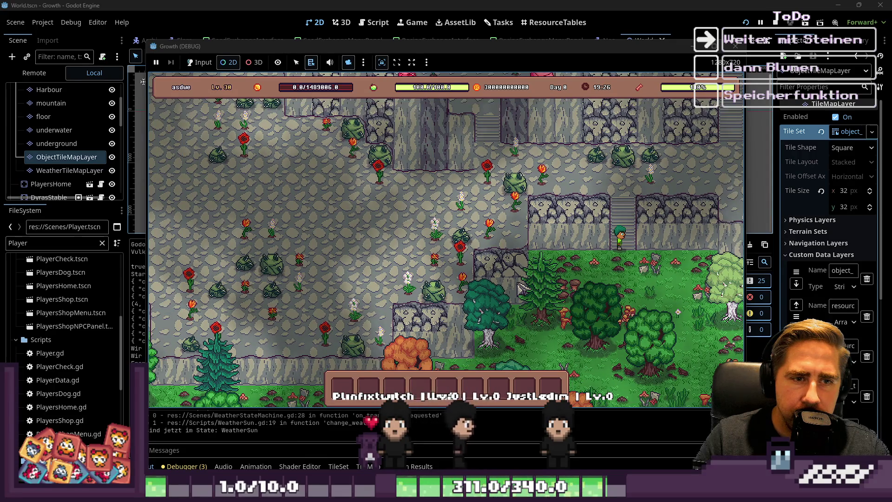
scroll(521, 280, down, 1)
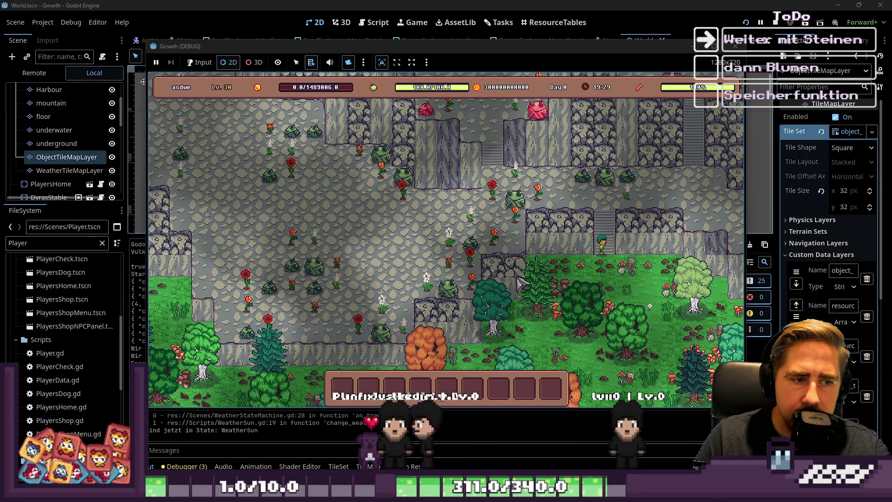
scroll(520, 281, down, 1)
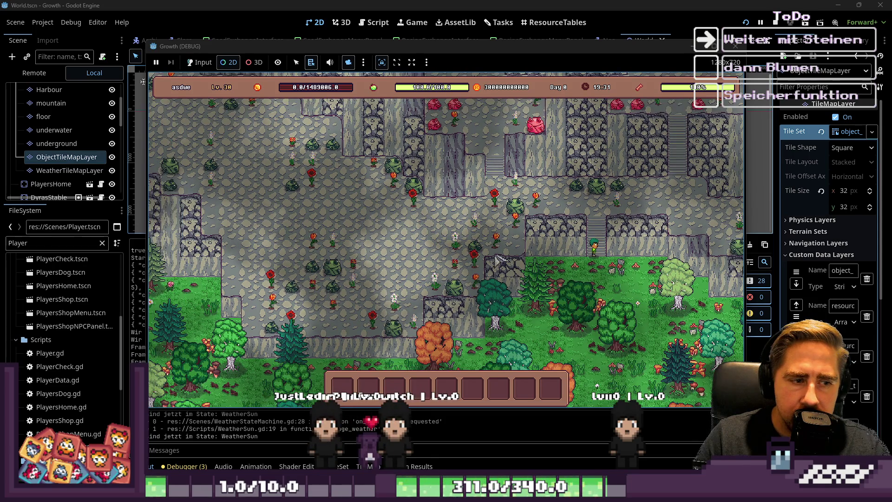
scroll(400, 160, up, 4)
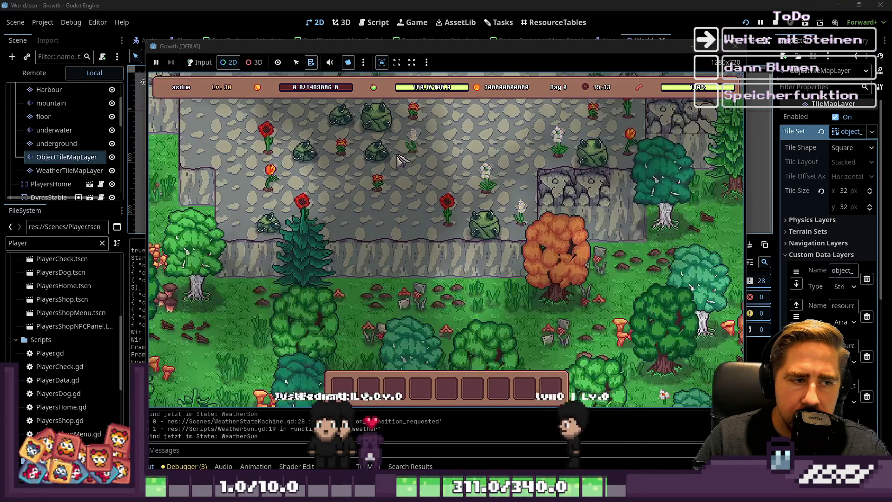
click(541, 4)
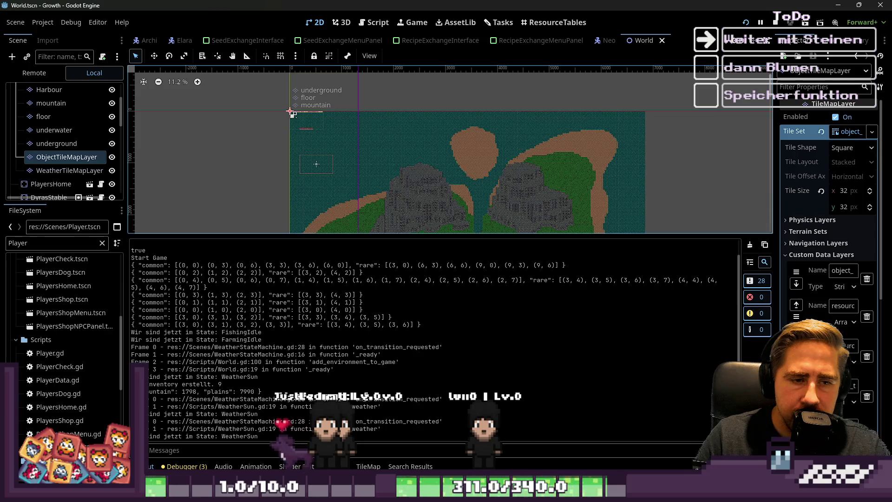
Erase the bottom soil pixels under the tulip pot and the pot's bottom maroon row, undoing a stray stroke
key(alt+Tab)
scroll(514, 226, up, 6)
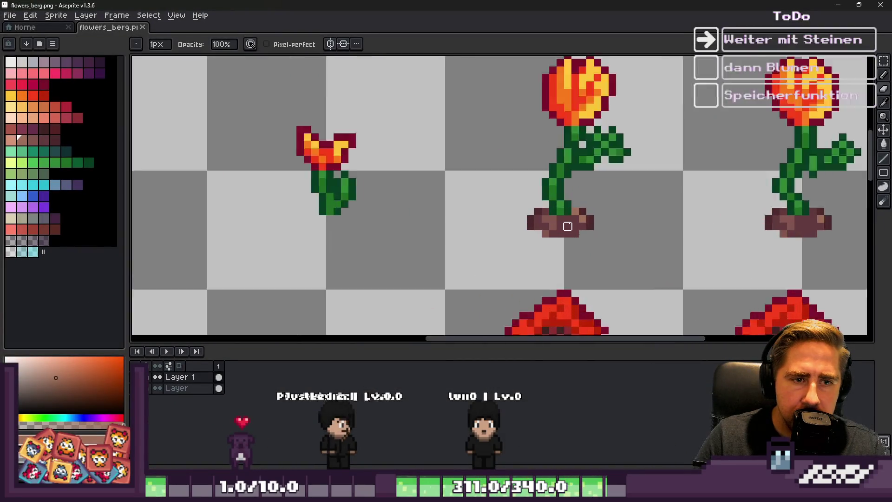
drag(436, 219, 445, 218)
mouse_move(455, 256)
mouse_down()
mouse_move(633, 253)
mouse_move(661, 223)
mouse_up()
scroll(358, 152, down, 4)
scroll(564, 167, up, 1)
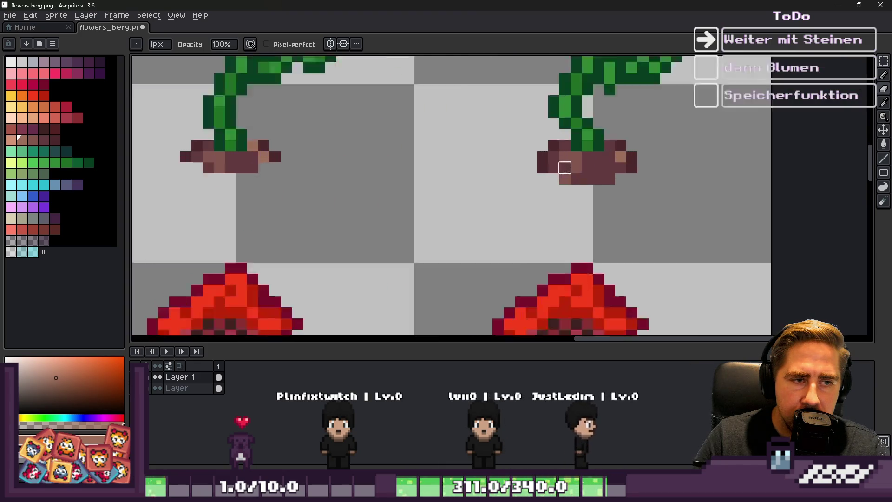
scroll(564, 168, up, 2)
drag(552, 190, 671, 161)
key(ctrl+z)
drag(538, 205, 702, 199)
Erase the bottom row of brown soil under the next flower pot
scroll(659, 179, down, 10)
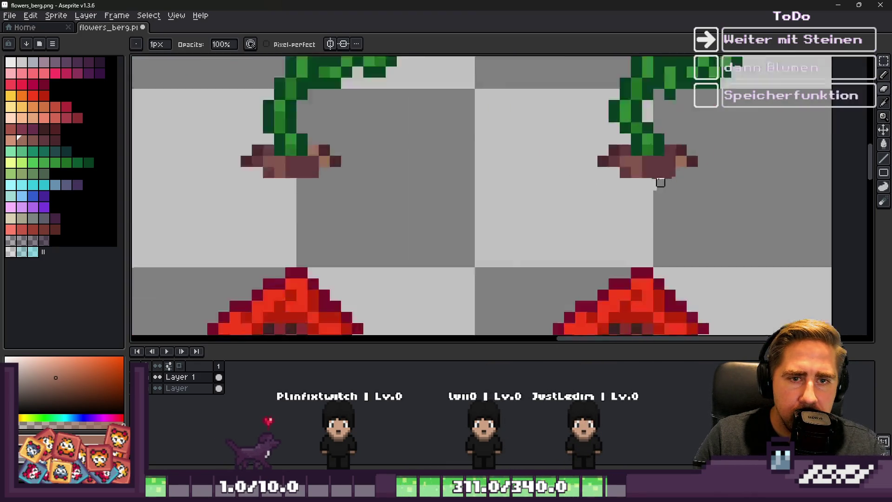
scroll(628, 186, up, 3)
scroll(606, 164, up, 4)
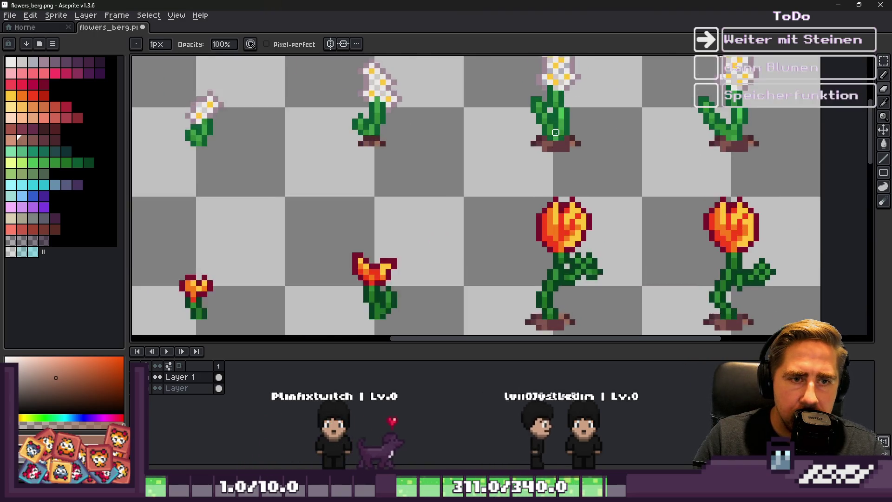
scroll(483, 122, down, 3)
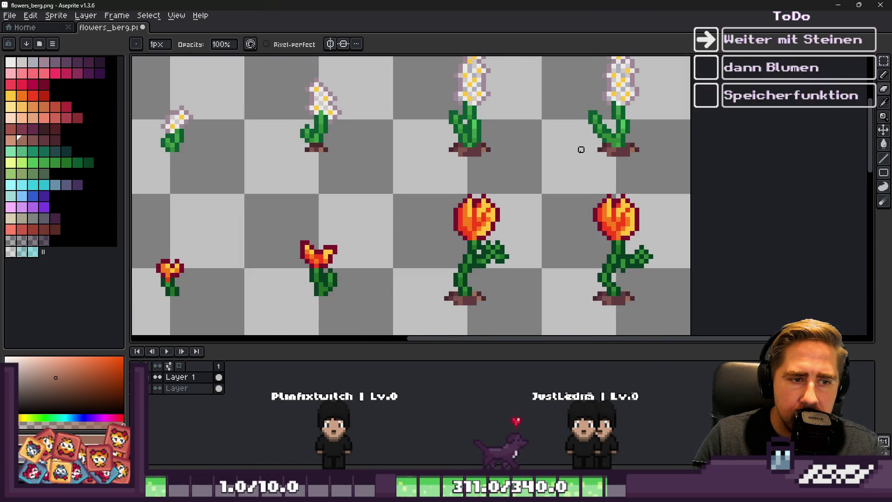
scroll(583, 147, down, 6)
scroll(566, 198, up, 5)
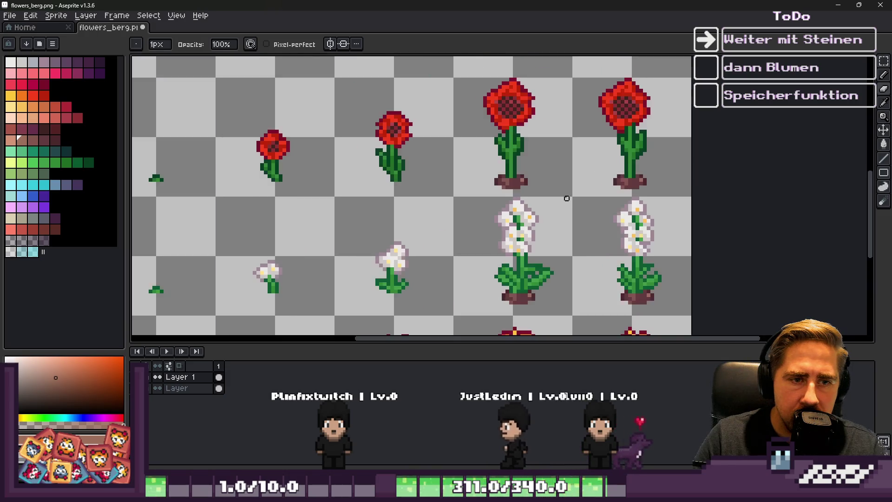
scroll(566, 198, up, 7)
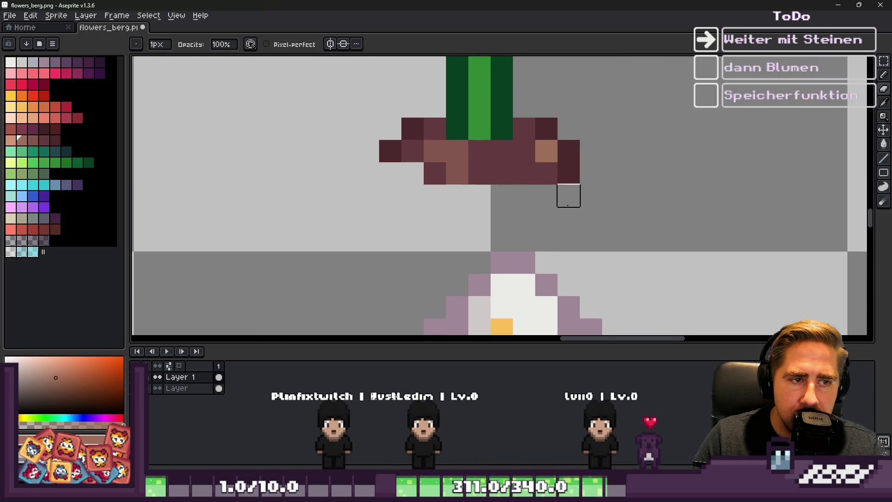
scroll(546, 173, down, 3)
scroll(688, 175, up, 3)
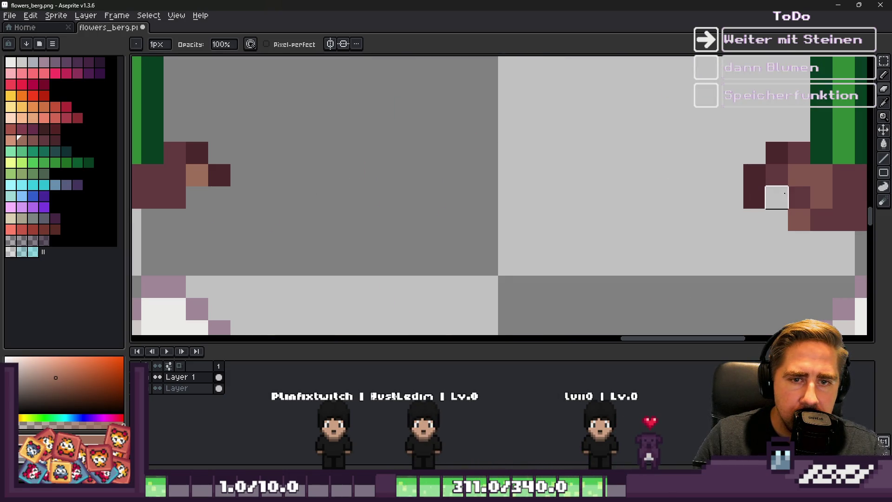
scroll(776, 197, down, 3)
scroll(626, 156, up, 3)
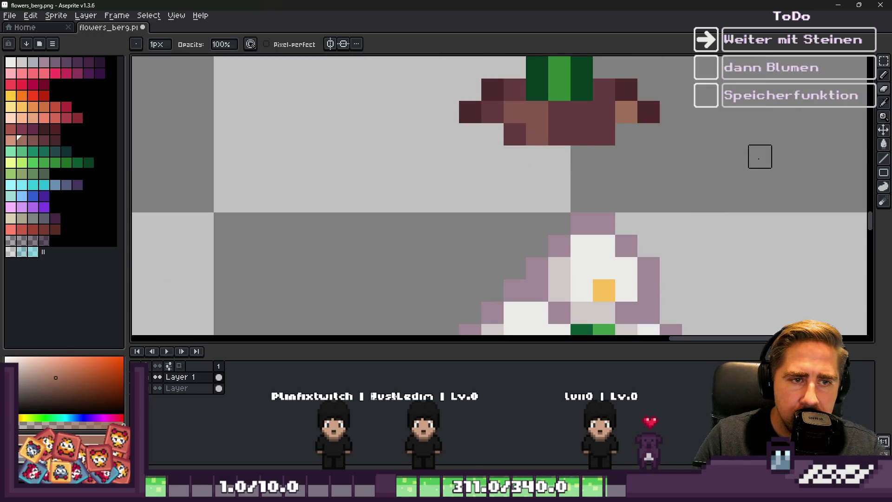
scroll(759, 157, down, 3)
scroll(667, 227, up, 4)
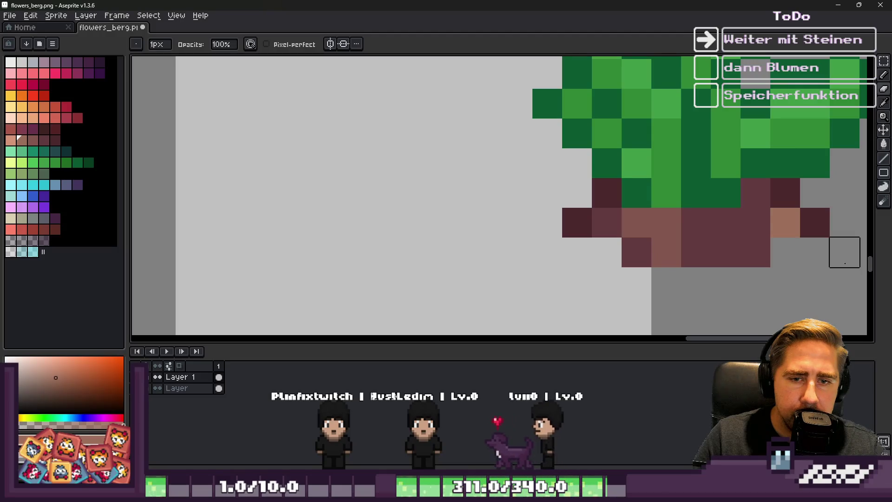
scroll(670, 201, down, 4)
scroll(518, 218, up, 3)
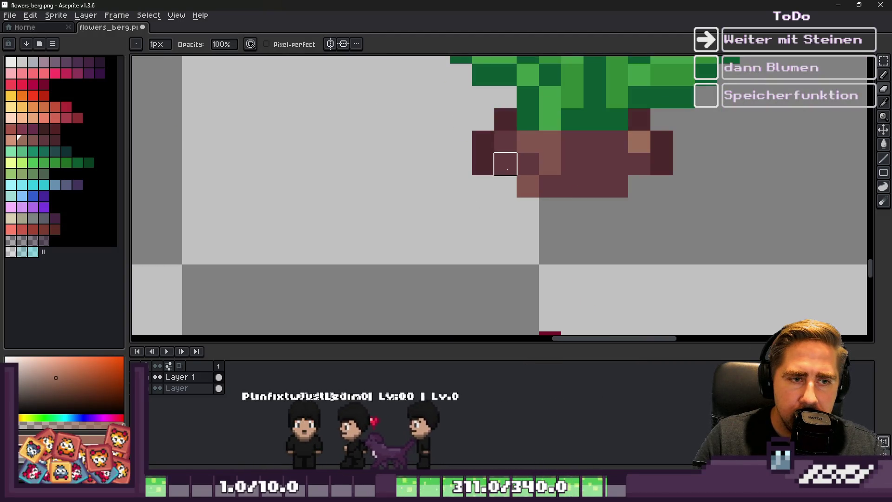
drag(501, 195, 611, 191)
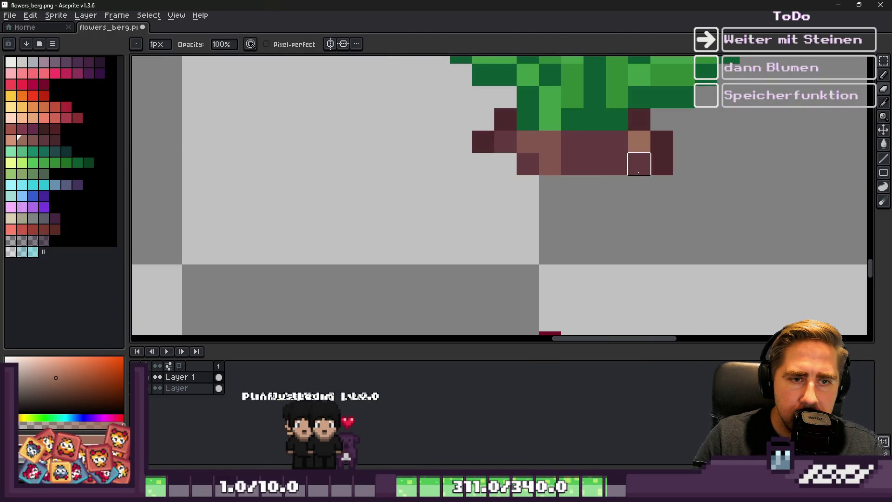
Erase the remaining bottom-right pixels of the pot's soil
scroll(639, 172, down, 3)
scroll(548, 225, up, 3)
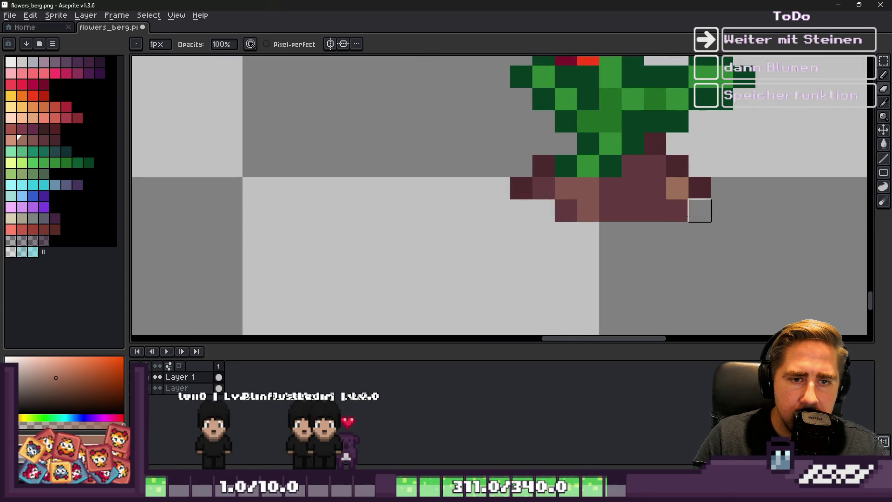
scroll(456, 214, down, 3)
scroll(456, 213, up, 4)
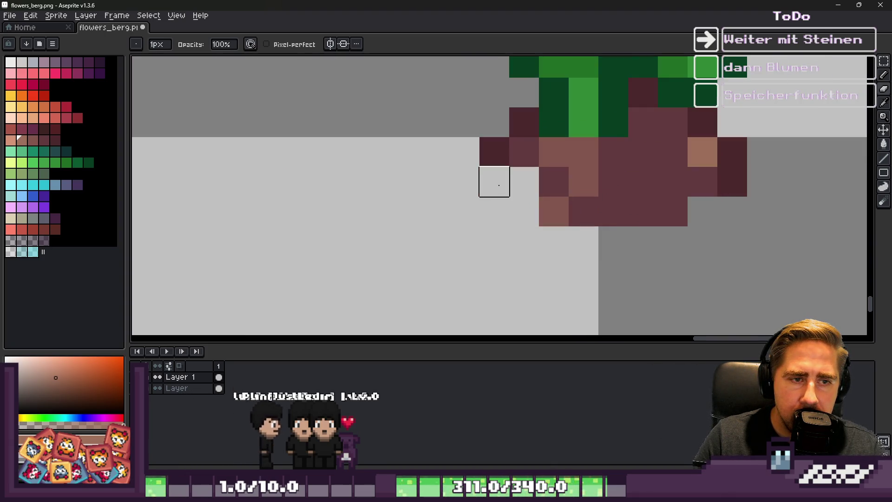
mouse_move(524, 211)
mouse_down()
mouse_move(670, 209)
mouse_move(700, 178)
mouse_move(716, 191)
mouse_up()
scroll(683, 267, down, 3)
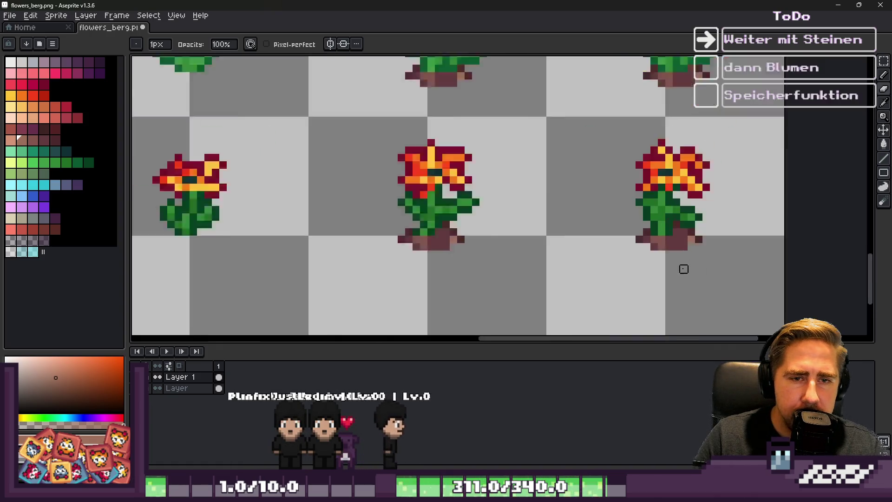
scroll(650, 258, up, 1)
key(alt+Tab)
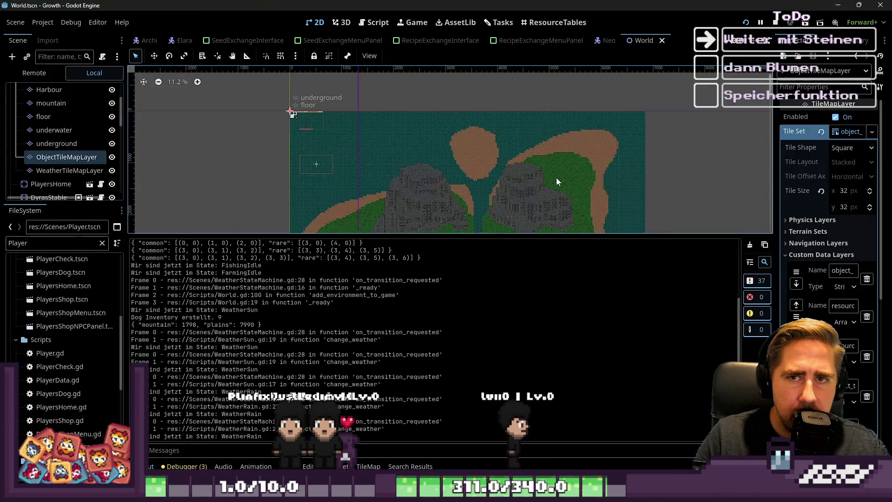
Run the game, enable game input, start a New Game named 'awd', and begin playing
click(744, 21)
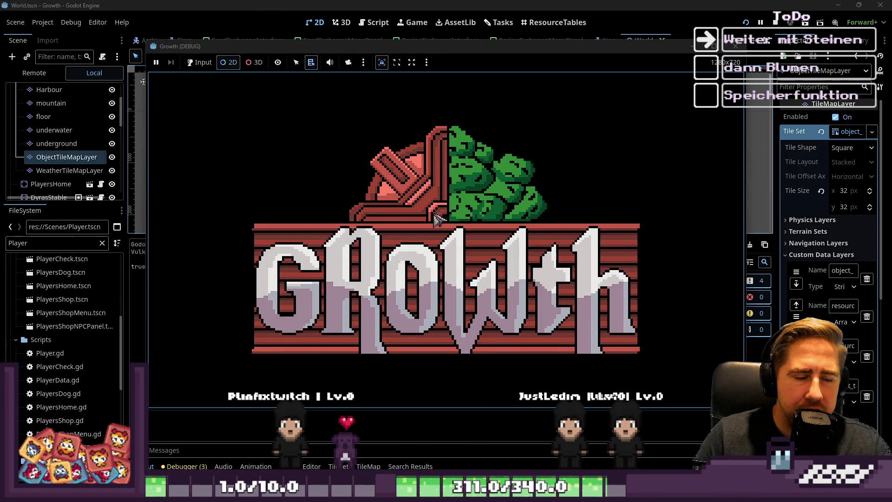
click(439, 183)
click(425, 213)
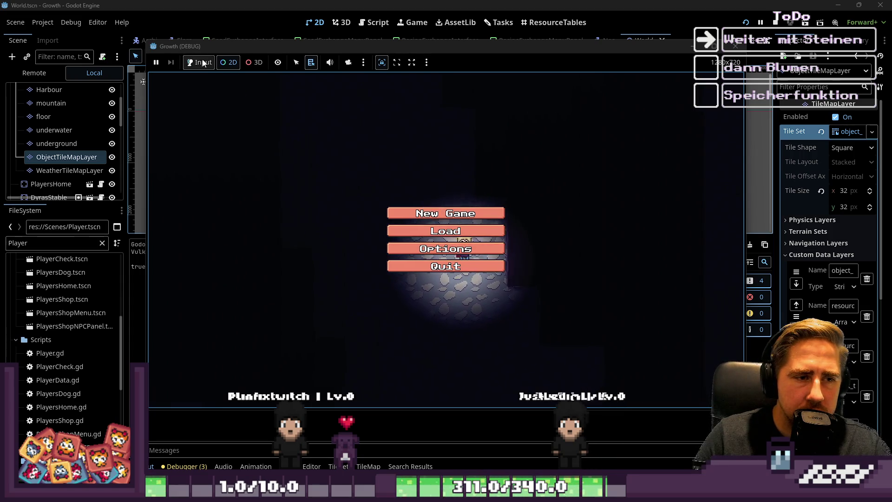
click(405, 213)
click(450, 148)
text(awd)
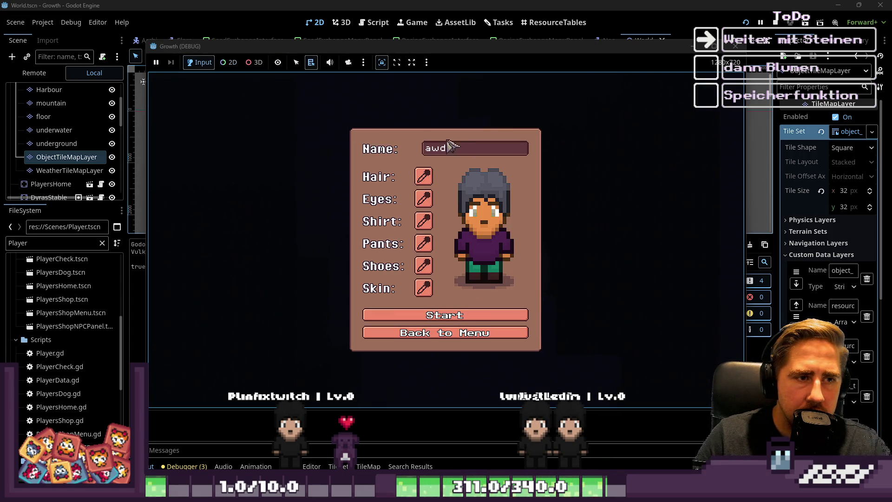
click(411, 314)
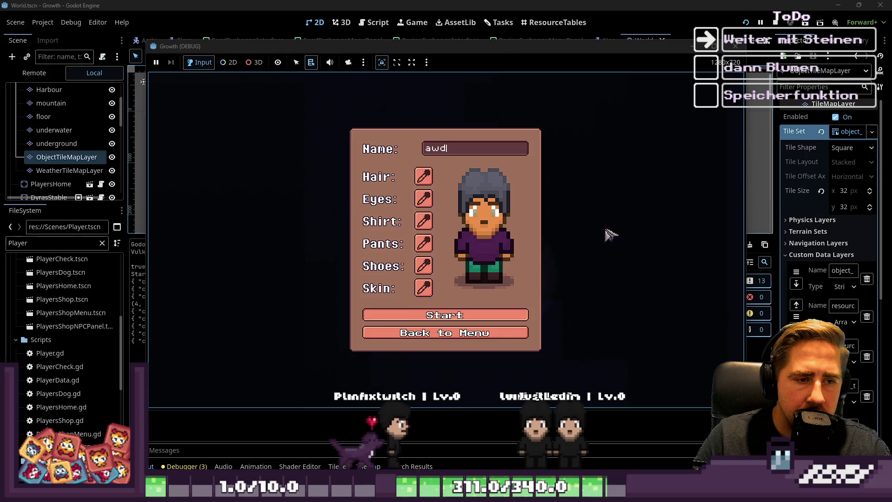
Walk the character up the stairs, left across the stone floor, then down-left
key(w)
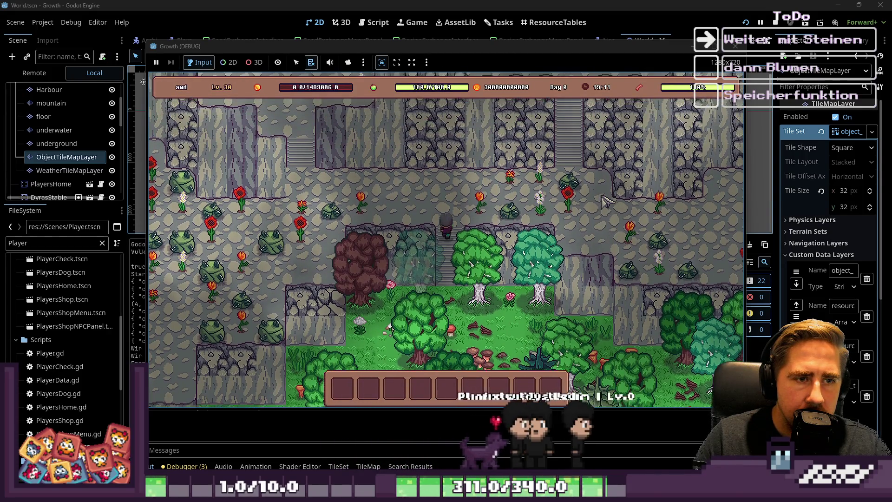
key(a)
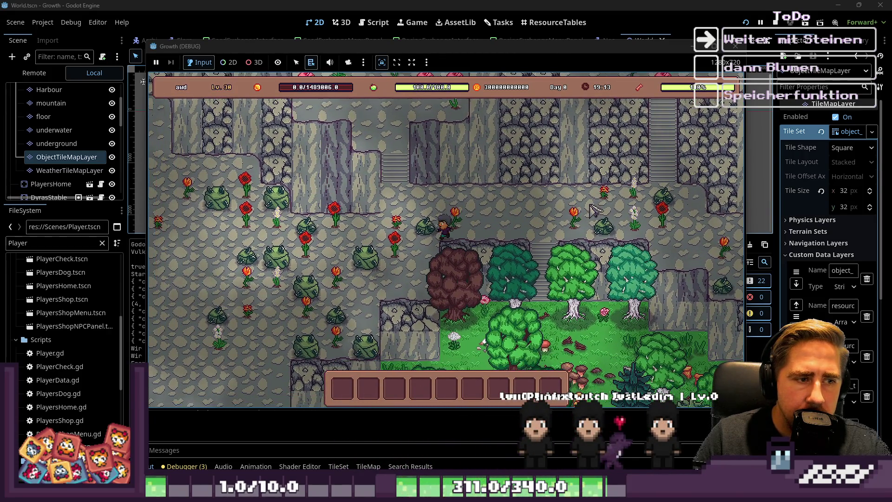
key(a)
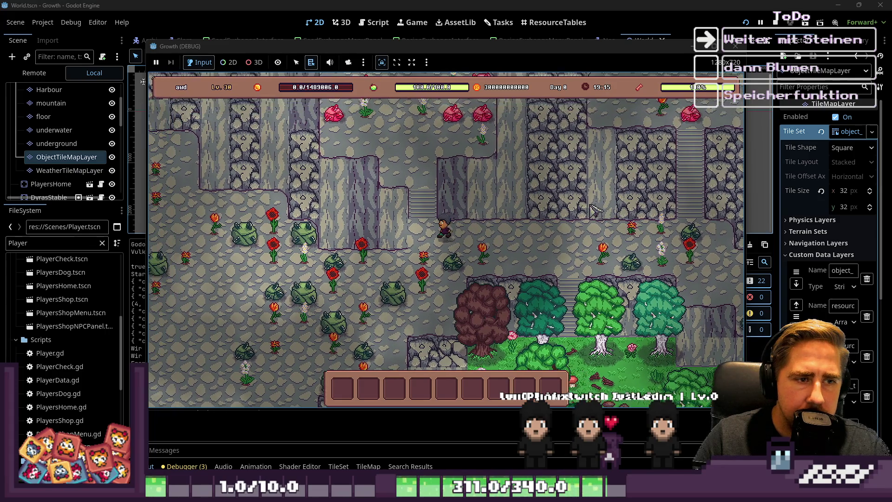
key(a)
key(s)
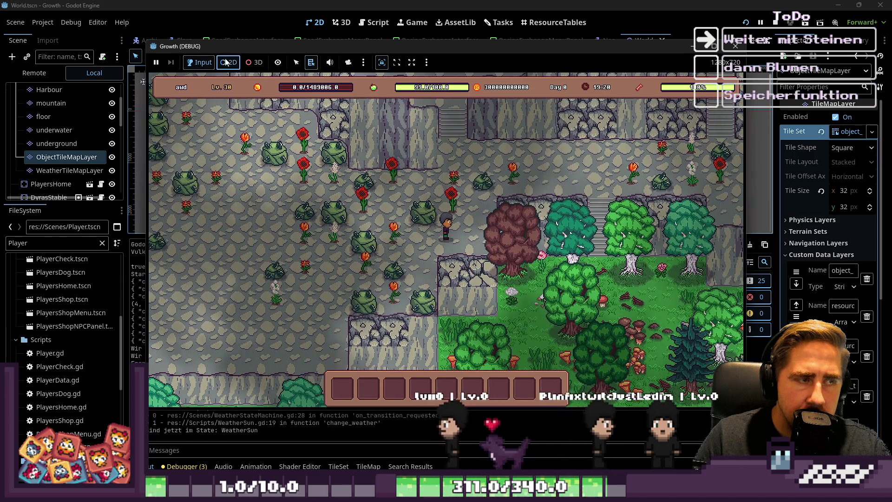
Override the game camera in 2D, zoom to inspect the flowers, then stop the game
click(226, 62)
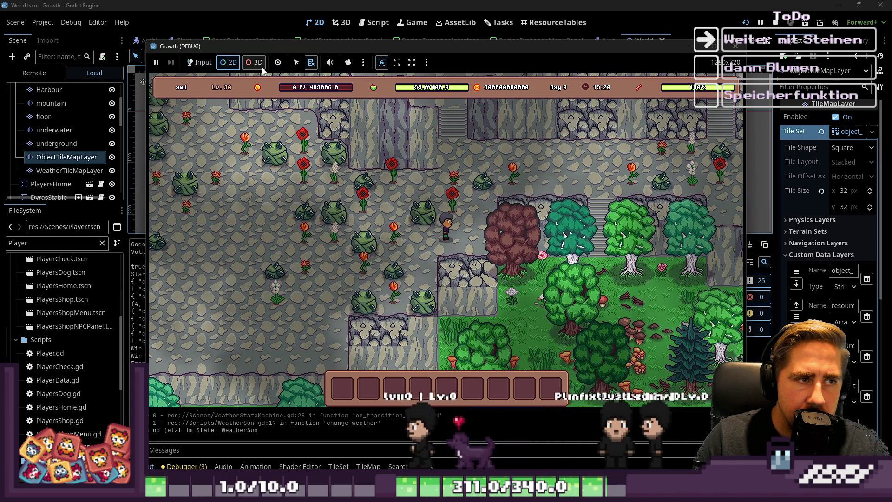
click(348, 62)
scroll(195, 346, up, 2)
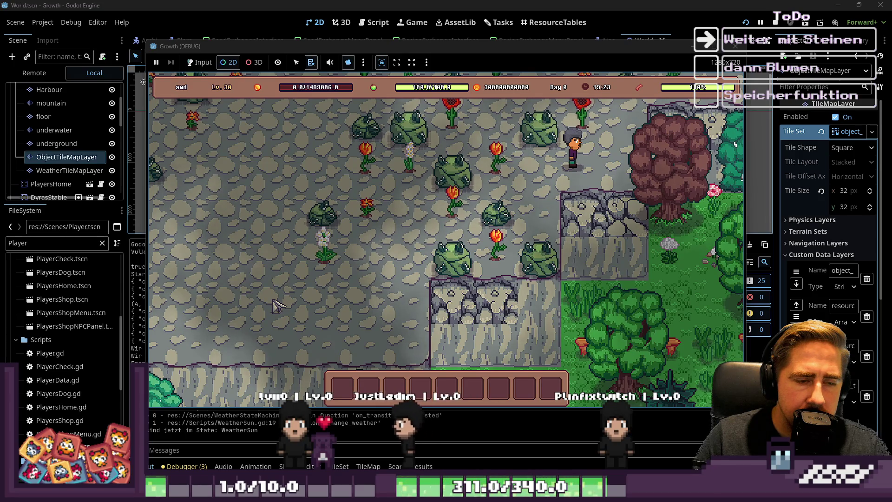
scroll(278, 306, down, 2)
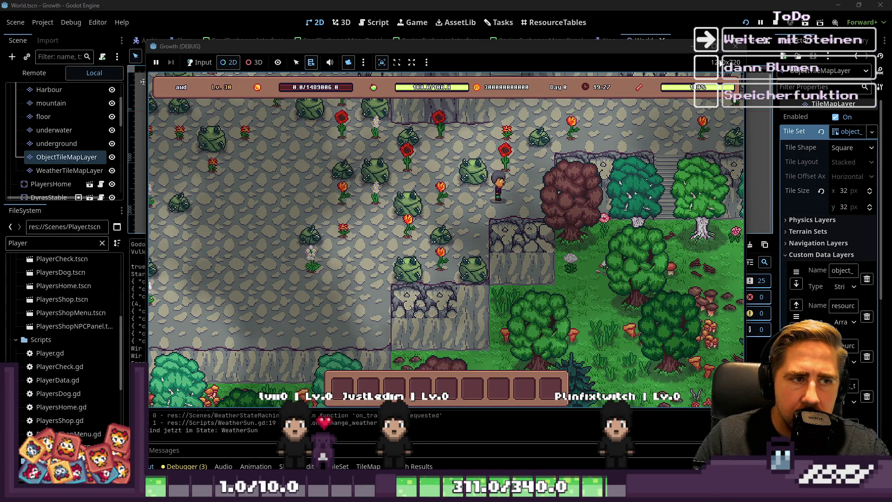
click(735, 46)
key(alt+Tab)
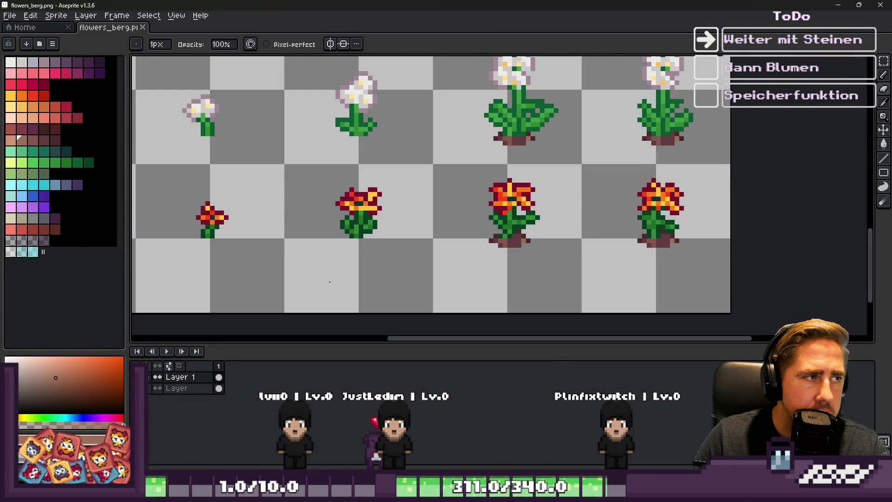
Drag the output panel splitter down to enlarge the map view in the Godot editor
key(alt+Tab)
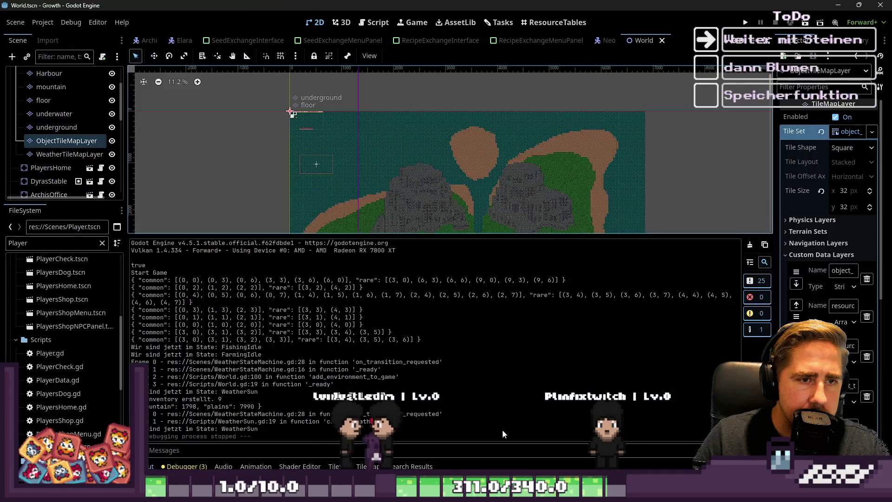
click(11, 22)
click(12, 22)
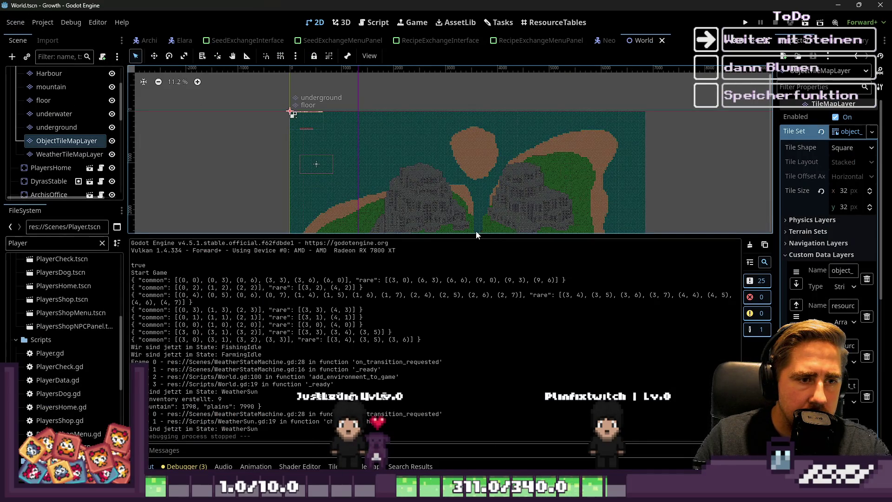
drag(475, 234, 480, 380)
Filter the FileSystem for 'object' and open object_tileset.png in the external image editor
double_click(66, 244)
text(gr)
key(BackSpace)
key(BackSpace)
text(object)
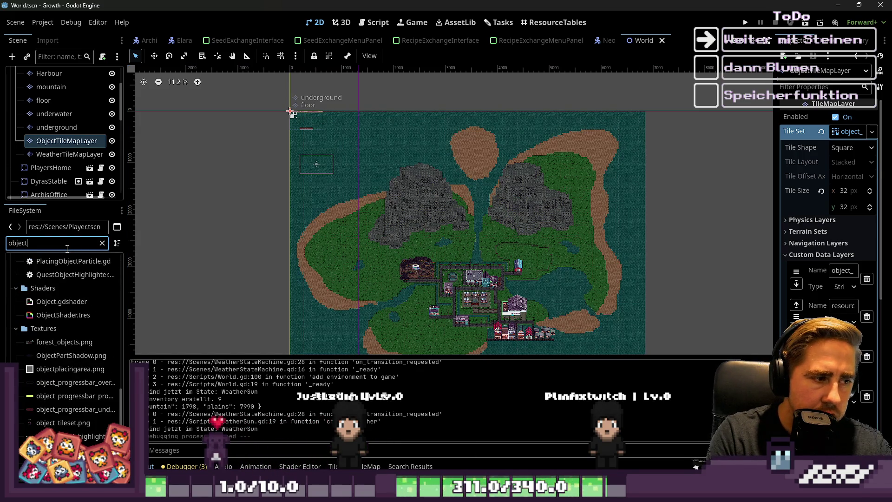
scroll(39, 399, up, 5)
scroll(40, 407, down, 5)
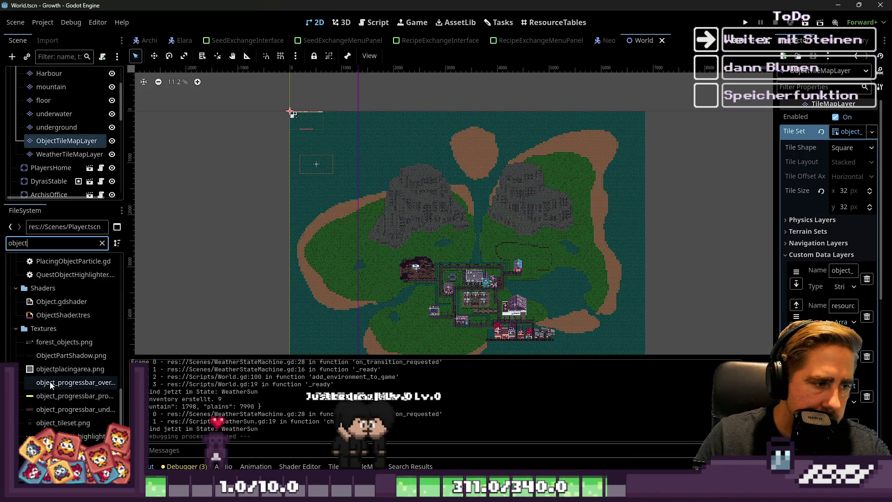
right_click(61, 423)
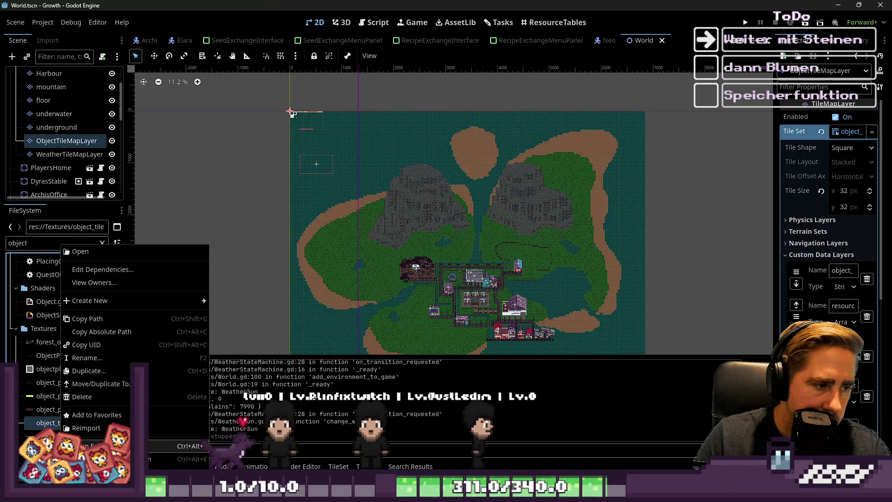
click(116, 446)
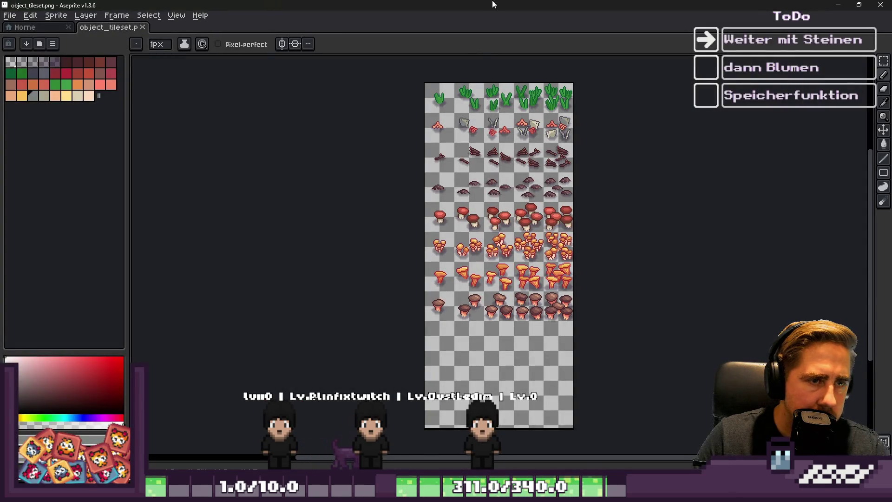
Marquee-select the V-shaped grass tile on object_tileset.png, adjusting the selection to fit it
key(m)
scroll(510, 139, down, 2)
scroll(546, 110, up, 5)
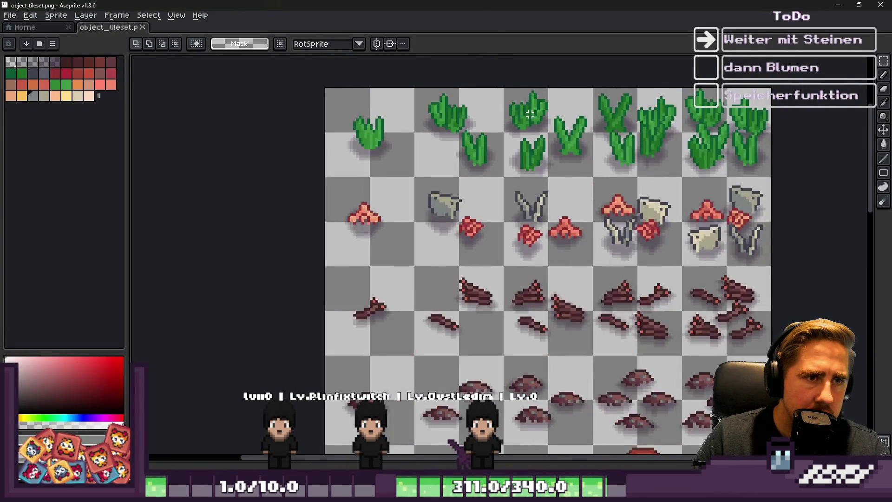
scroll(547, 111, up, 1)
drag(569, 106, 662, 243)
drag(567, 118, 670, 259)
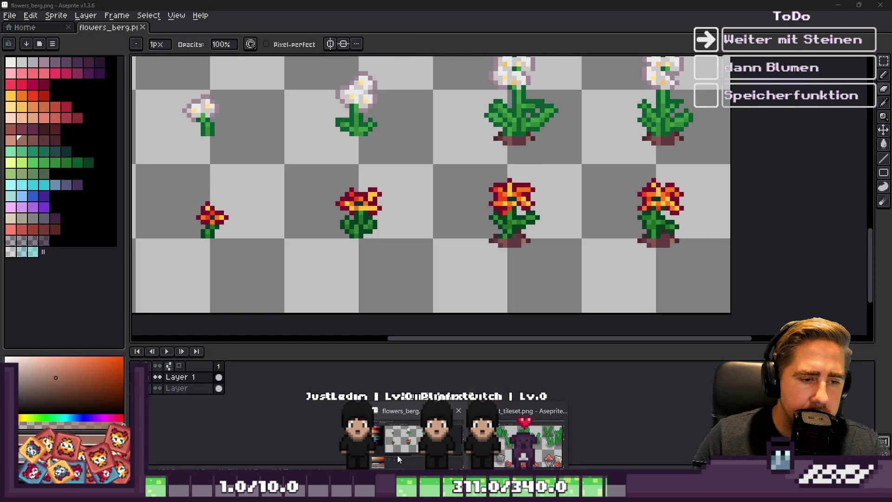
scroll(584, 181, down, 1)
Add a new Layer 2 and move it below the flower layer
key(shift+s)
scroll(584, 182, up, 1)
scroll(330, 305, down, 1)
drag(320, 241, 311, 268)
click(199, 377)
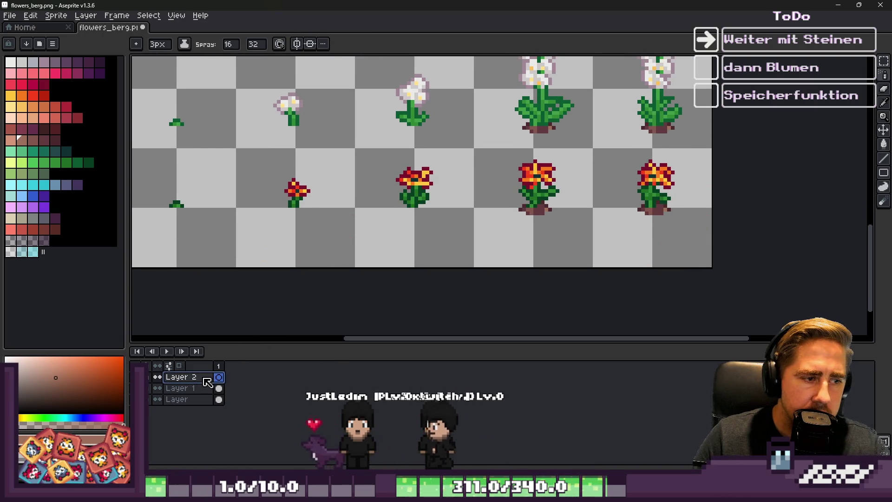
drag(209, 390, 209, 392)
scroll(563, 224, up, 3)
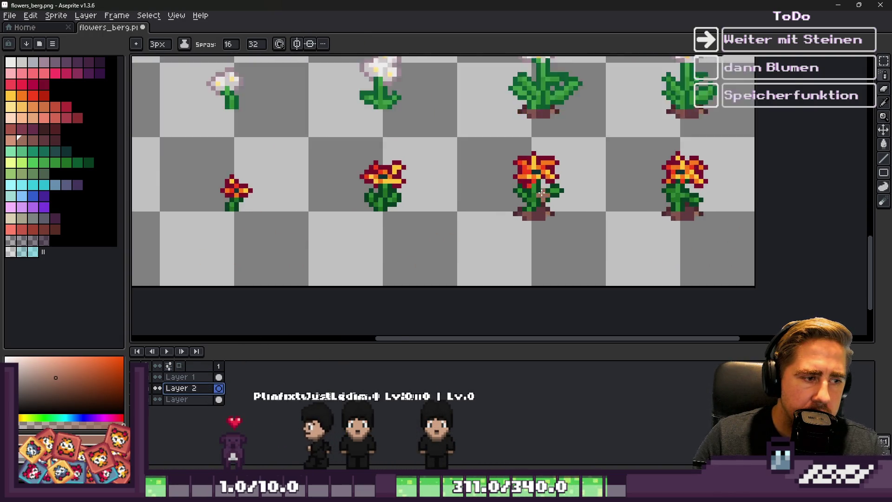
Paste the grass leaves over the red flower, dismiss the error, and keep the flower layer on top
key(ctrl+v)
mouse_move(271, 224)
mouse_down()
mouse_move(564, 221)
mouse_move(552, 216)
mouse_up()
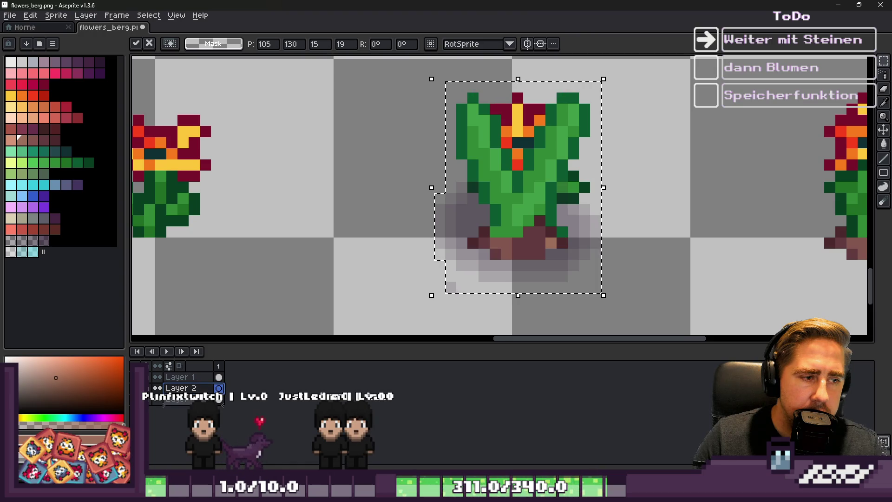
click(219, 403)
click(437, 371)
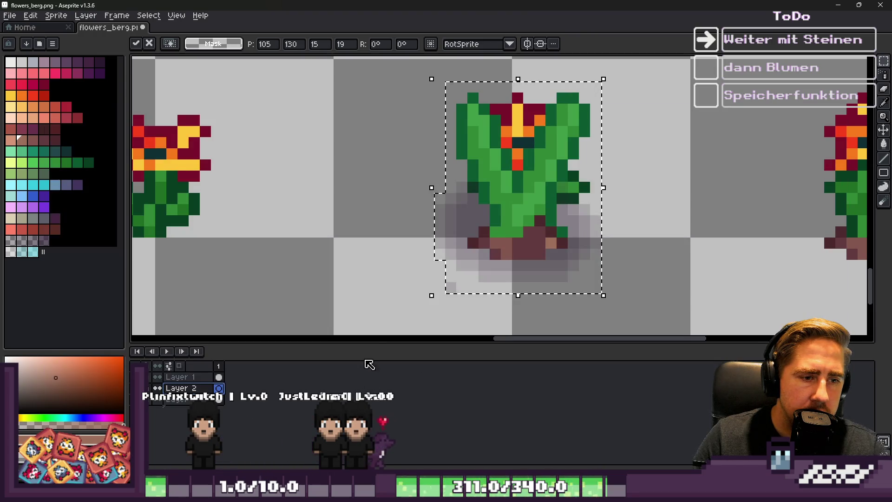
key(ctrl+d)
mouse_move(188, 388)
mouse_down()
mouse_move(192, 378)
mouse_move(188, 395)
mouse_up()
Select the pasted leaves on their layer and shift them up-left off the flower
scroll(415, 265, down, 3)
scroll(433, 256, up, 2)
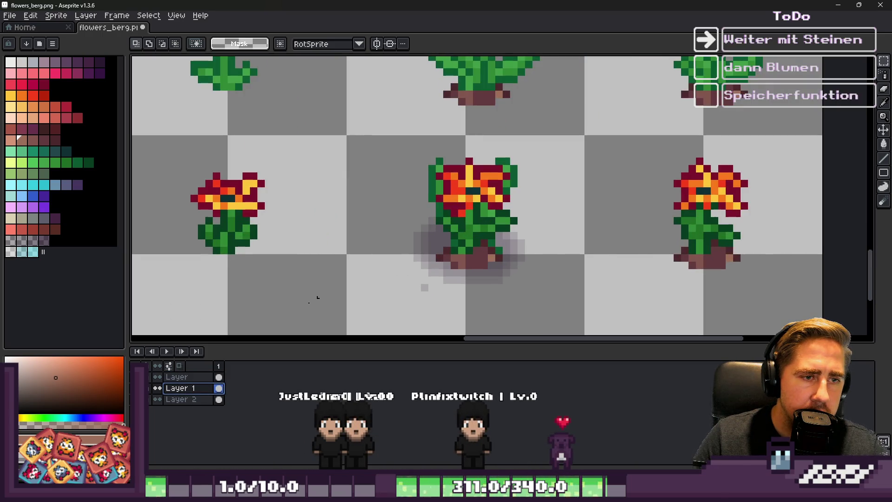
click(164, 400)
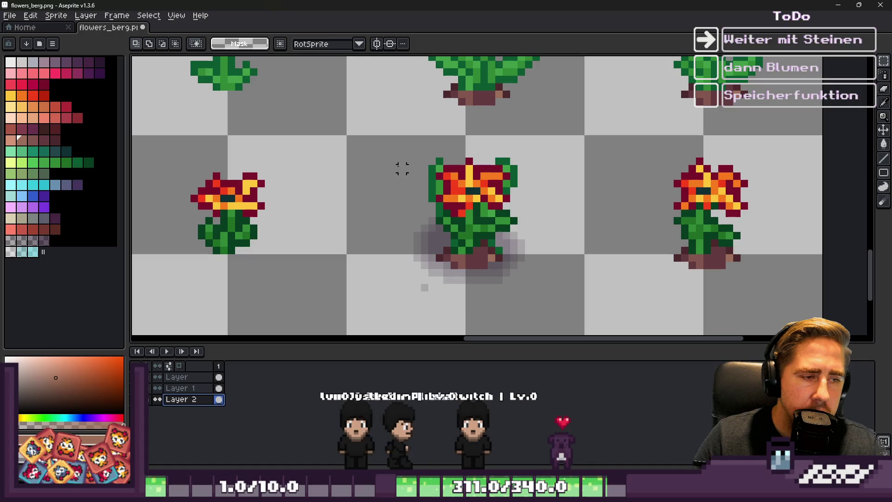
drag(394, 161, 517, 302)
mouse_move(484, 265)
mouse_down()
mouse_move(454, 265)
mouse_move(396, 201)
mouse_up()
key(ctrl+d)
key(b)
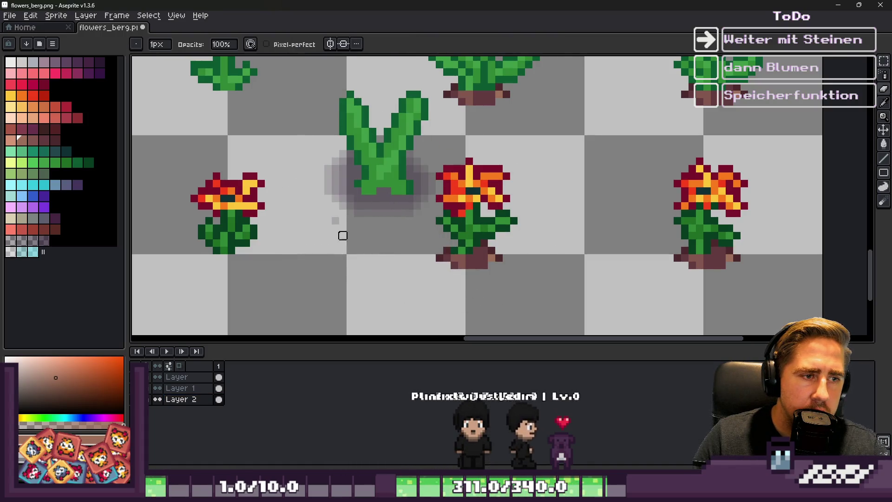
Move the leaves up to the rose row and line them up with the rose stem
scroll(334, 221, down, 3)
scroll(370, 158, up, 1)
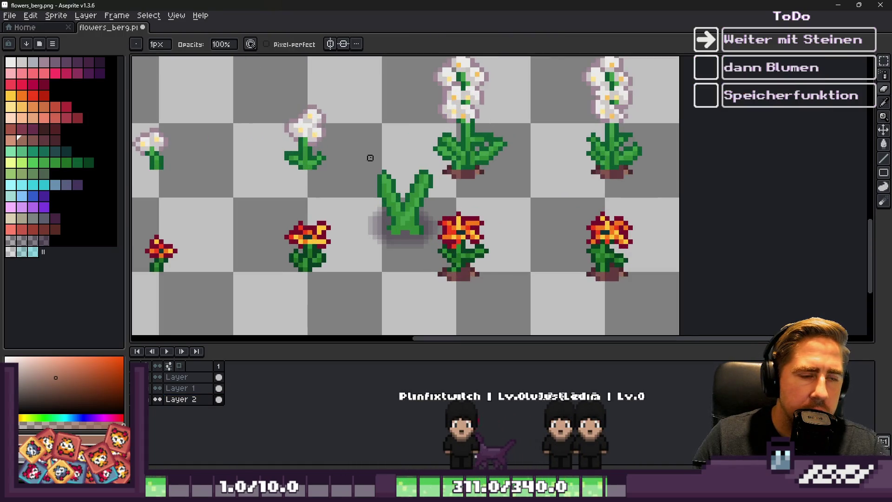
scroll(413, 185, down, 1)
scroll(416, 302, down, 1)
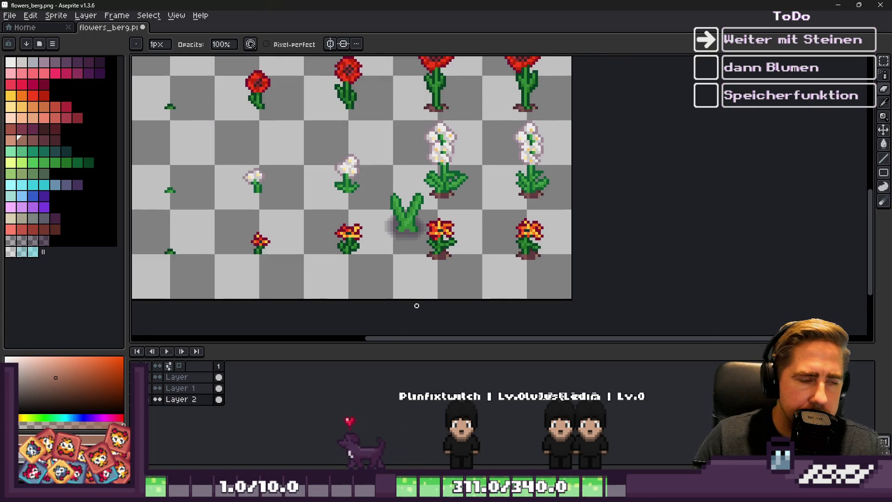
key(m)
scroll(370, 167, up, 1)
scroll(385, 176, up, 1)
mouse_move(383, 174)
mouse_down()
mouse_move(482, 309)
mouse_move(501, 314)
mouse_up()
scroll(476, 315, down, 2)
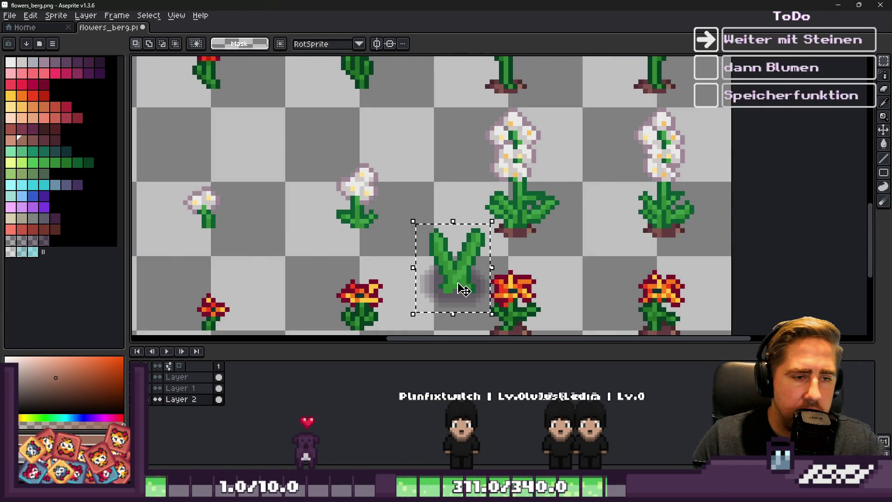
scroll(463, 289, down, 1)
drag(460, 276, 458, 123)
scroll(457, 123, down, 1)
scroll(446, 139, up, 3)
scroll(529, 232, up, 3)
drag(418, 239, 541, 228)
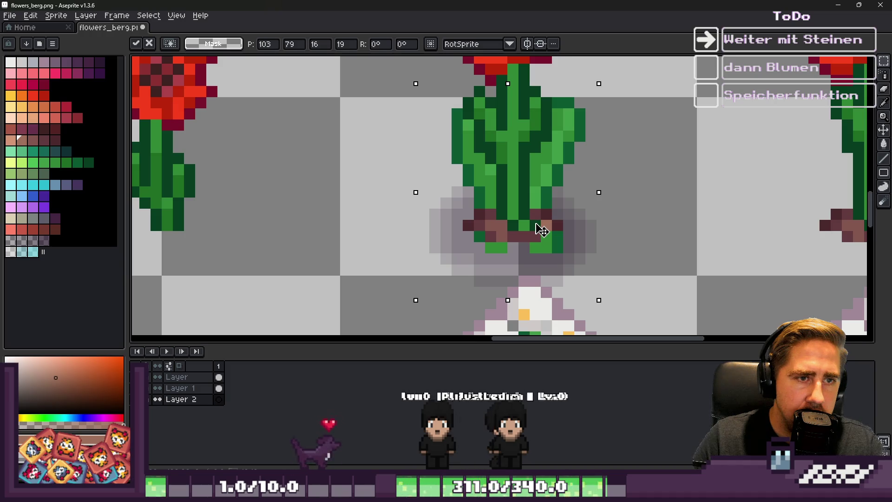
key(ctrl+d)
key(b)
Pick the stem's dark green and add a pixel to the left of the stem
scroll(448, 213, down, 2)
scroll(468, 209, up, 2)
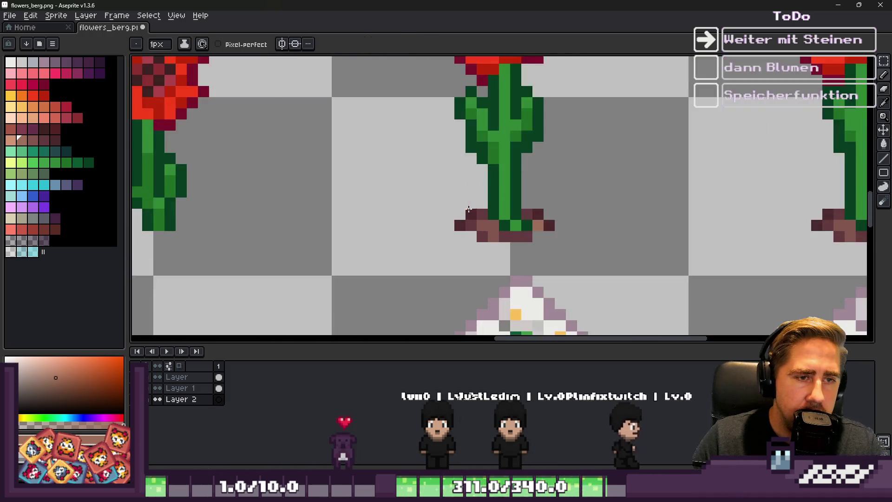
scroll(468, 209, up, 2)
alt+click(502, 189)
click(478, 171)
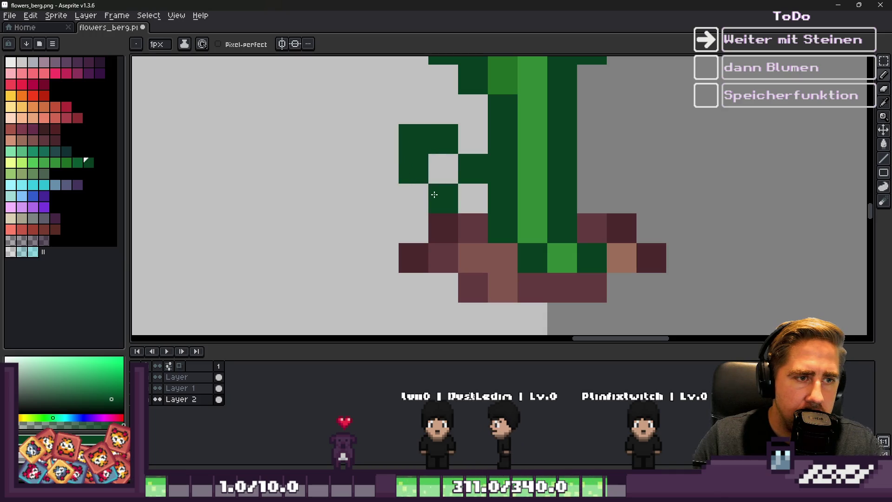
Extend and fill the left leaf with light green, and darken a pixel beside the stem
click(419, 201)
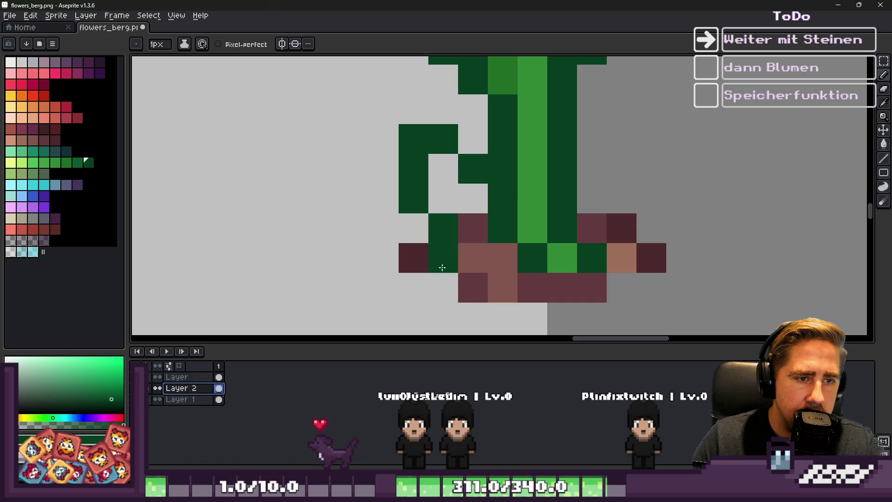
mouse_move(473, 199)
mouse_down()
mouse_move(454, 224)
mouse_move(438, 185)
mouse_up()
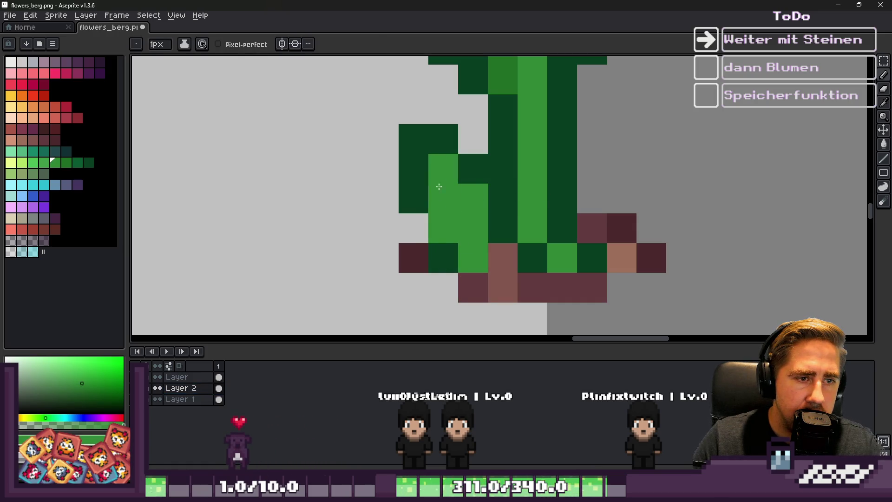
key(alt)
click(443, 228)
alt+click(518, 208)
click(495, 259)
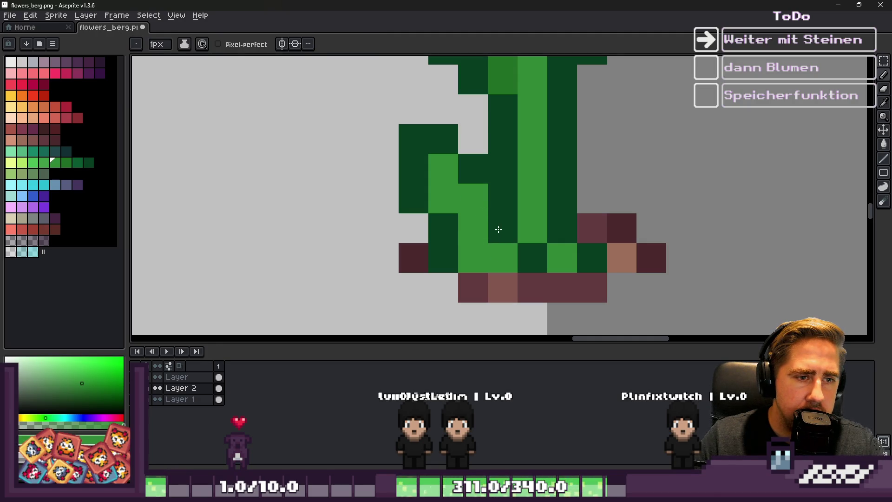
Draw a dark green branch rising to the right of the stem
click(592, 169)
click(622, 109)
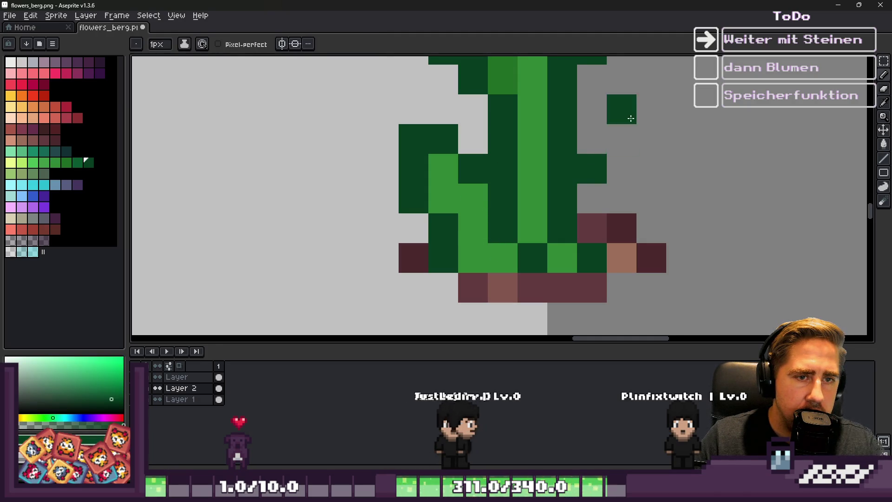
click(621, 138)
click(654, 92)
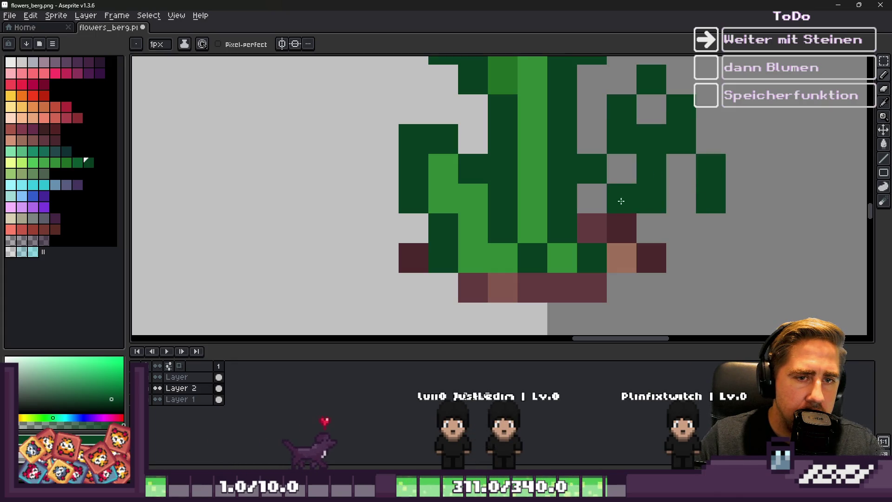
Fill the right leaf with light green pixels along the new branch
alt+click(487, 249)
click(593, 197)
click(591, 227)
click(621, 198)
click(621, 169)
click(639, 146)
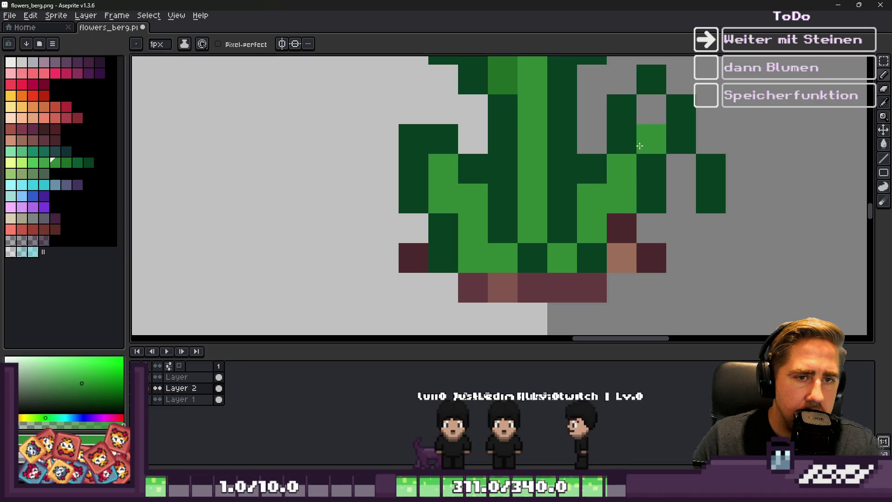
click(651, 108)
click(681, 169)
click(681, 198)
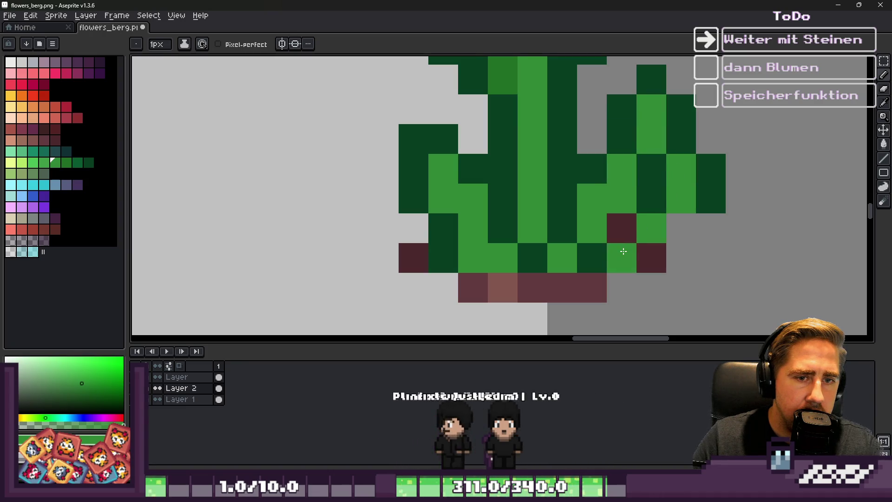
scroll(623, 250, down, 2)
scroll(524, 133, up, 2)
Lighten a dark leaf pixel and darken three stem pixels with dark green
alt+click(524, 134)
alt+click(516, 195)
click(518, 169)
alt+click(546, 111)
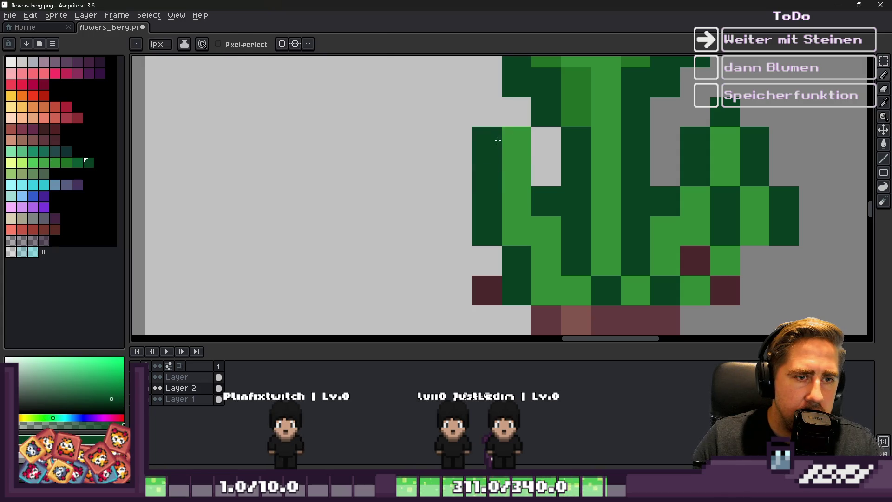
click(517, 111)
click(546, 170)
click(547, 141)
scroll(557, 244, down, 3)
scroll(556, 244, down, 3)
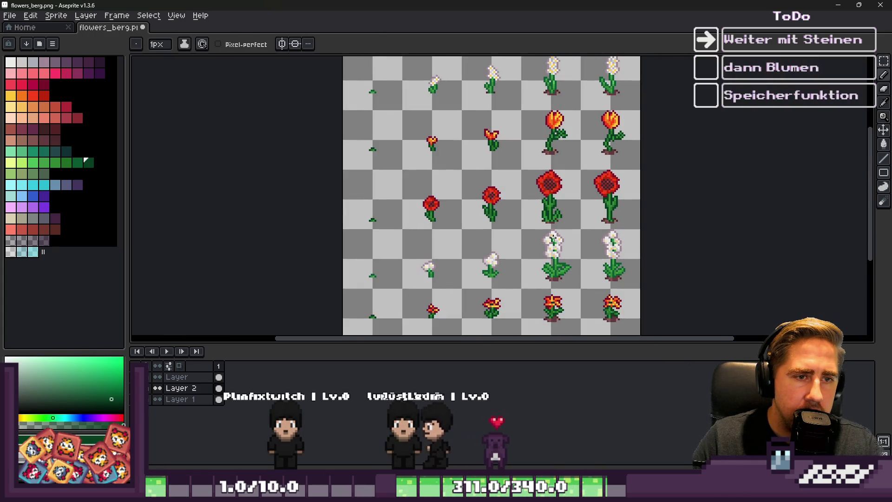
scroll(551, 232, up, 5)
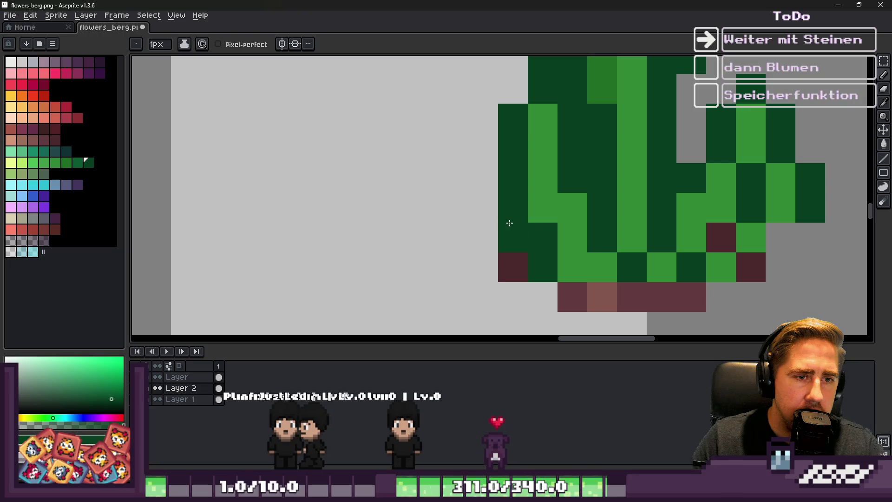
Repaint the stem base: light green at the bottom, dark green above it
drag(532, 264, 534, 235)
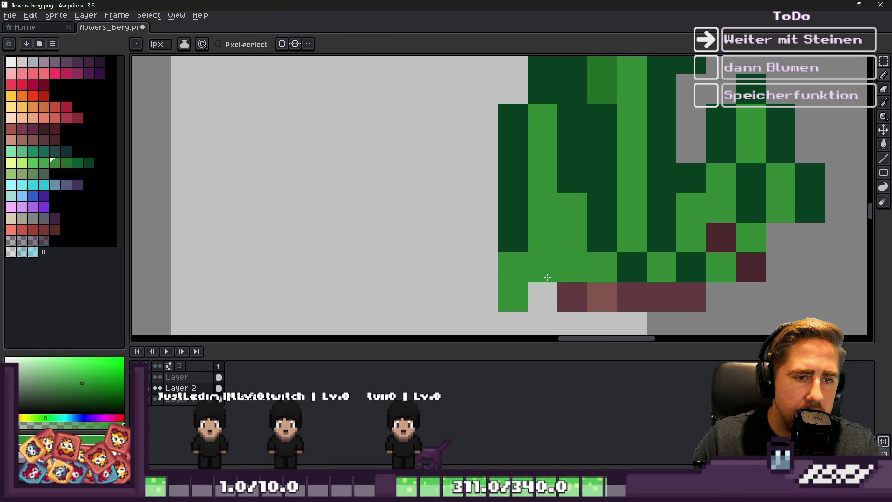
alt+click(514, 215)
alt+click(550, 259)
click(542, 293)
alt+click(525, 254)
drag(528, 261, 533, 223)
scroll(532, 223, down, 5)
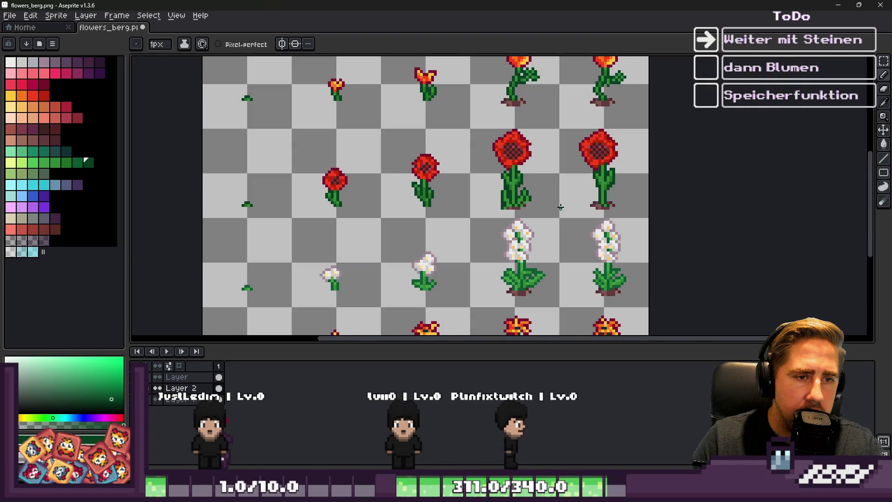
scroll(513, 225, up, 4)
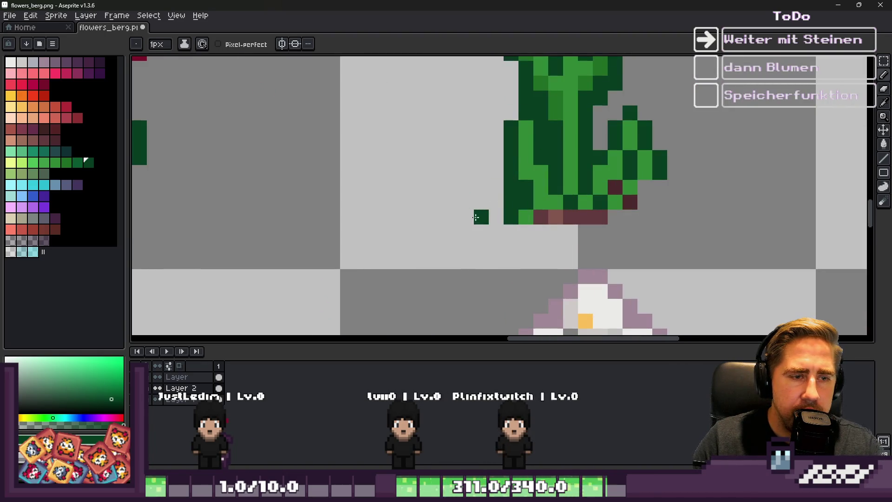
scroll(492, 215, up, 2)
Add a small dark green leaf up-left of the stem with a light green highlight
click(488, 139)
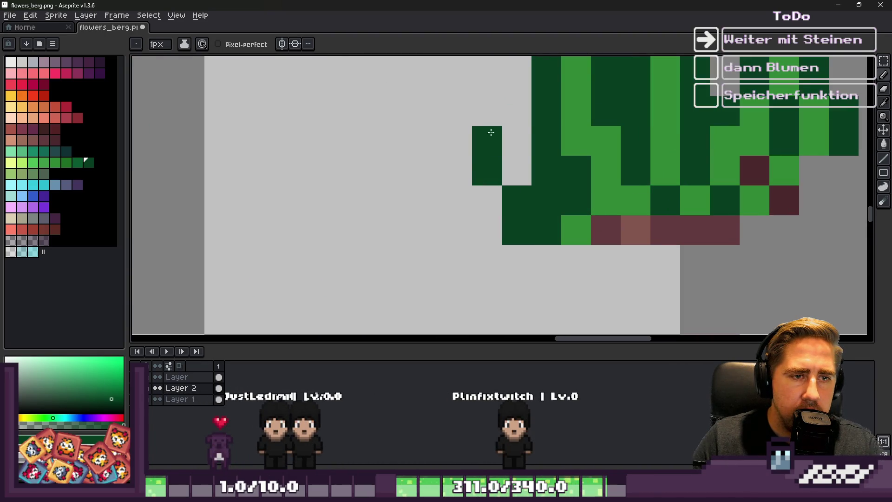
click(517, 111)
alt+click(575, 226)
click(543, 192)
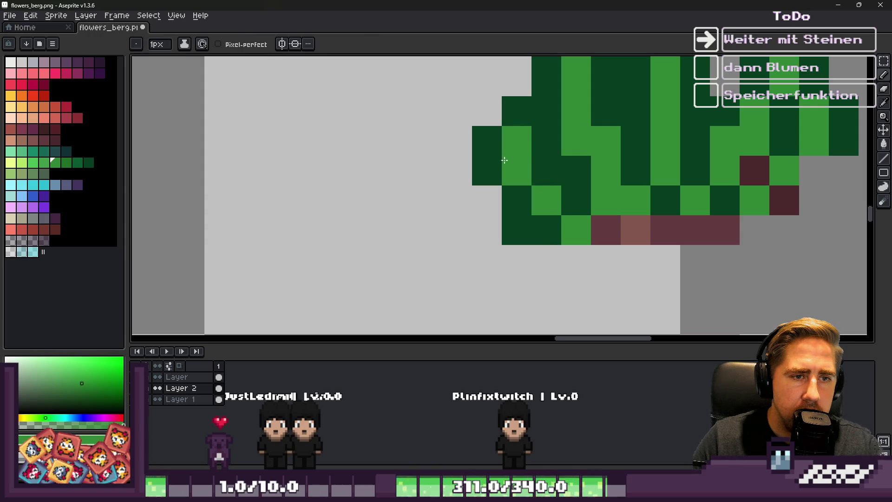
scroll(505, 160, down, 3)
scroll(560, 194, up, 2)
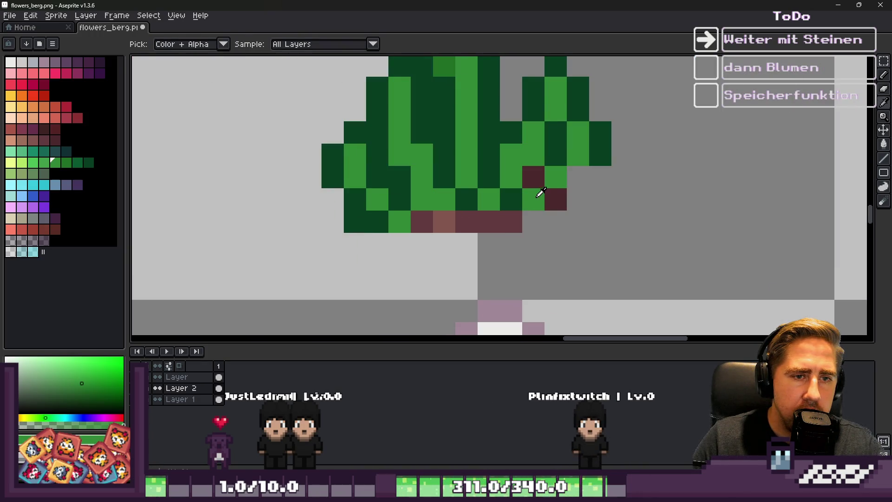
Recolour the stray maroon pixels at the clump's bottom with the bush's dark green
alt+click(344, 213)
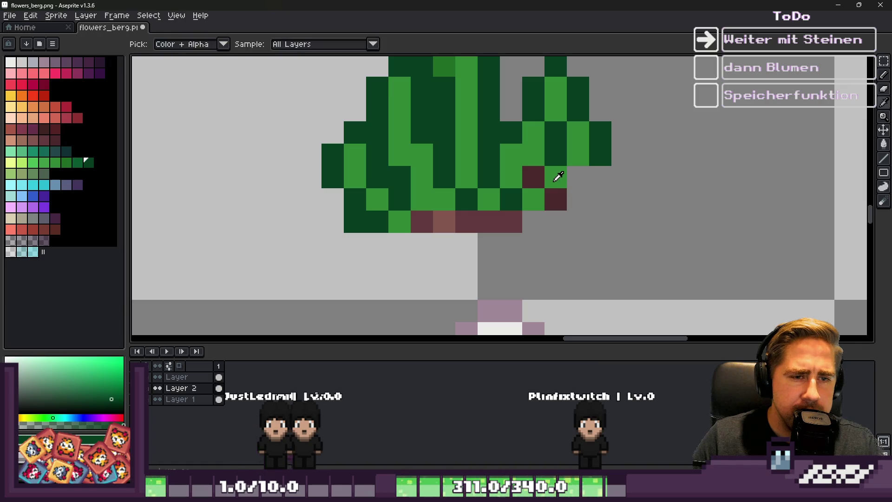
click(576, 176)
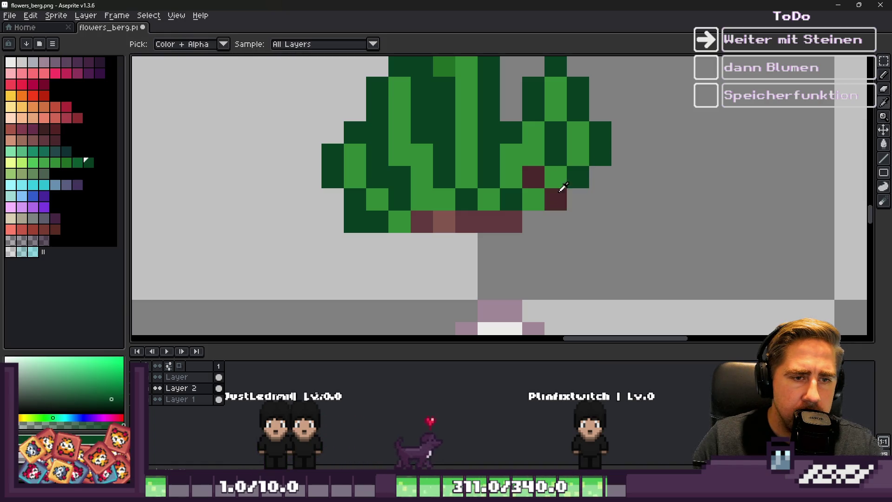
alt+click(559, 185)
click(555, 199)
click(578, 199)
alt+click(584, 183)
click(597, 196)
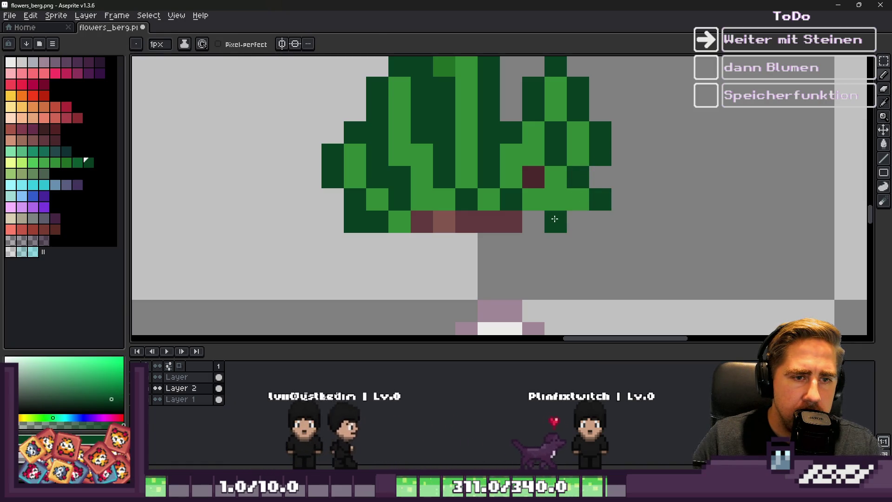
scroll(551, 228, down, 6)
scroll(551, 227, down, 1)
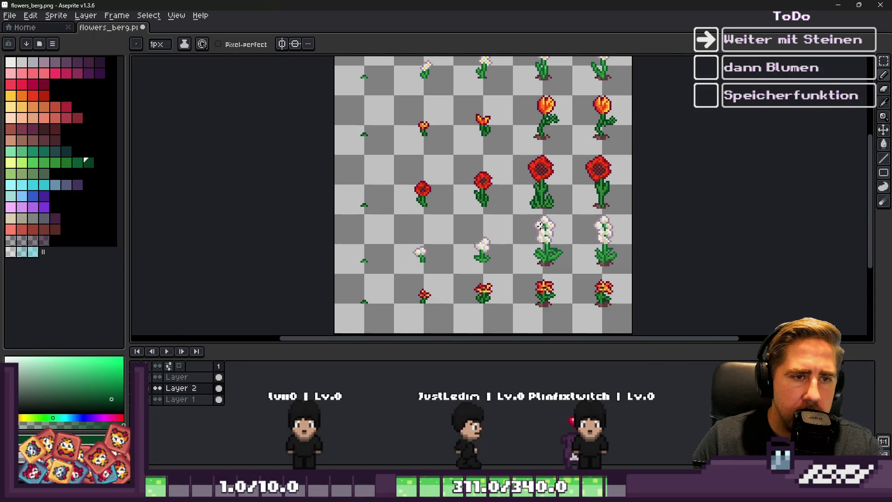
scroll(547, 177, up, 8)
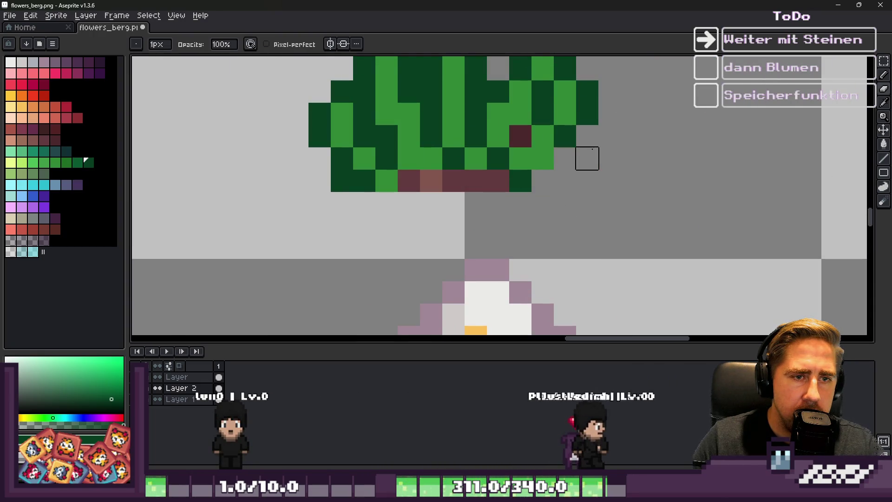
scroll(583, 223, down, 4)
scroll(525, 228, down, 3)
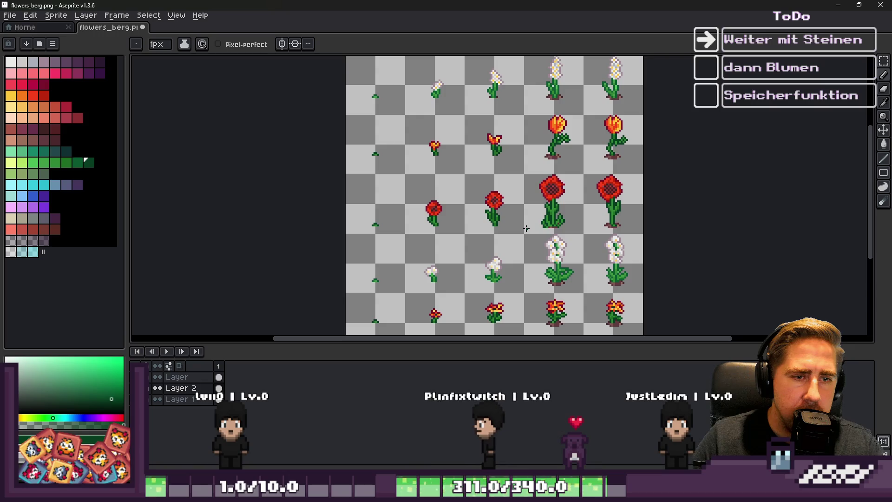
scroll(529, 226, up, 7)
Toggle between pencil and eraser, then sample the light green for leaf highlights
key(b)
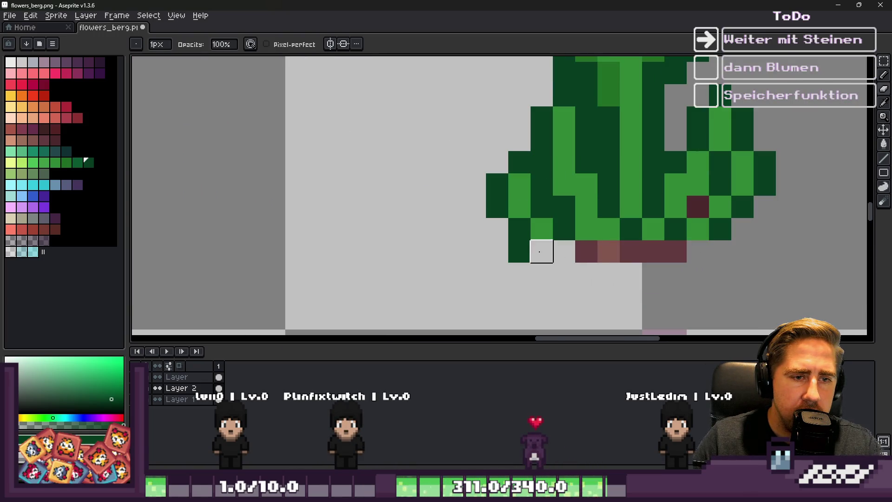
scroll(522, 256, down, 4)
scroll(480, 204, up, 3)
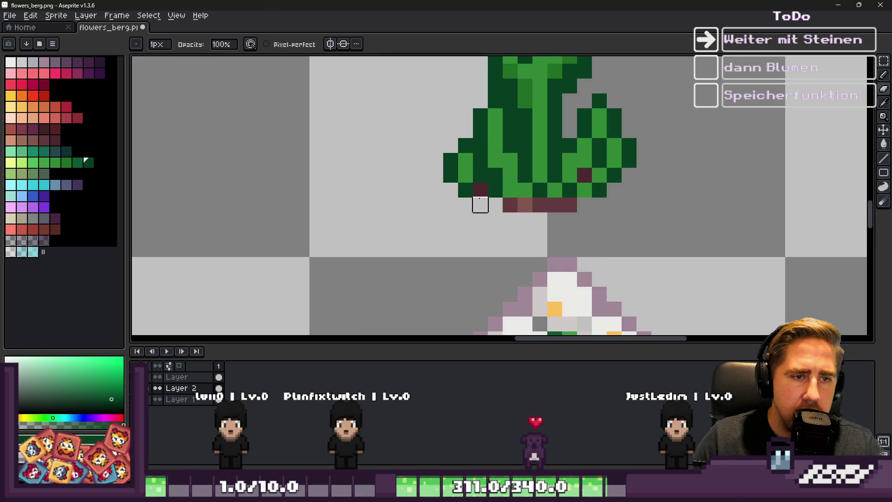
scroll(450, 189, down, 4)
scroll(436, 185, up, 4)
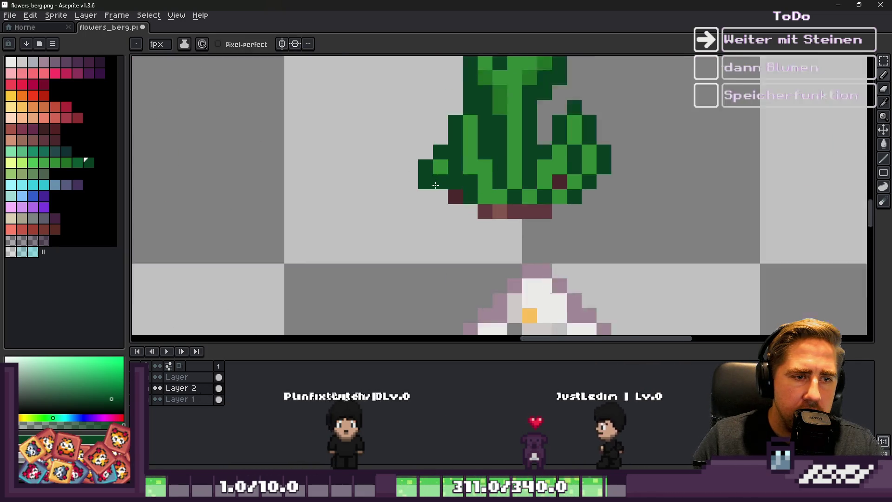
scroll(435, 185, up, 1)
scroll(471, 181, down, 4)
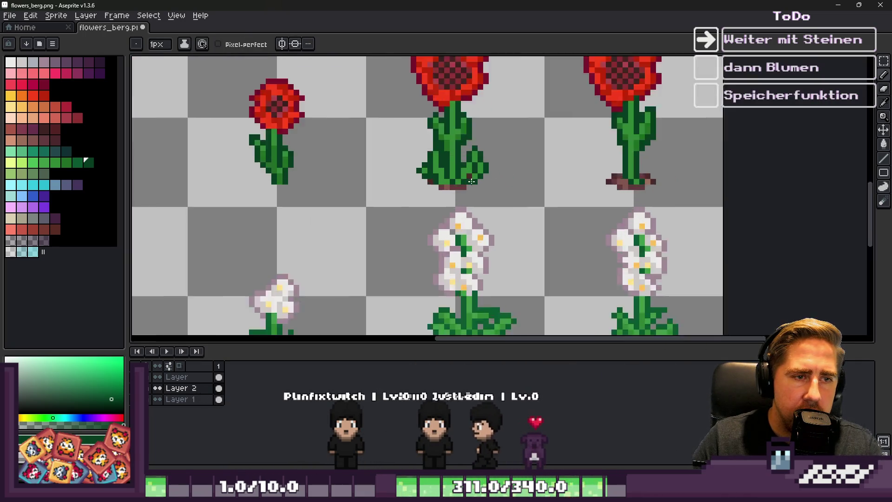
scroll(471, 182, up, 2)
key(e)
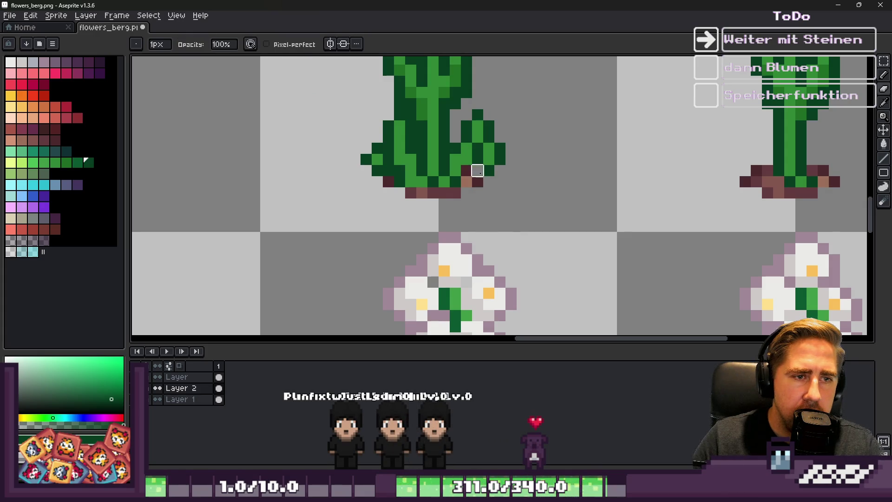
scroll(528, 172, down, 4)
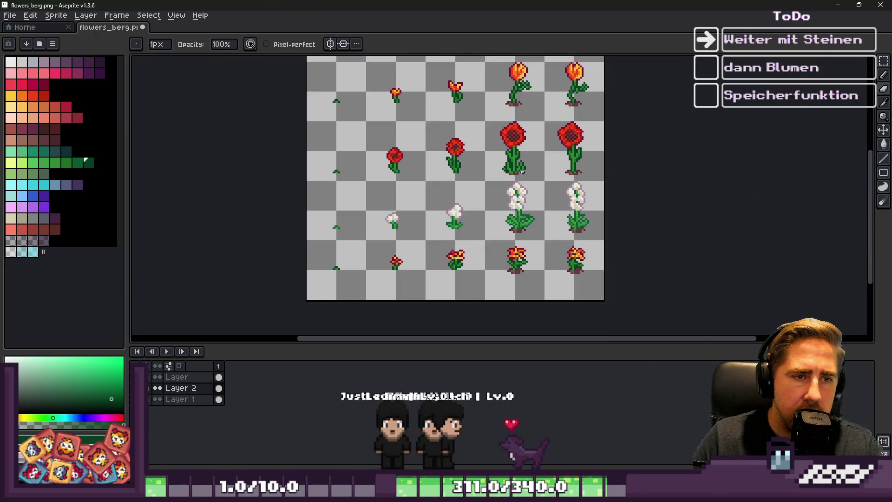
scroll(520, 171, up, 5)
key(alt)
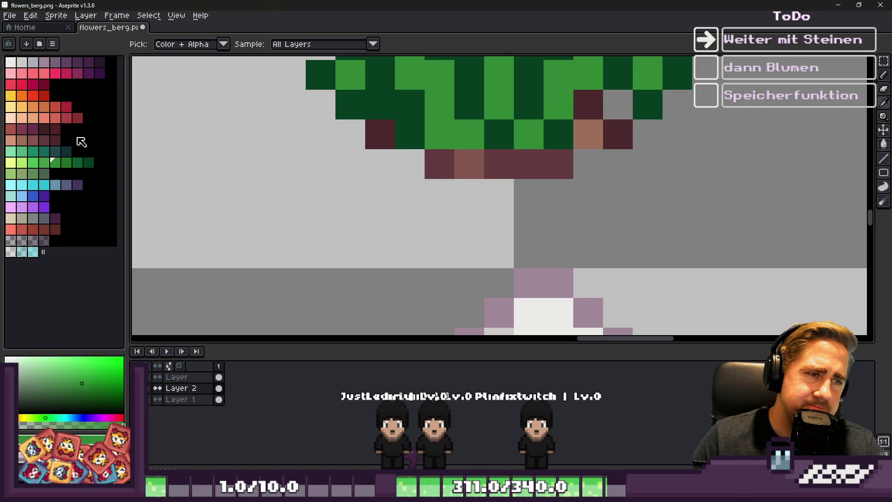
click(33, 162)
scroll(427, 139, down, 2)
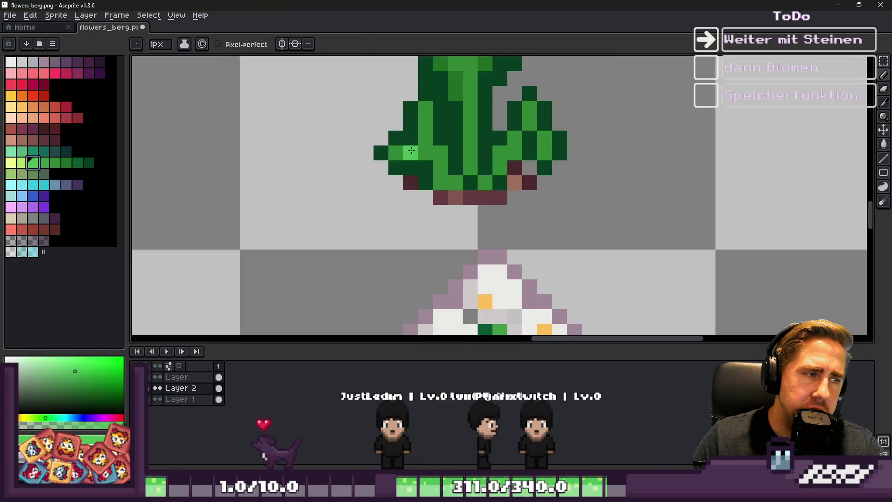
Draw a light-green highlight stroke down the base leaves
scroll(427, 135, up, 1)
click(428, 128)
mouse_move(428, 129)
mouse_down()
mouse_move(426, 96)
mouse_move(426, 162)
mouse_move(465, 207)
mouse_up()
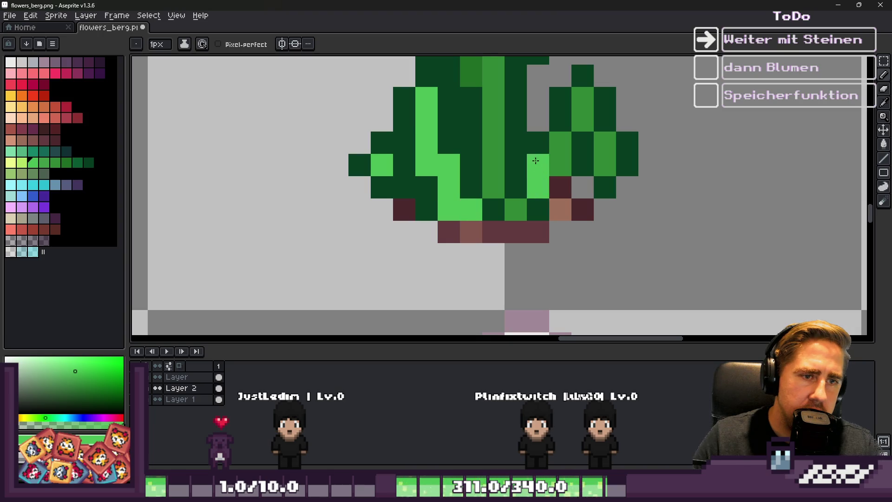
scroll(600, 176, down, 5)
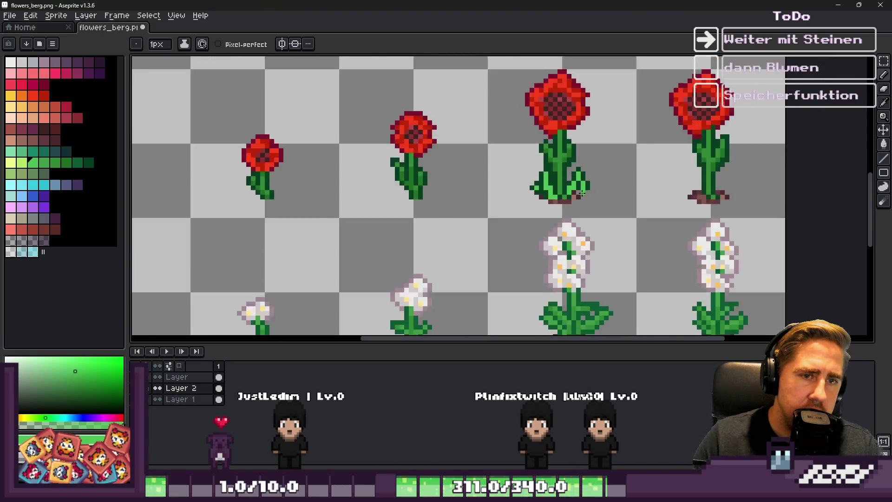
scroll(580, 185, up, 4)
scroll(575, 186, up, 3)
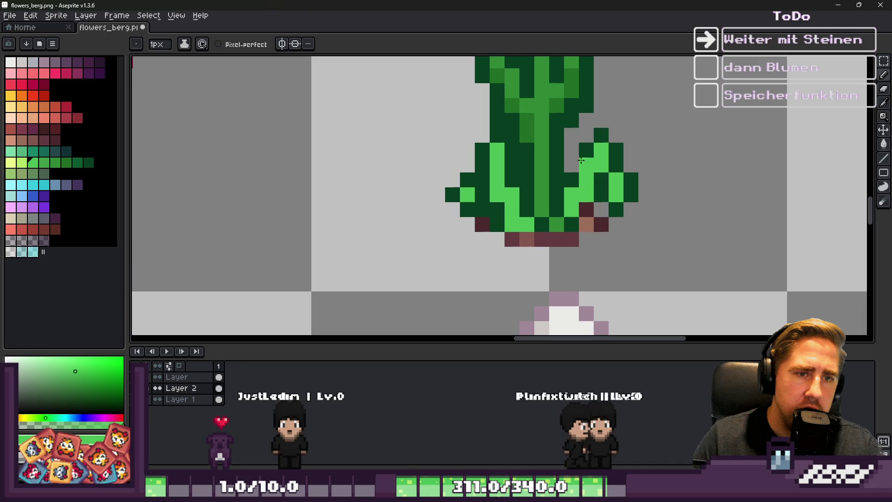
Pick a mid dark green and shade six pixels across the right leaf and its lower edge
alt+click(576, 156)
scroll(609, 155, down, 3)
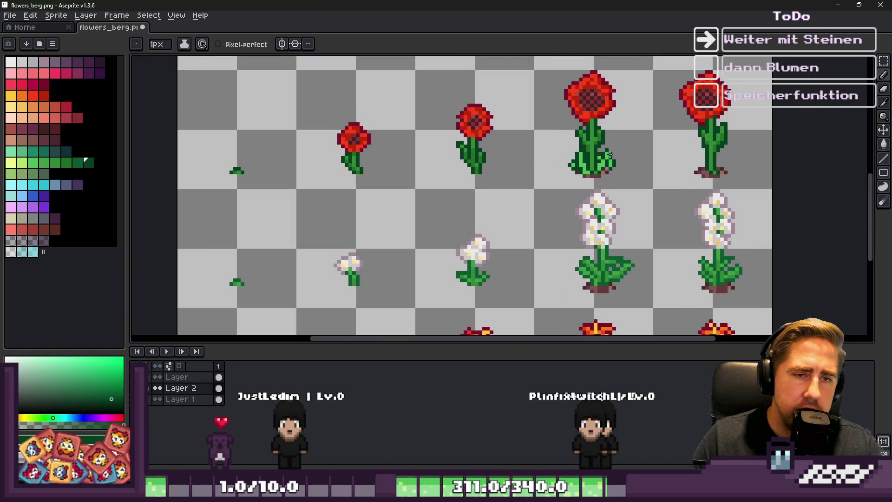
scroll(610, 156, down, 2)
scroll(604, 153, up, 4)
key(i)
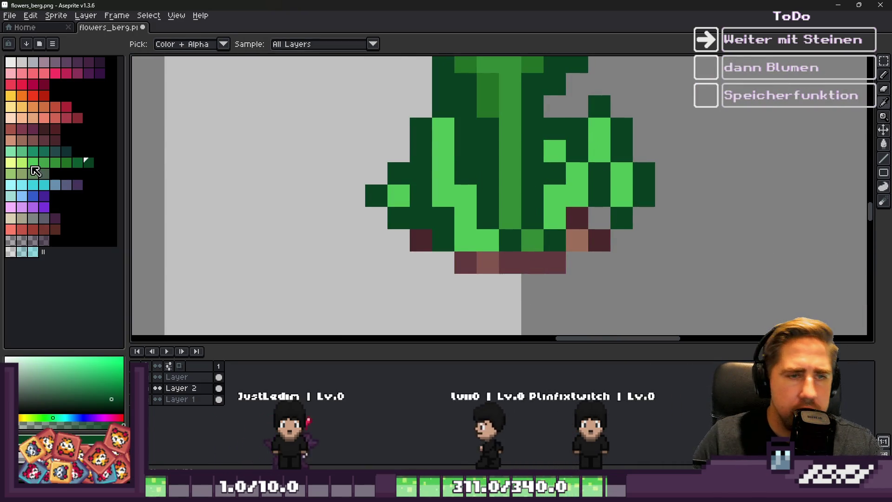
click(75, 162)
key(b)
drag(554, 128, 577, 129)
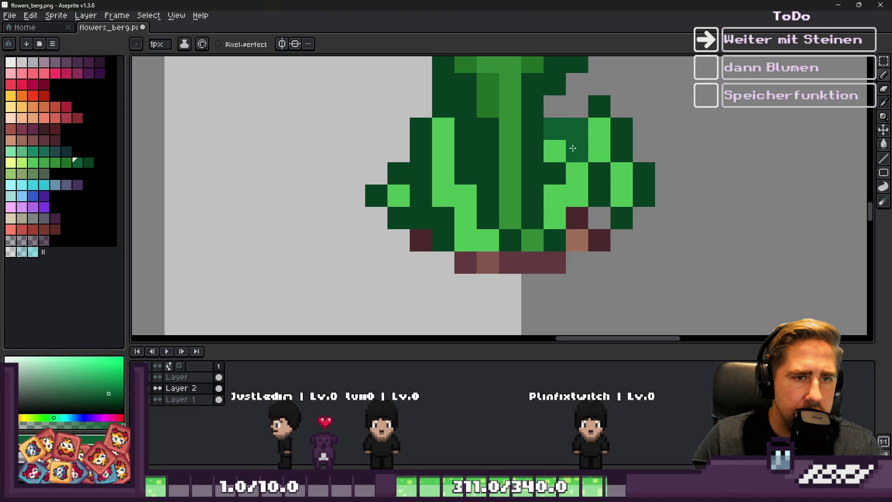
click(554, 173)
click(599, 106)
click(621, 128)
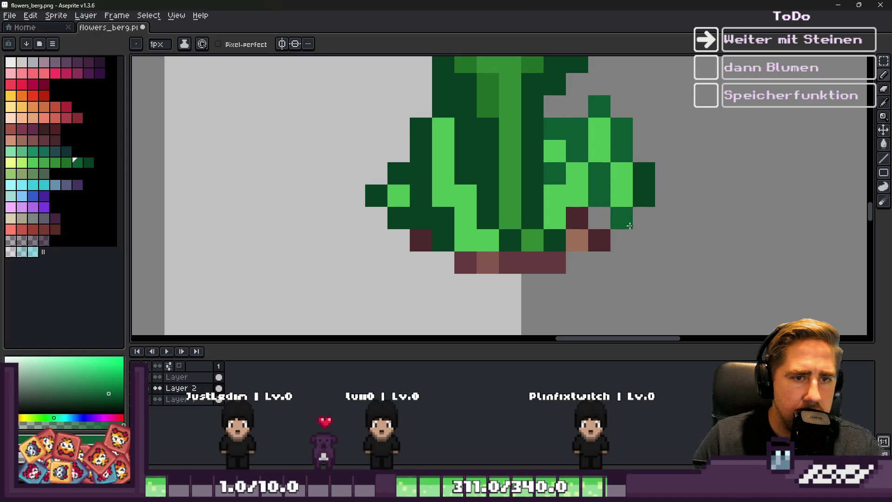
click(642, 219)
scroll(641, 222, down, 3)
key(e)
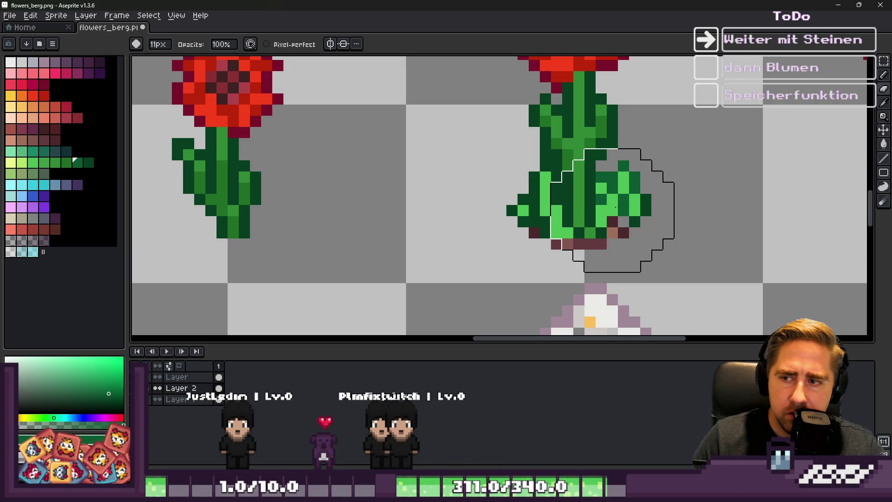
Sweep the 11px eraser across the leaves clustered around the poppy stem
drag(616, 207, 548, 202)
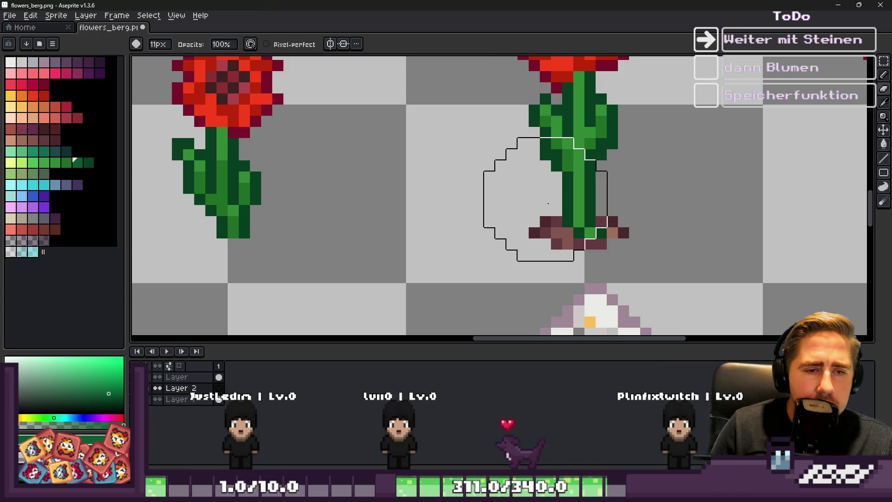
scroll(617, 205, down, 2)
scroll(597, 189, up, 4)
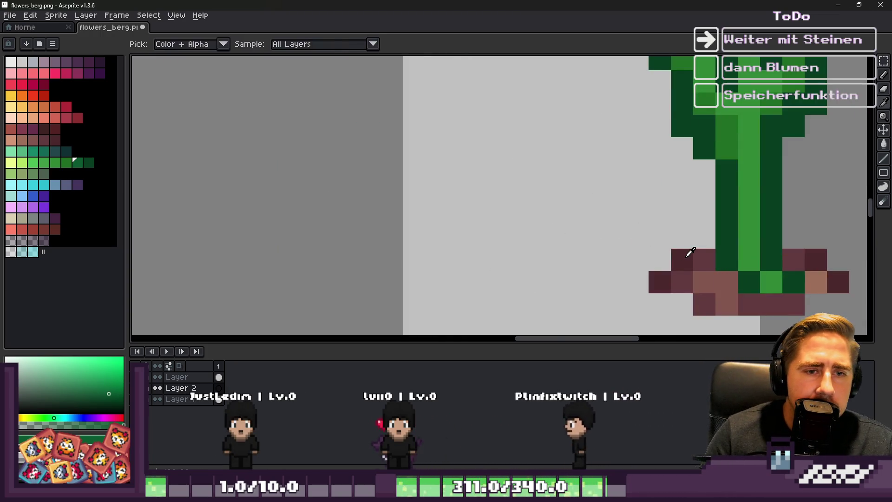
Sample the dirt's dark maroon and rectangle-select the dirt bases of both poppies
alt+click(681, 258)
scroll(591, 180, down, 4)
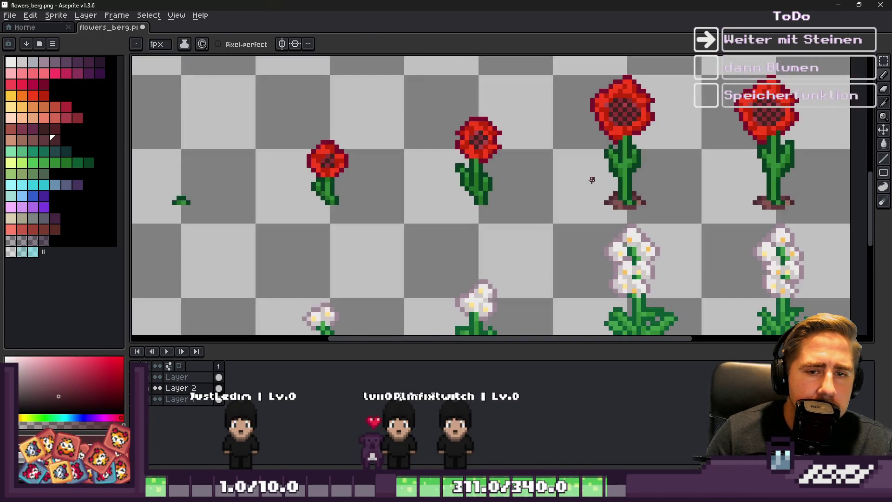
scroll(630, 159, down, 3)
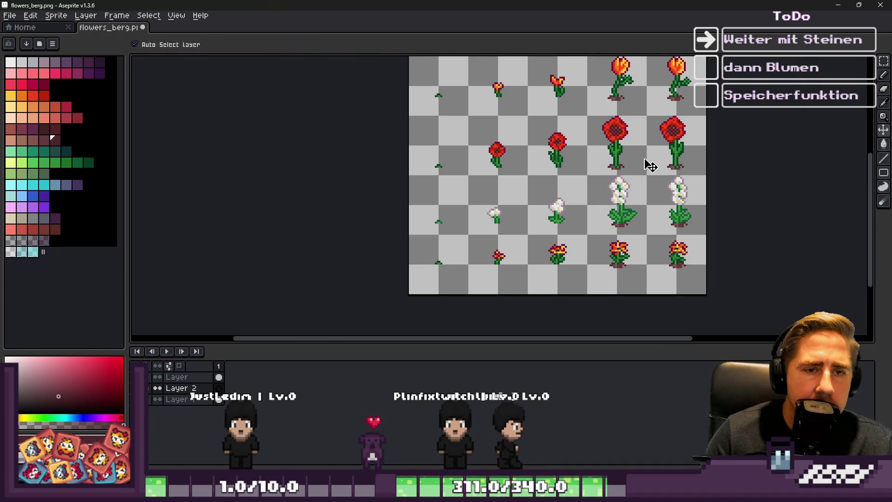
scroll(647, 163, down, 2)
scroll(647, 163, up, 4)
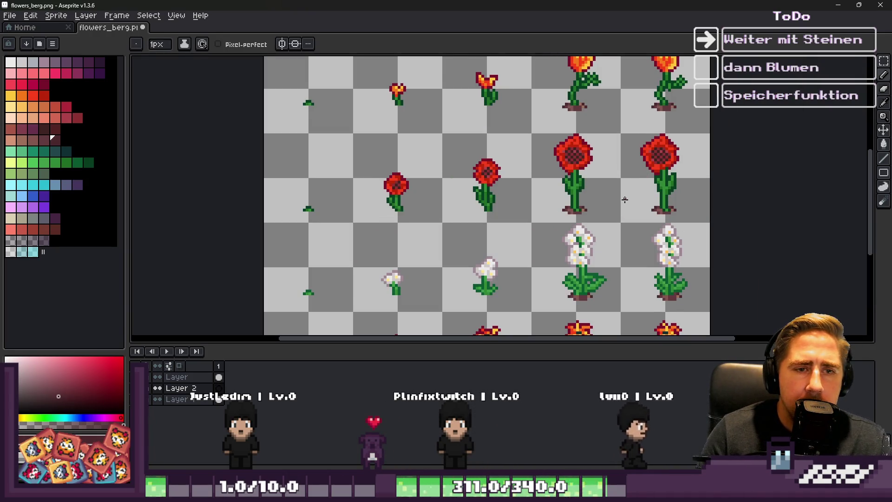
scroll(623, 199, up, 1)
scroll(622, 199, up, 8)
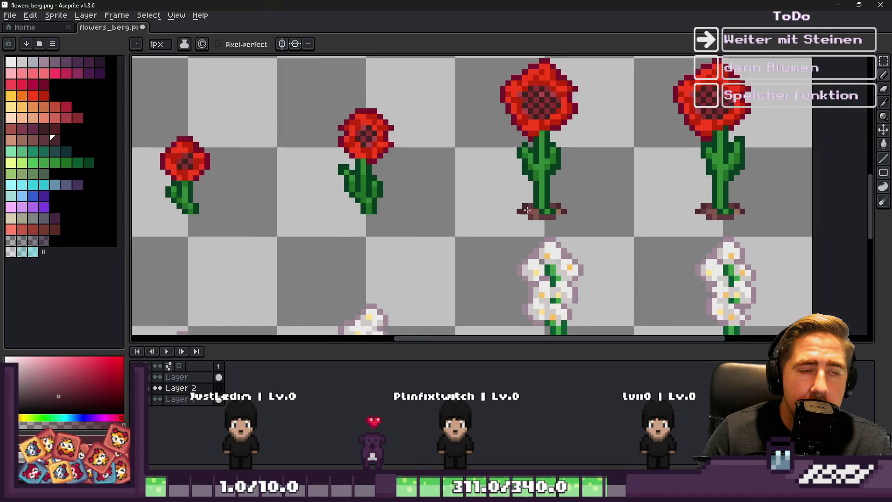
key(m)
scroll(491, 192, down, 2)
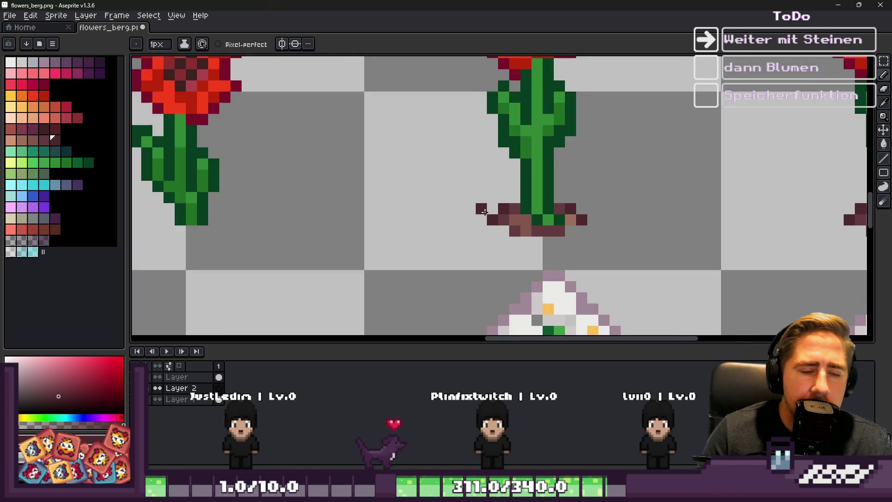
mouse_move(464, 181)
mouse_down()
mouse_move(855, 224)
mouse_move(852, 250)
mouse_up()
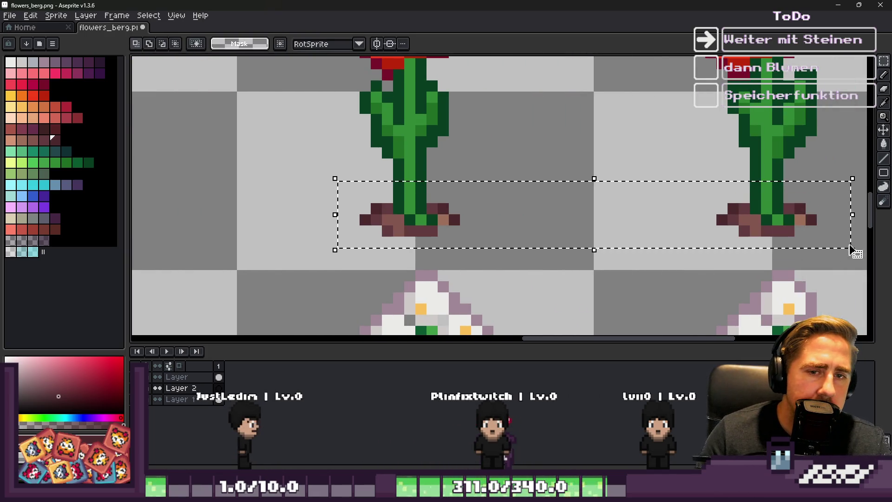
Try a salmon bucket fill on one dirt shade, then undo it
click(44, 140)
scroll(255, 222, up, 3)
key(g)
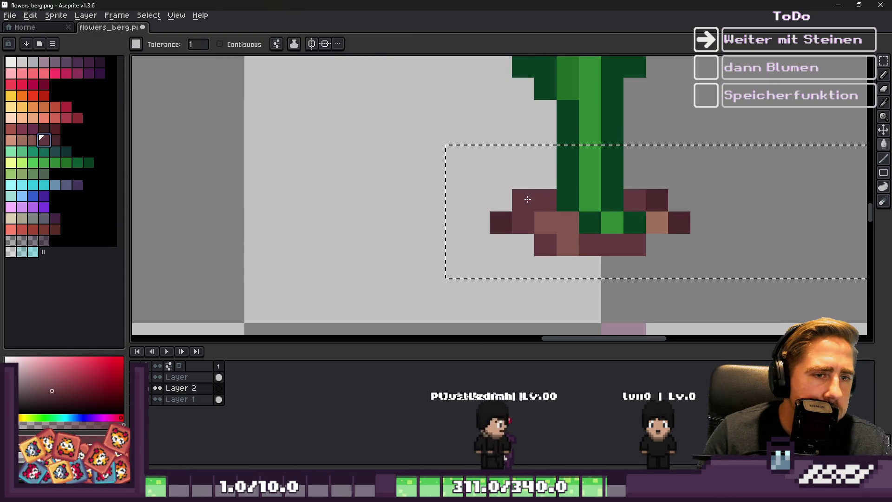
click(22, 139)
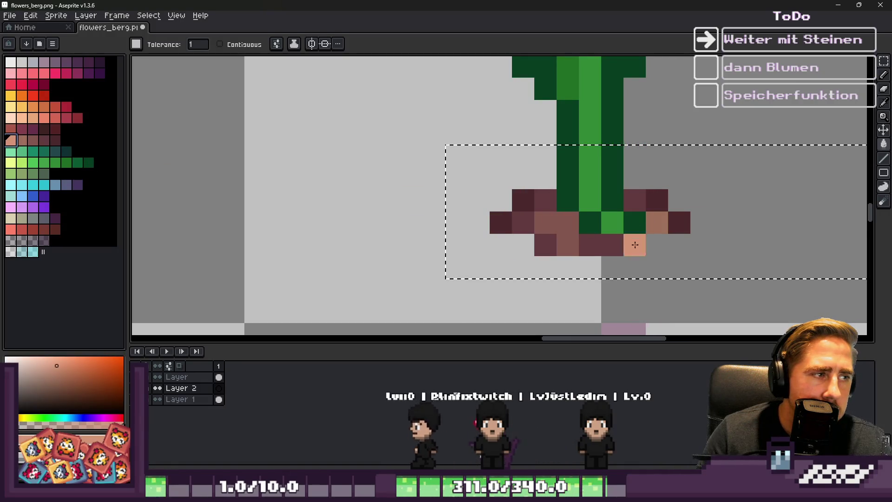
click(658, 225)
key(ctrl+z)
key(ctrl+z)
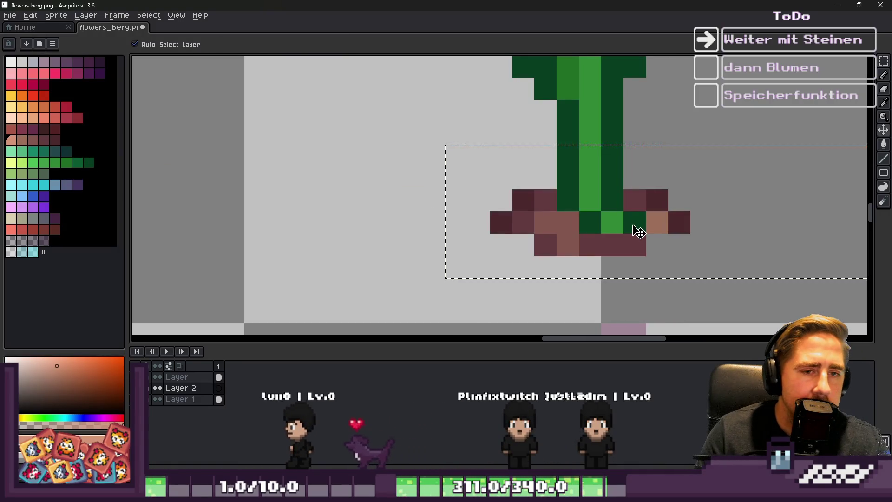
On Layer 1, fill the soil's right-end pixel dark maroon and the brown soil peach
right_click(196, 390)
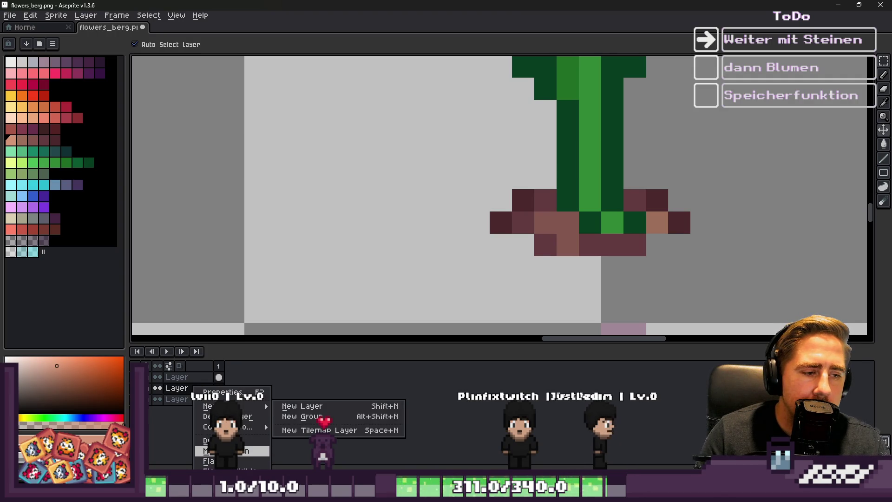
key(Escape)
click(219, 400)
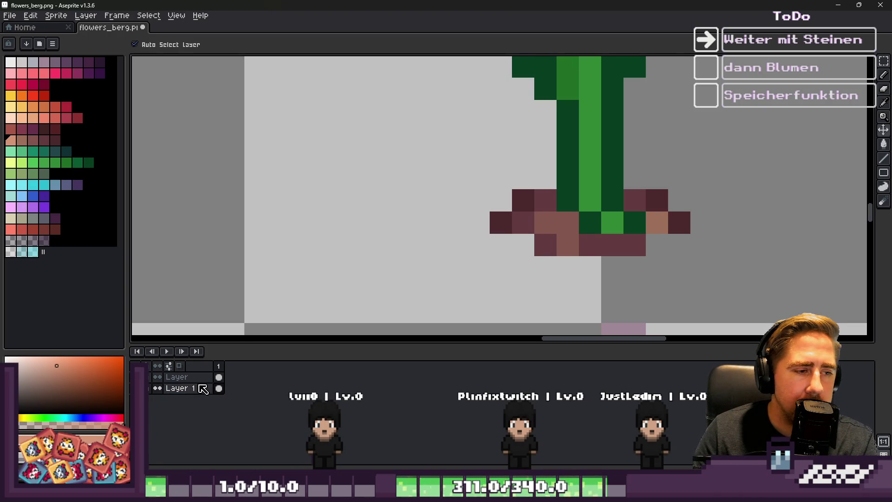
key(g)
click(683, 231)
scroll(684, 233, up, 1)
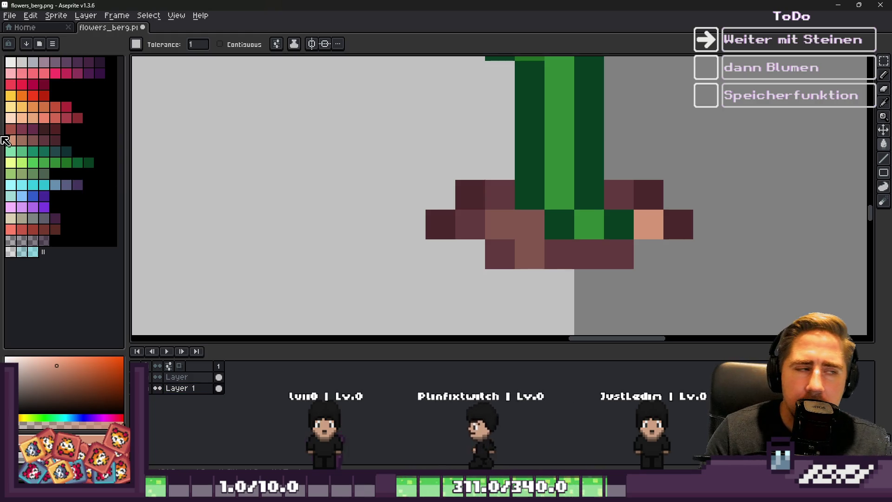
click(22, 140)
scroll(644, 268, up, 1)
click(464, 242)
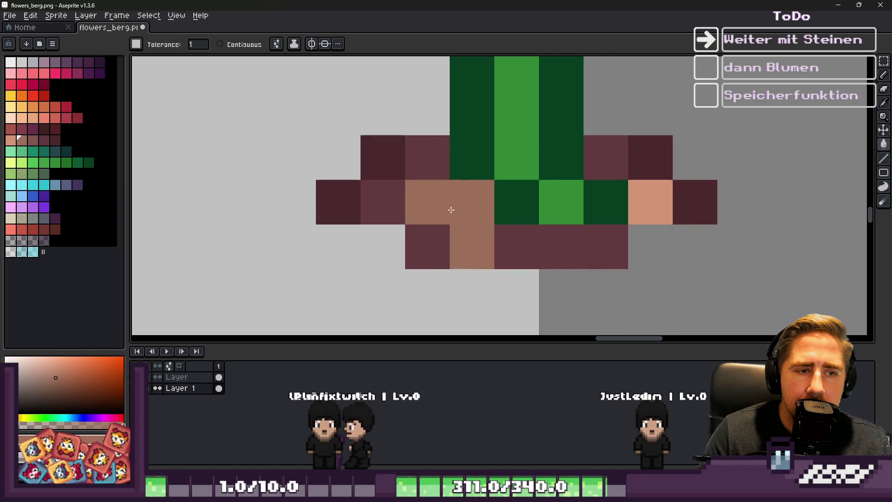
key(b)
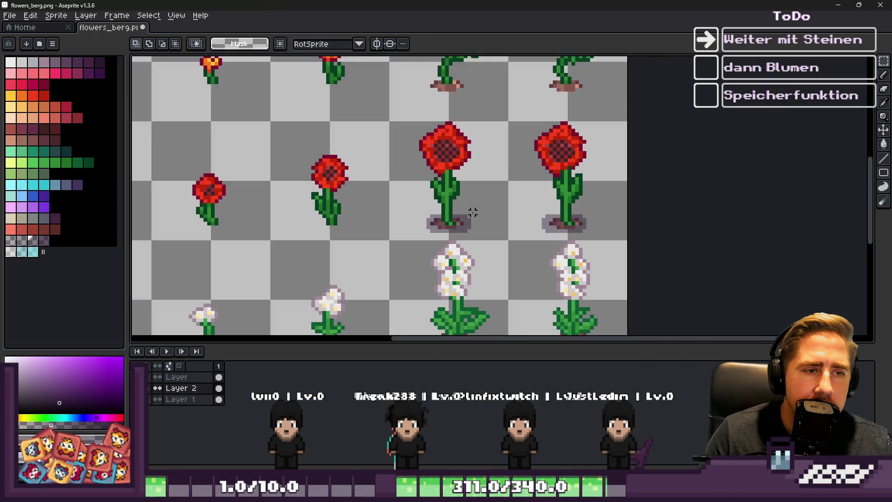
Reposition the first pot shadow right under its plant, nudging it up and left
scroll(533, 248, down, 1)
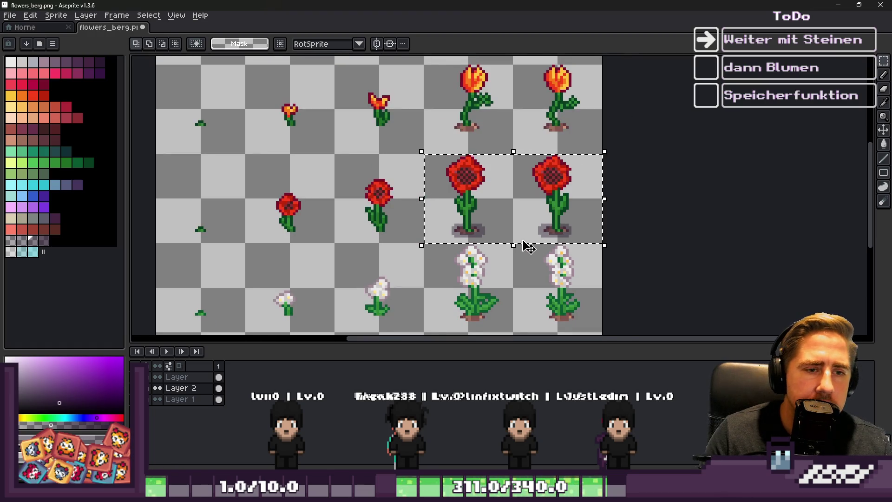
scroll(440, 308, down, 3)
scroll(509, 209, up, 1)
mouse_move(509, 195)
mouse_down()
mouse_move(509, 231)
mouse_move(539, 243)
mouse_move(541, 185)
mouse_up()
scroll(539, 242, up, 1)
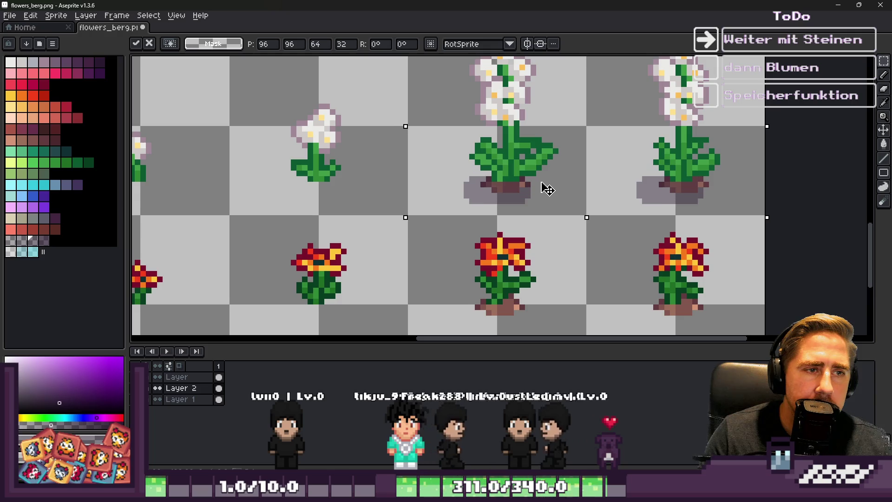
key(ctrl+d)
key(ctrl+shift+d)
drag(462, 189, 483, 190)
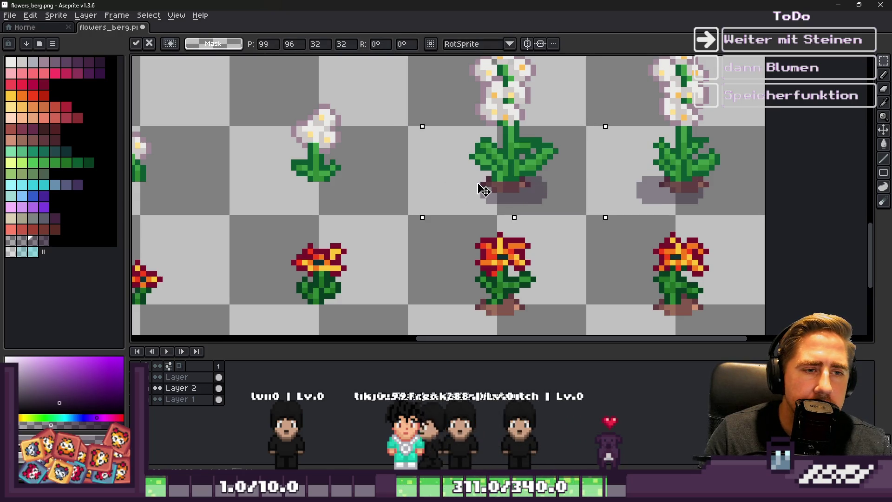
scroll(481, 190, up, 1)
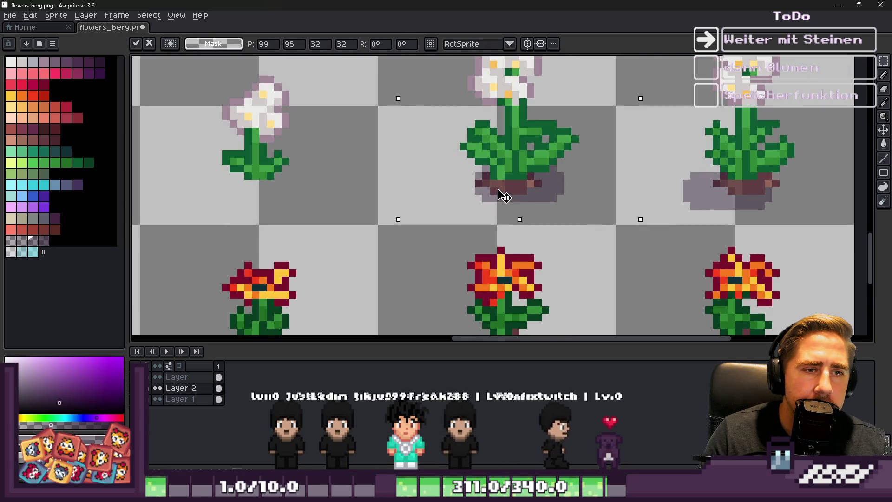
key(Up)
key(Left)
key(Left)
key(Left)
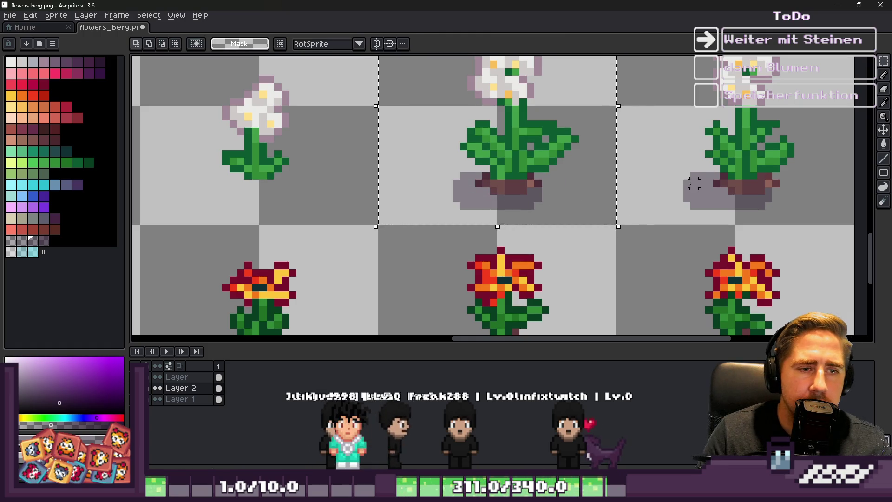
key(Return)
Move the selected shadows under the lilies
drag(517, 204, 532, 205)
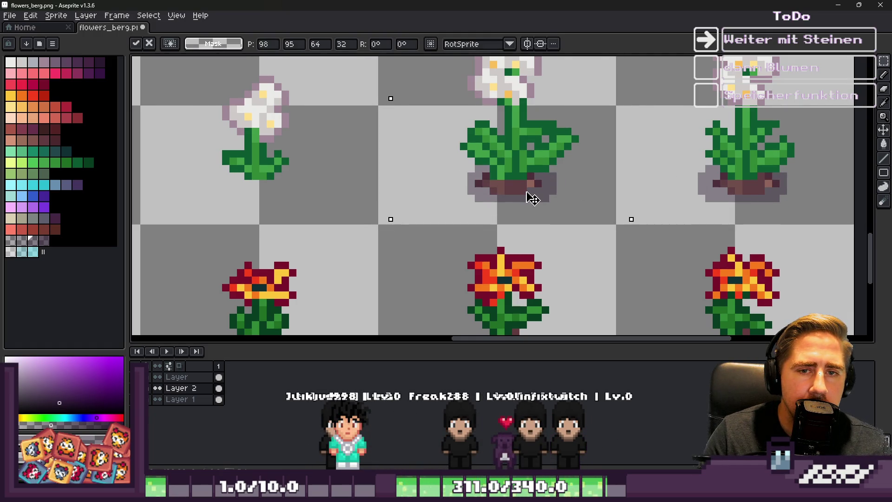
scroll(535, 198, down, 2)
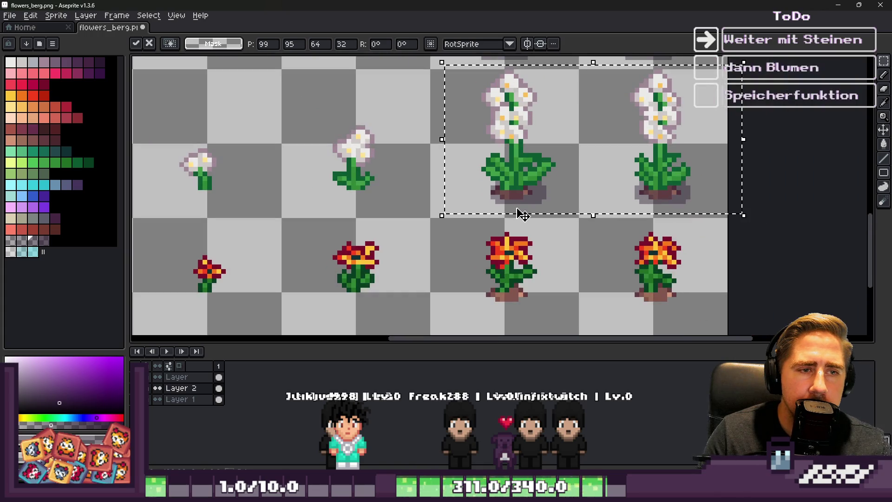
key(Return)
scroll(521, 214, down, 3)
scroll(599, 200, up, 2)
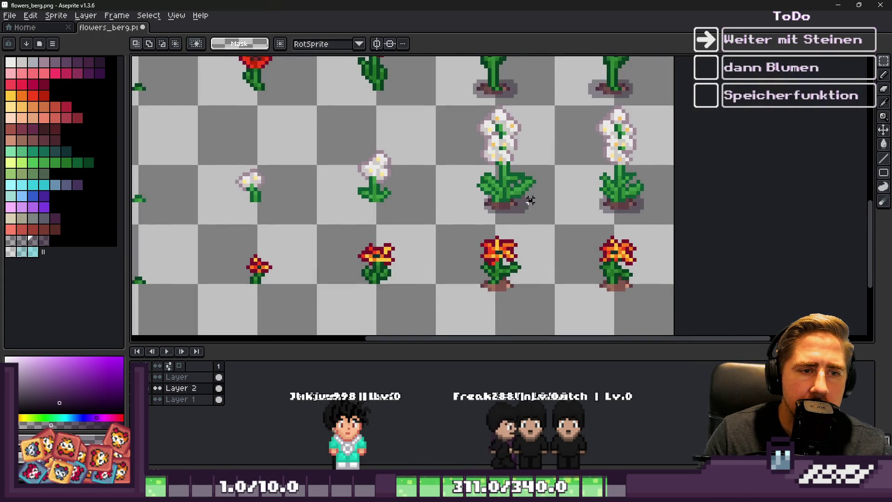
Add the second lily's shadow and place the shadows beneath the orange flowers
shift+click(600, 200)
scroll(559, 245, up, 1)
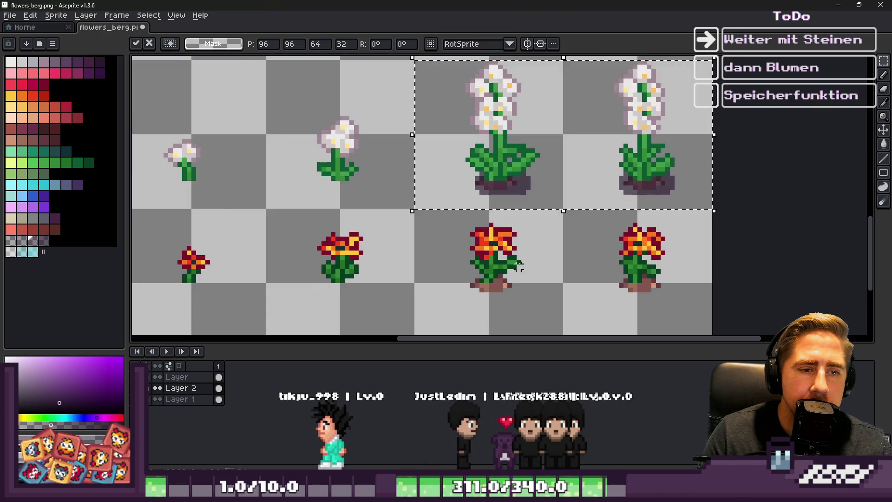
drag(511, 265, 509, 336)
scroll(509, 337, down, 2)
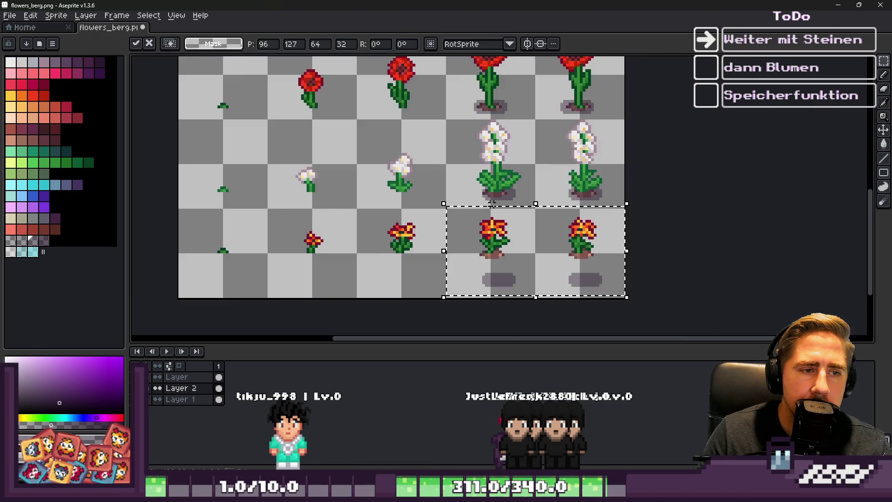
scroll(481, 269, up, 3)
drag(482, 269, 472, 217)
key(Return)
Switch to the pencil with a 6px brush
key(b)
scroll(483, 207, up, 1)
scroll(483, 207, up, 1)
key(plus)
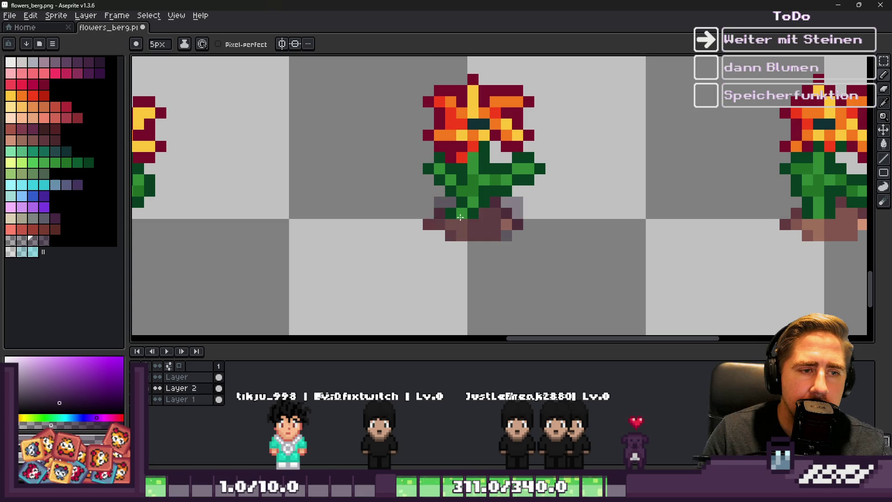
scroll(418, 204, down, 2)
scroll(409, 200, up, 2)
Move the middle flower's pot onto the right flower
key(m)
drag(402, 161, 515, 253)
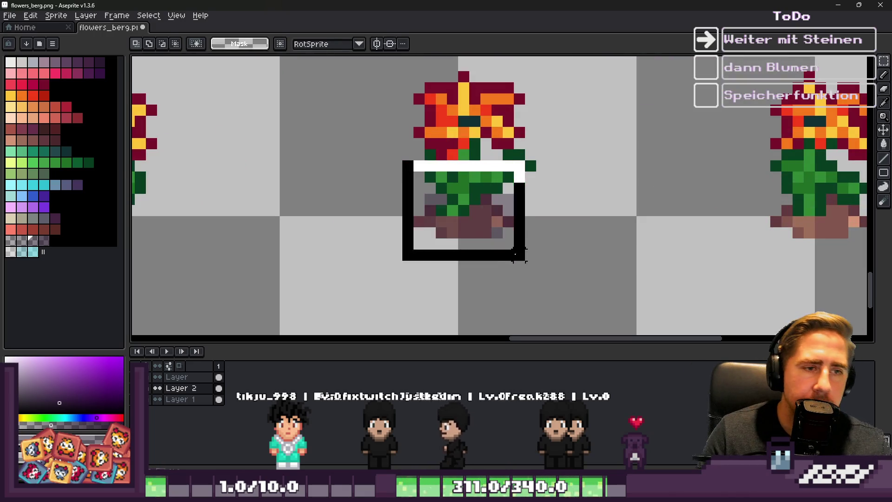
scroll(516, 253, down, 1)
drag(464, 233, 711, 255)
click(458, 224)
Reselect the middle pot's left half, then select the right flower's pot
drag(408, 183, 516, 274)
scroll(466, 214, up, 2)
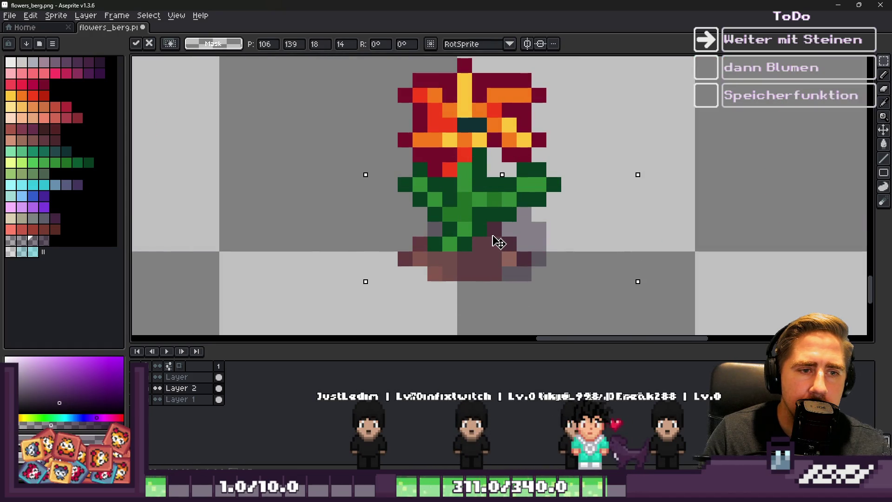
scroll(445, 176, down, 2)
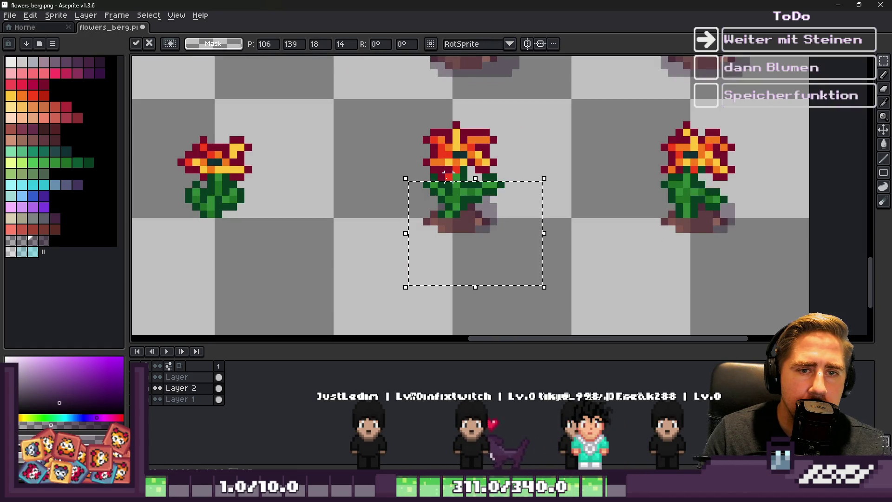
click(447, 176)
scroll(488, 240, down, 3)
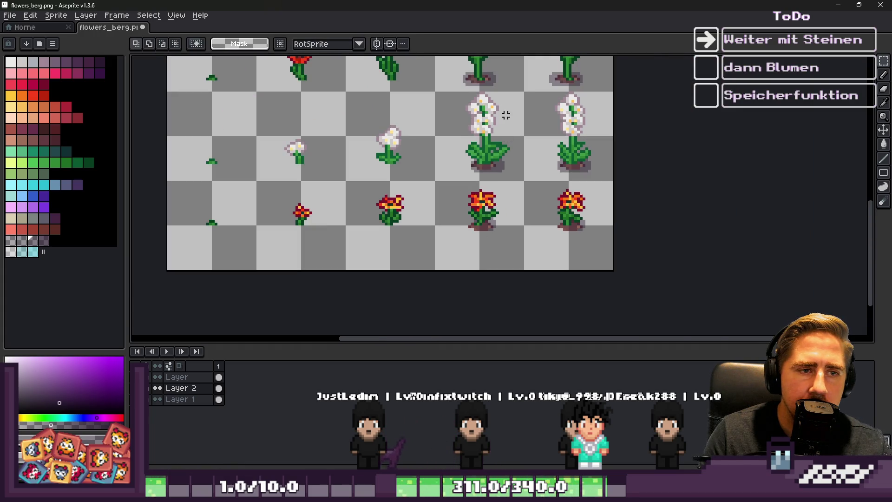
scroll(430, 120, up, 2)
scroll(431, 160, up, 1)
mouse_move(424, 160)
mouse_down()
mouse_move(476, 269)
mouse_move(545, 295)
mouse_up()
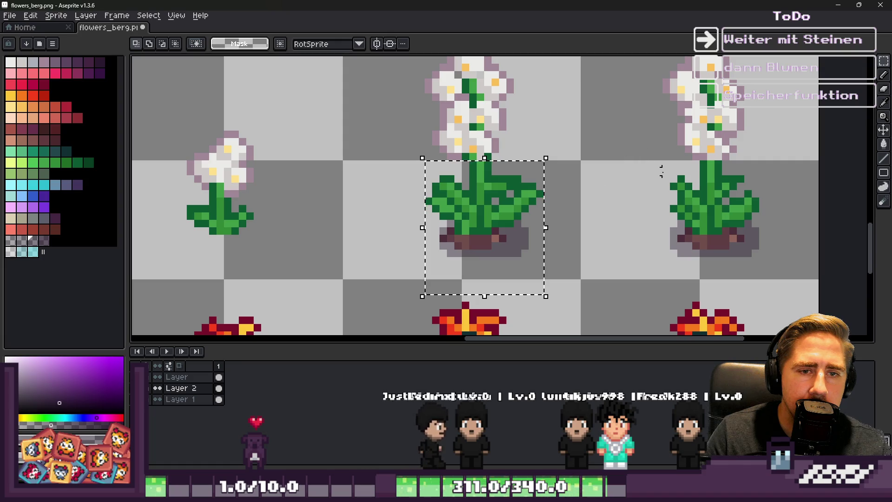
mouse_move(670, 176)
mouse_down()
mouse_move(764, 272)
mouse_move(755, 268)
mouse_up()
scroll(610, 254, down, 6)
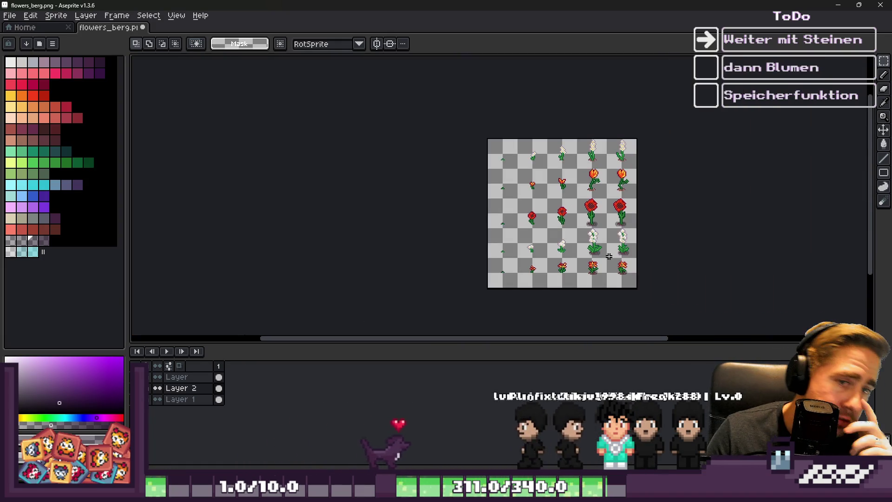
Lower the selected pot about four pixels and commit it
scroll(608, 256, up, 5)
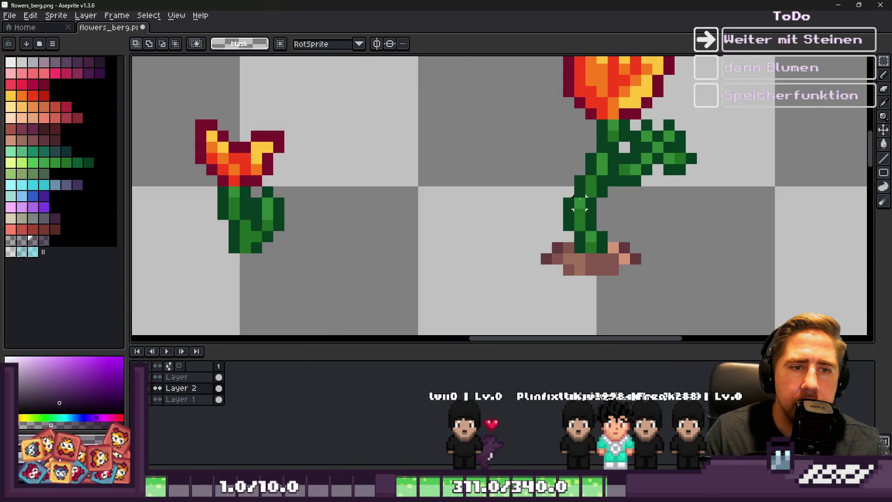
click(534, 225)
mouse_move(618, 223)
mouse_down()
mouse_move(627, 269)
mouse_move(603, 248)
mouse_up()
scroll(613, 258, down, 3)
scroll(617, 255, up, 2)
scroll(603, 249, down, 2)
click(459, 231)
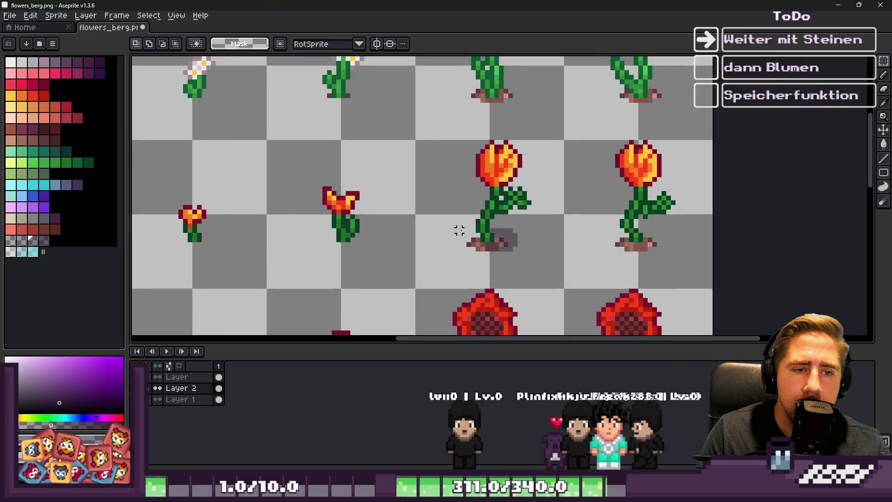
scroll(676, 249, up, 2)
Paste a copy of the pot under the right tulip
key(ctrl+v)
drag(378, 210, 602, 251)
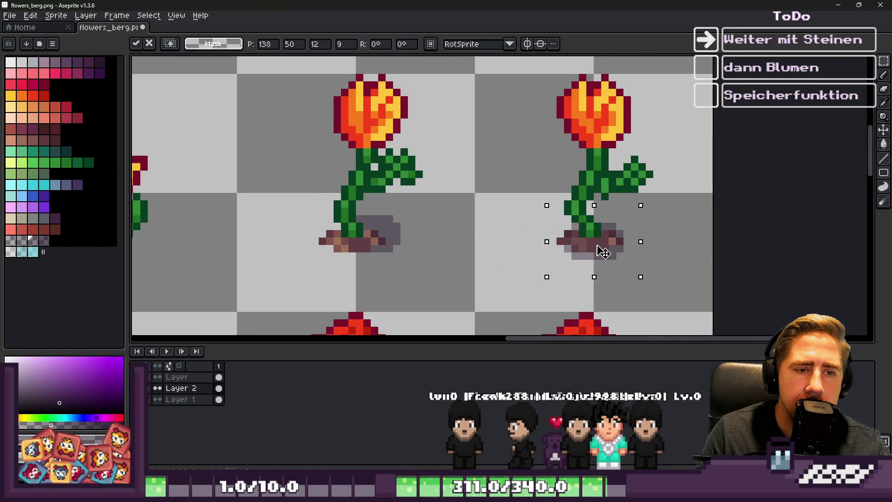
click(542, 263)
scroll(541, 263, down, 3)
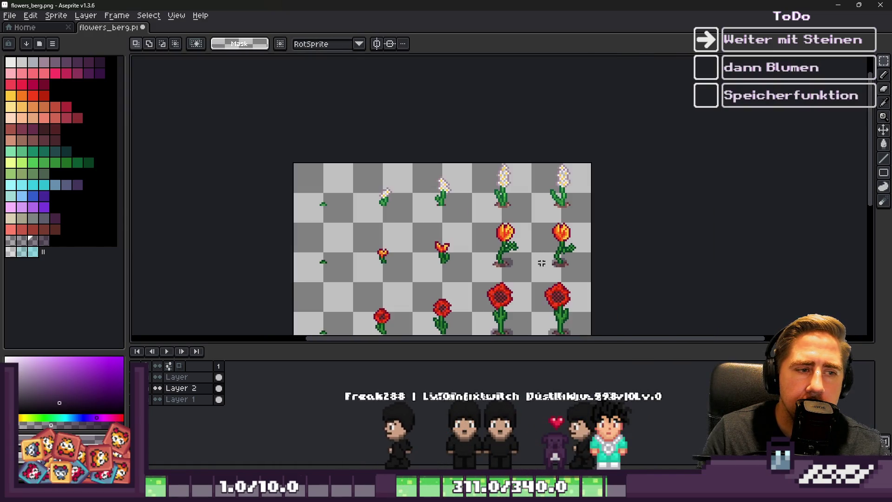
scroll(541, 263, up, 3)
Paste another pot copy and place it under the right lily
key(ctrl+v)
drag(497, 205, 497, 193)
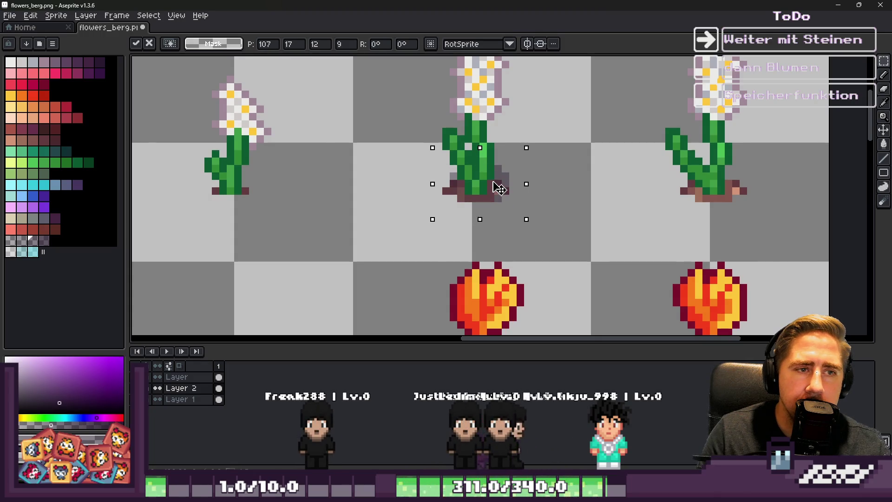
scroll(497, 188, down, 2)
scroll(501, 194, up, 3)
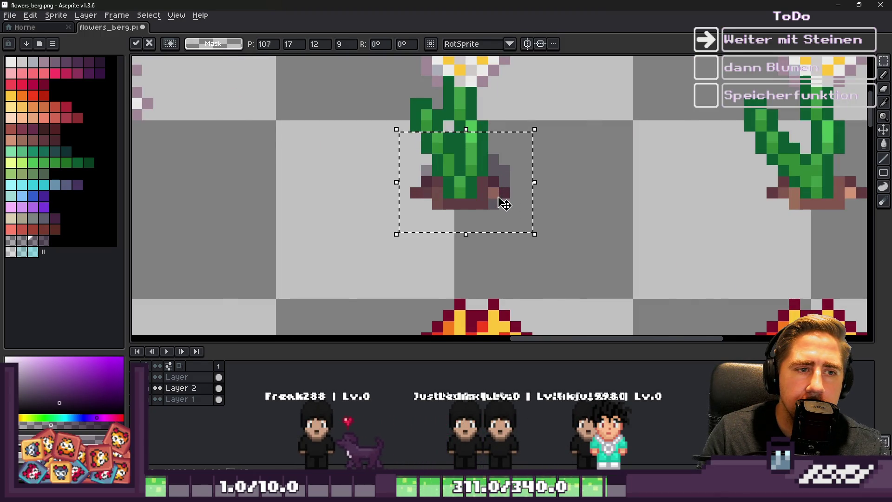
scroll(503, 203, down, 2)
drag(480, 195, 650, 198)
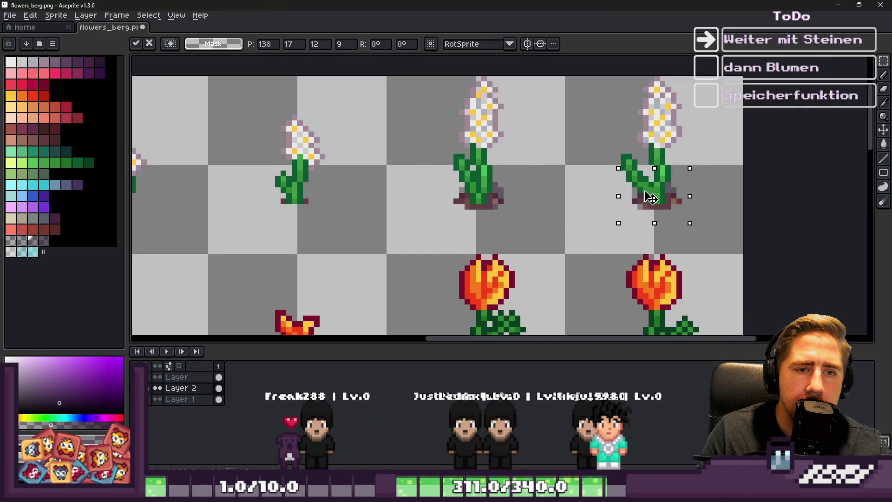
key(Return)
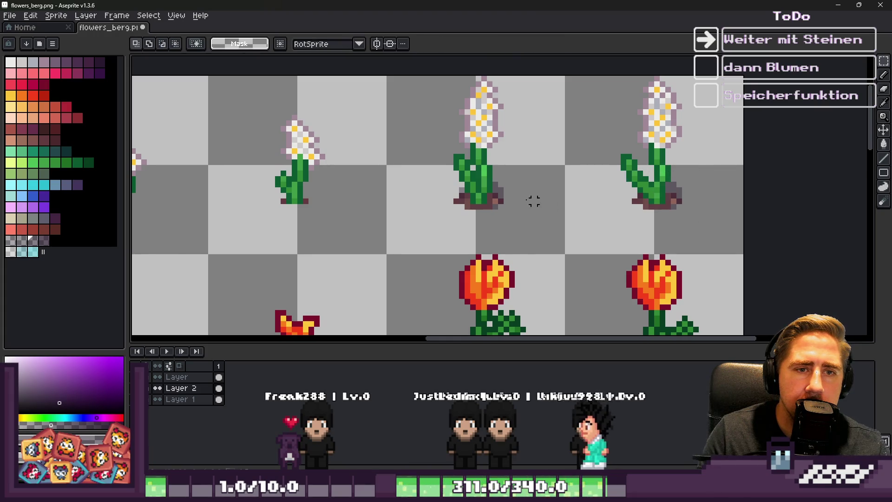
scroll(533, 199, down, 5)
scroll(485, 223, up, 2)
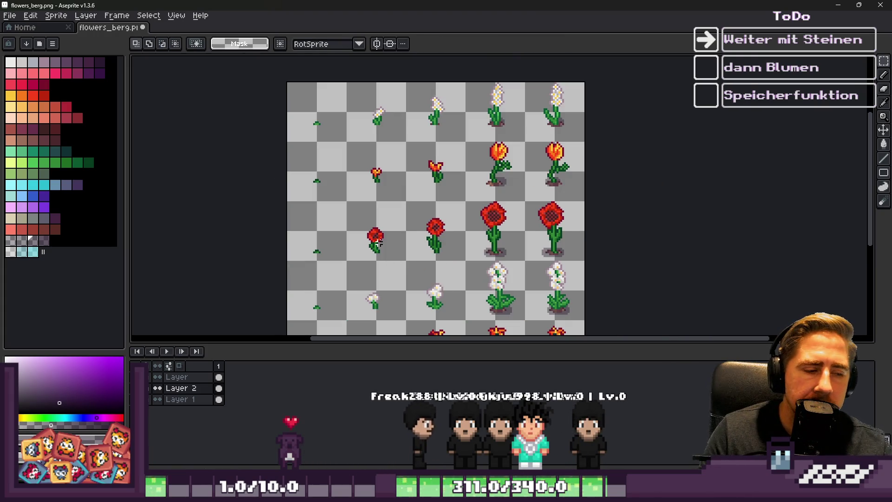
Dismiss the Outline effect twice without applying it, then save flowers_berg.png
click(22, 241)
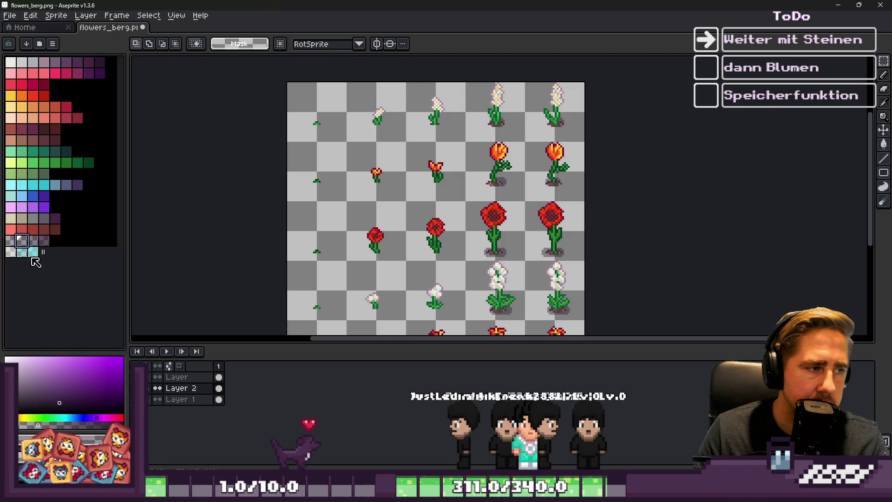
key(shift+o)
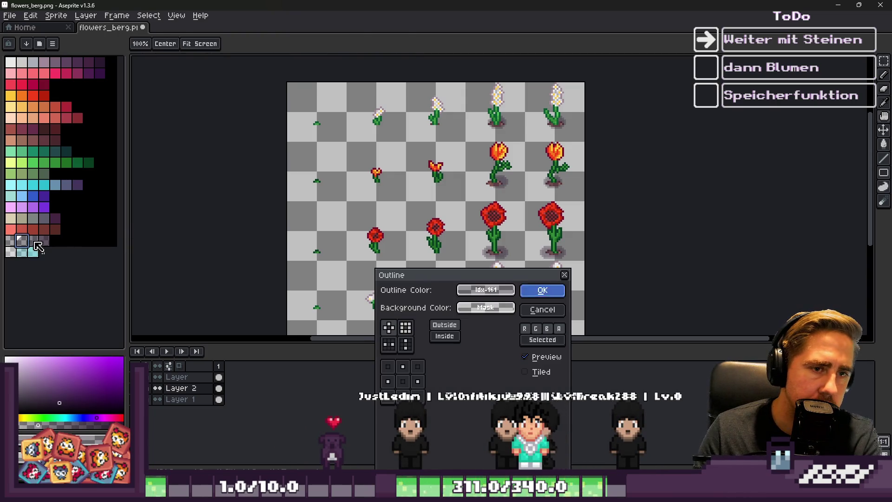
key(Return)
key(shift+o)
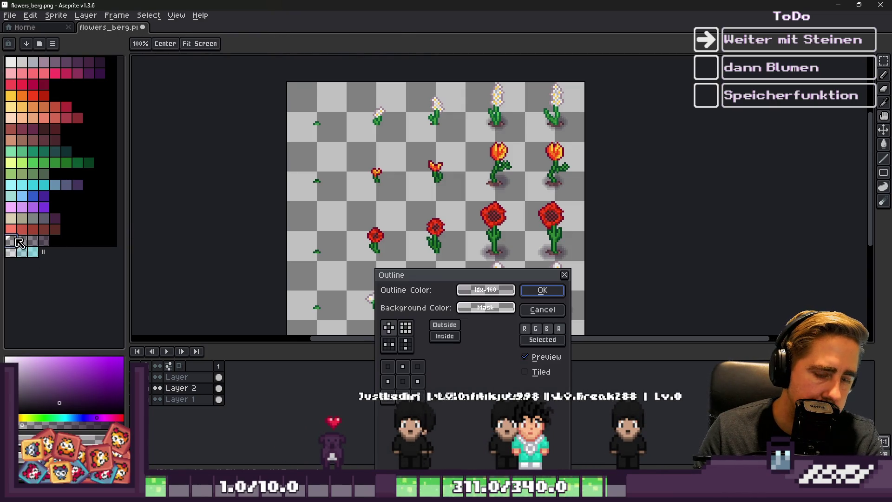
key(Return)
key(ctrl+s)
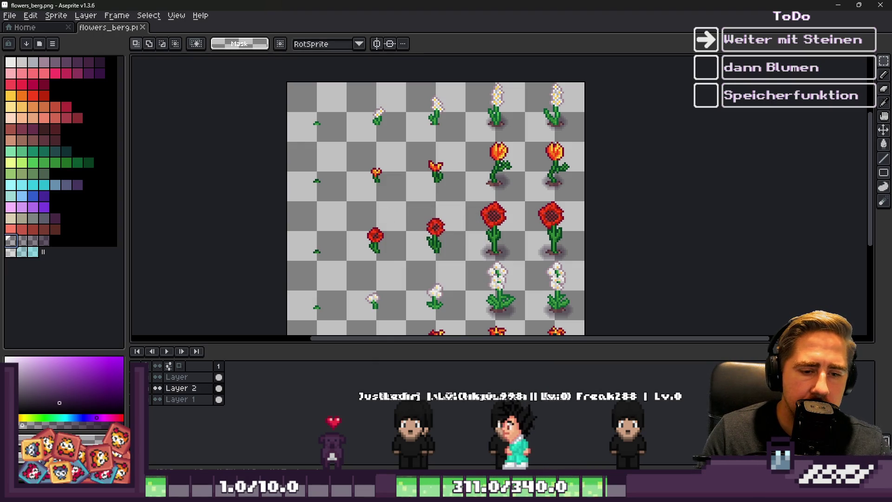
click(578, 492)
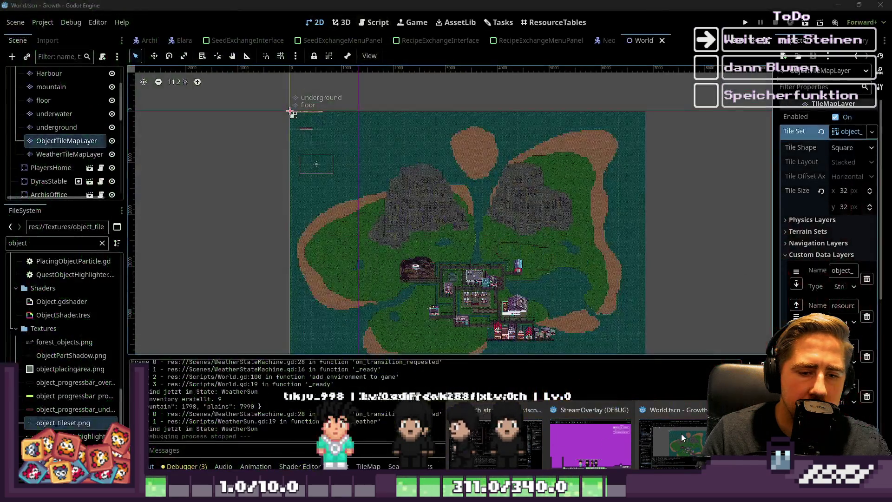
Walk the character around the mountain in the running game, selecting hotbar slot 3, then stop with F8
click(681, 433)
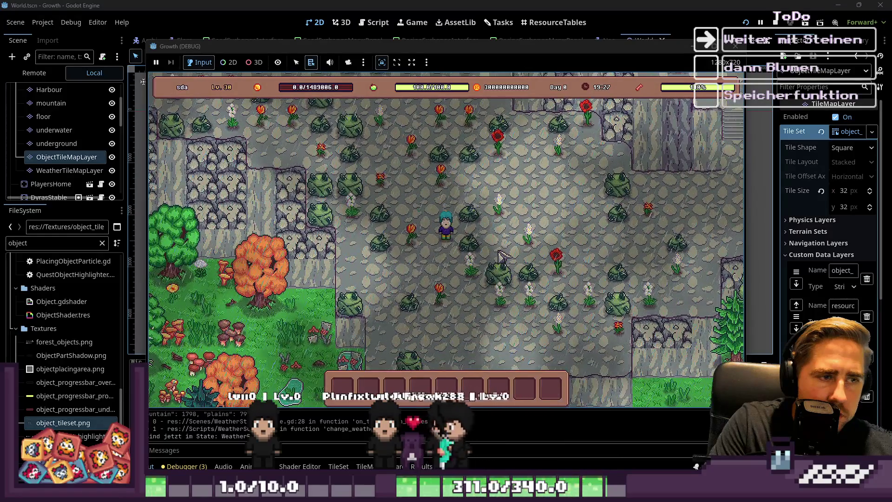
key(w)
key(a)
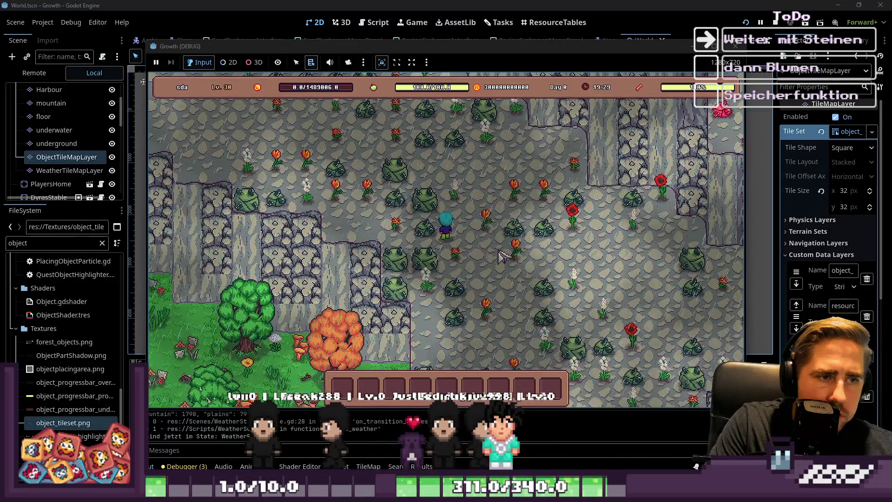
key(d)
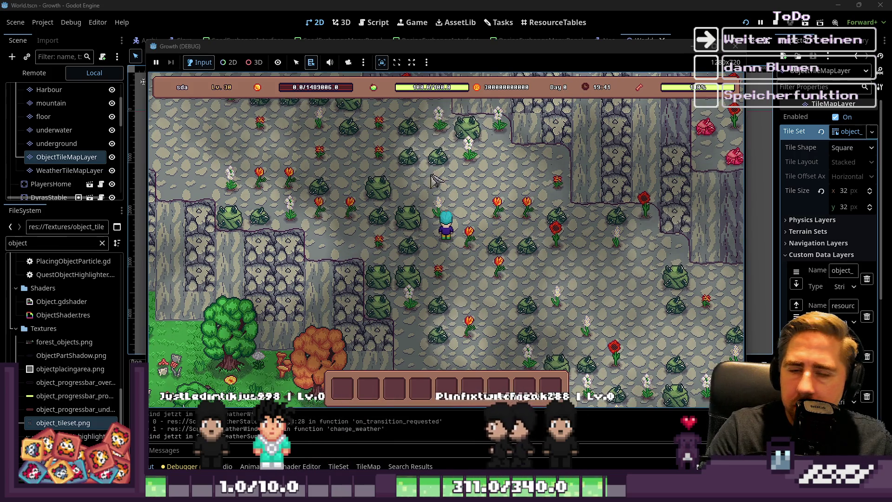
key(3)
key(d)
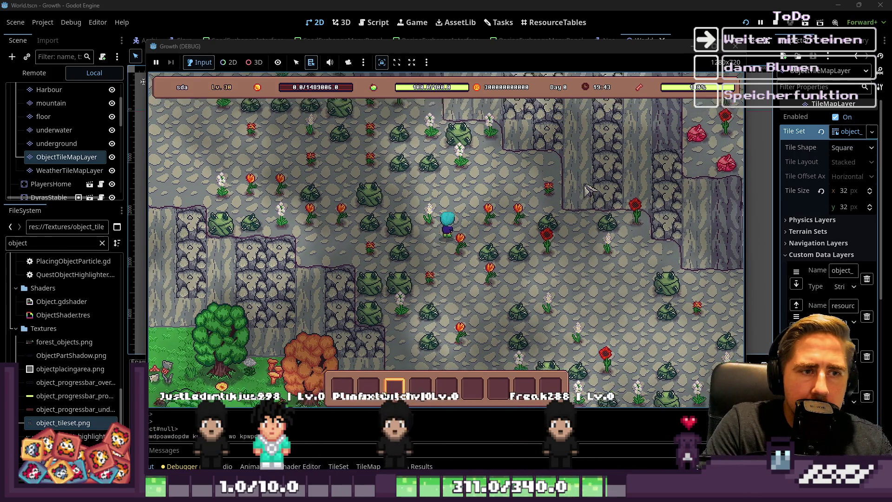
key(s)
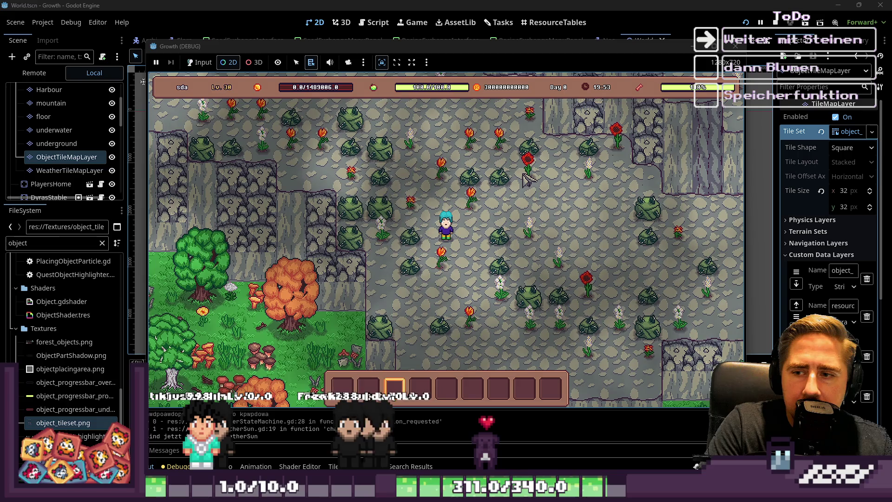
key(F8)
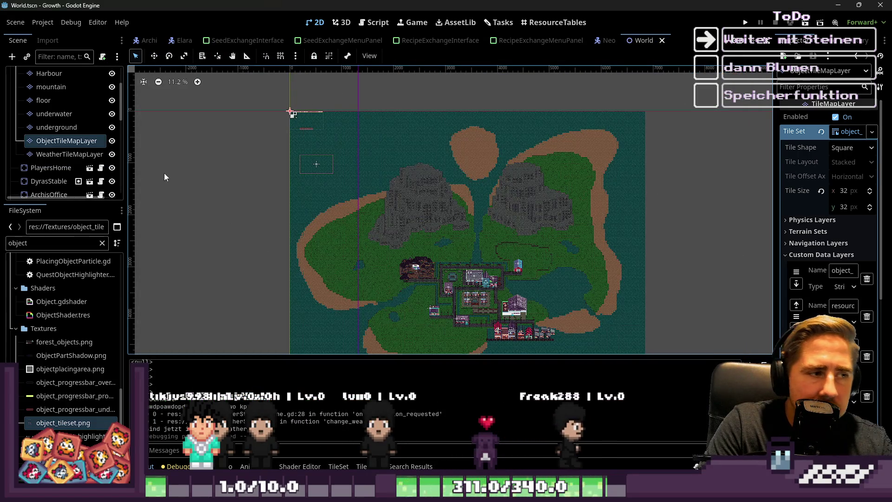
Select the mountain tile layer, filter files for 'mountain', and open mountain_tileset.png externally
click(53, 91)
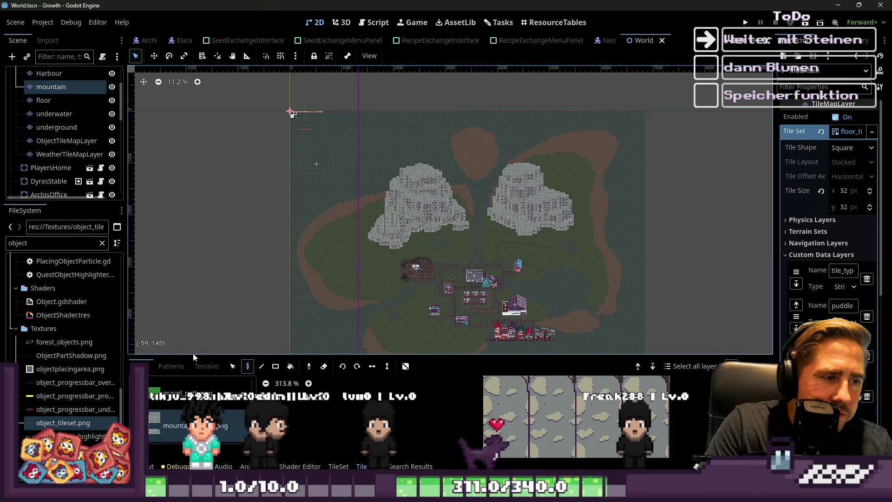
drag(194, 356, 193, 87)
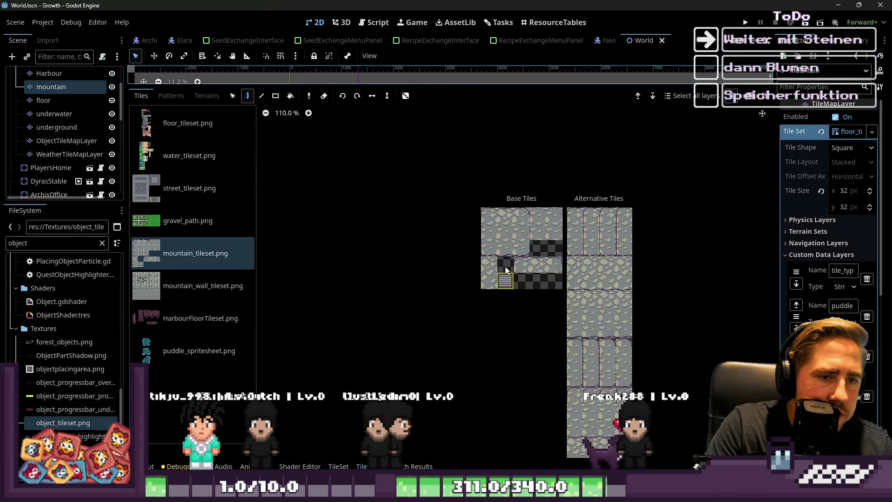
double_click(52, 243)
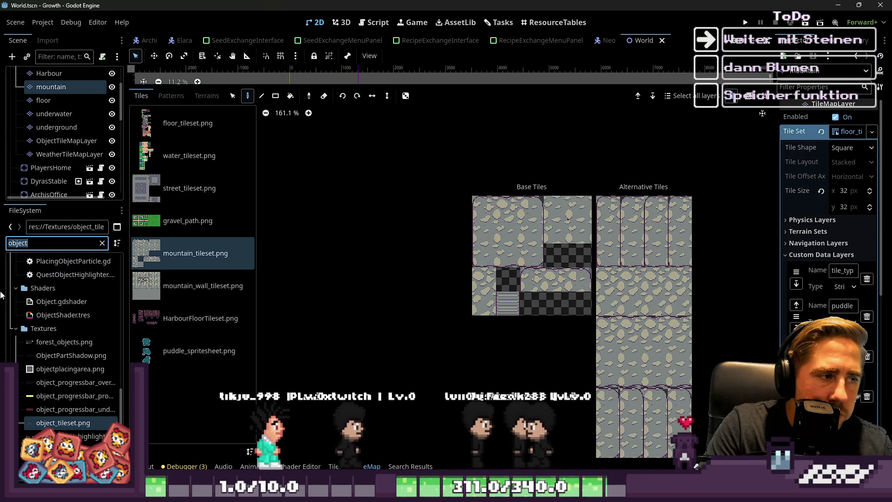
text(mountain)
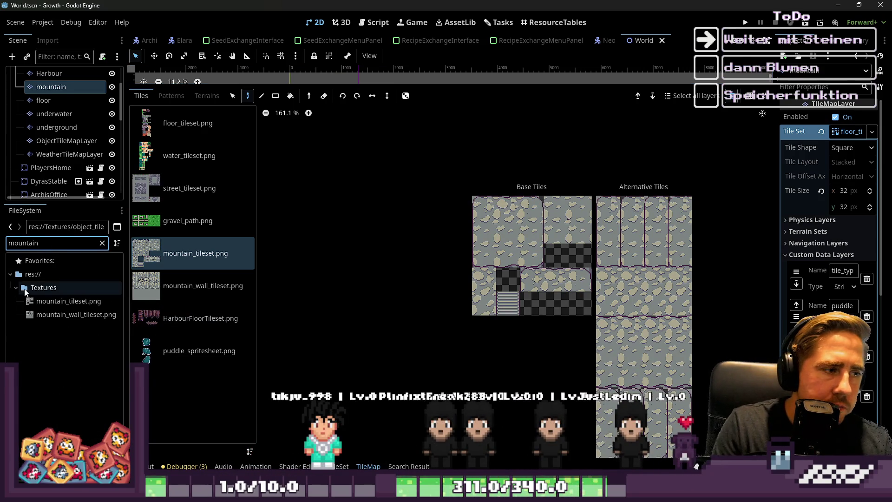
click(71, 300)
right_click(70, 302)
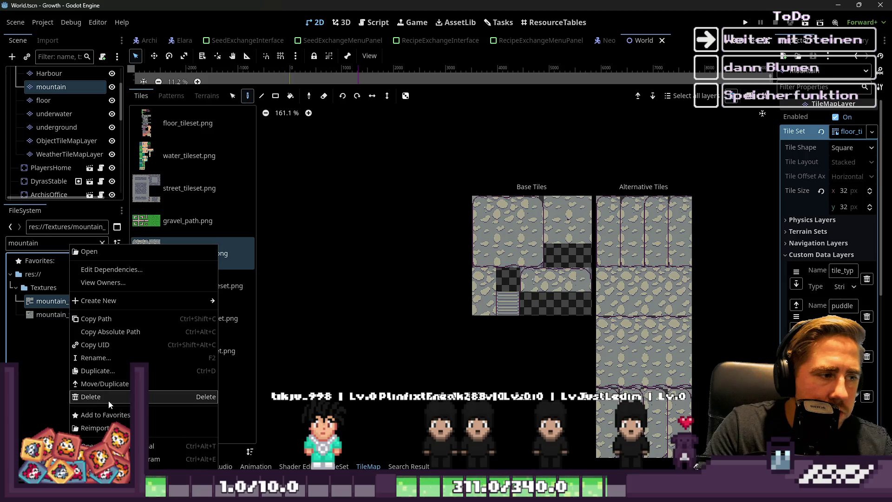
click(155, 458)
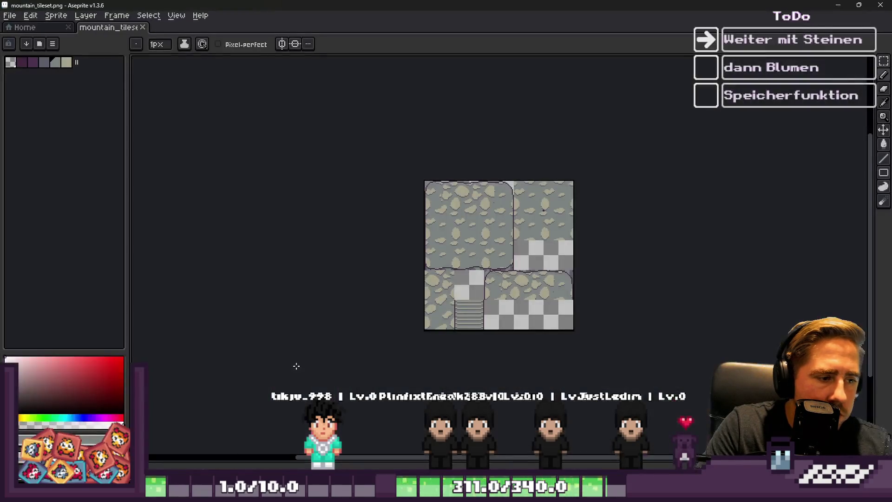
Recolour every beige stone in mountain_tileset.png grey with one non-contiguous fill, then minimize Aseprite
scroll(460, 189, up, 3)
scroll(461, 190, down, 4)
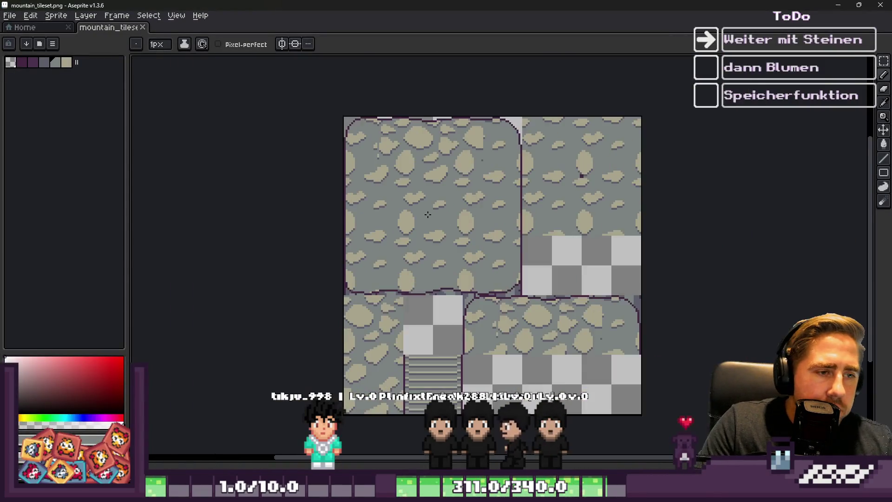
scroll(402, 218, up, 3)
scroll(389, 227, down, 1)
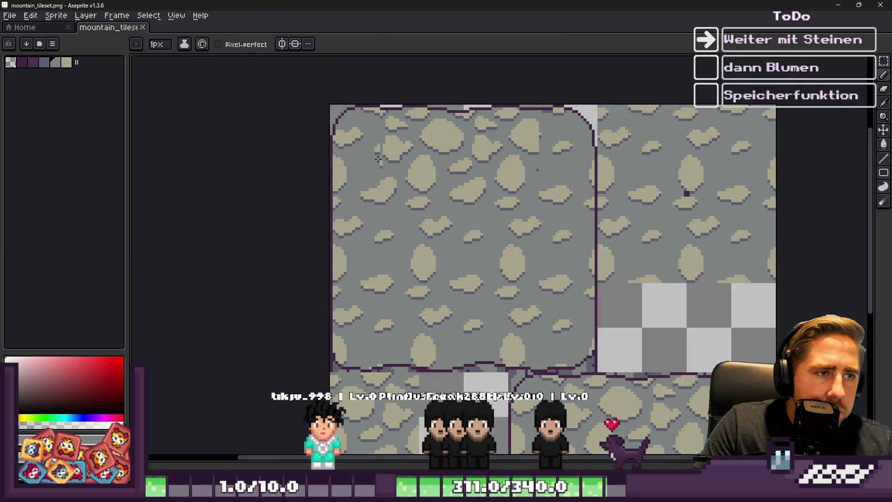
scroll(378, 151, up, 2)
click(394, 152)
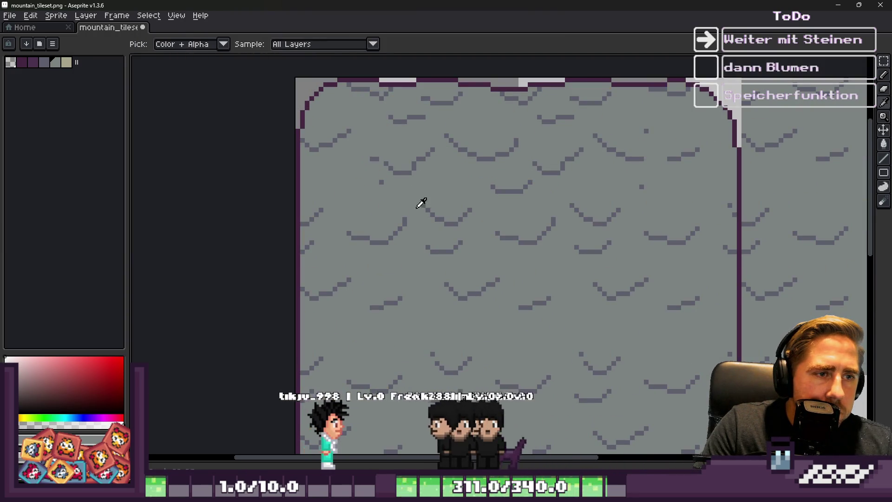
scroll(432, 210, up, 2)
scroll(438, 213, down, 2)
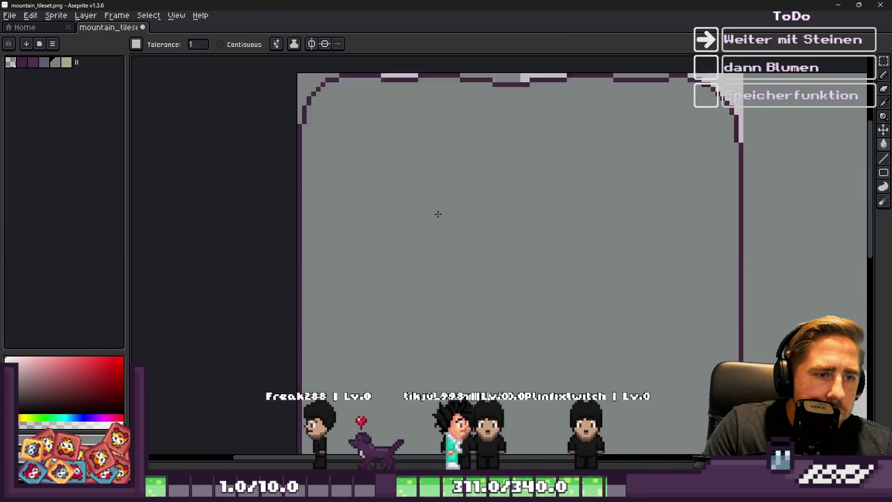
scroll(629, 213, down, 2)
scroll(593, 221, up, 2)
scroll(622, 205, down, 1)
scroll(621, 205, down, 1)
key(v)
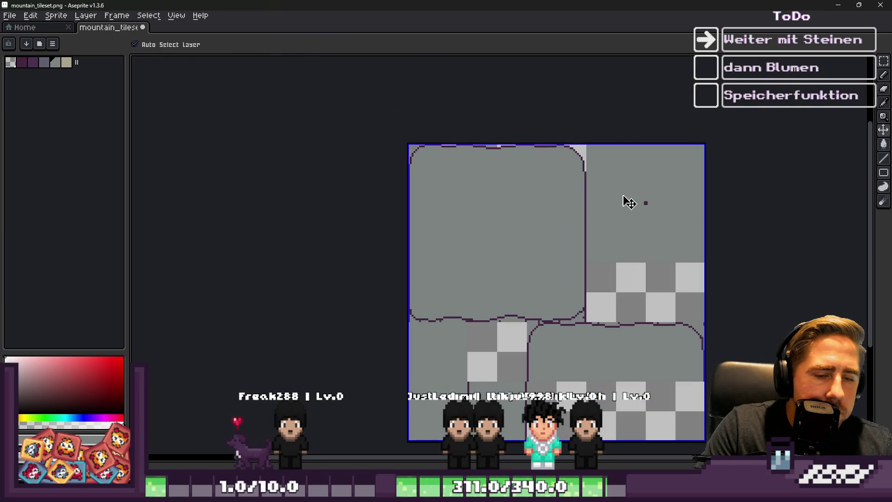
click(839, 6)
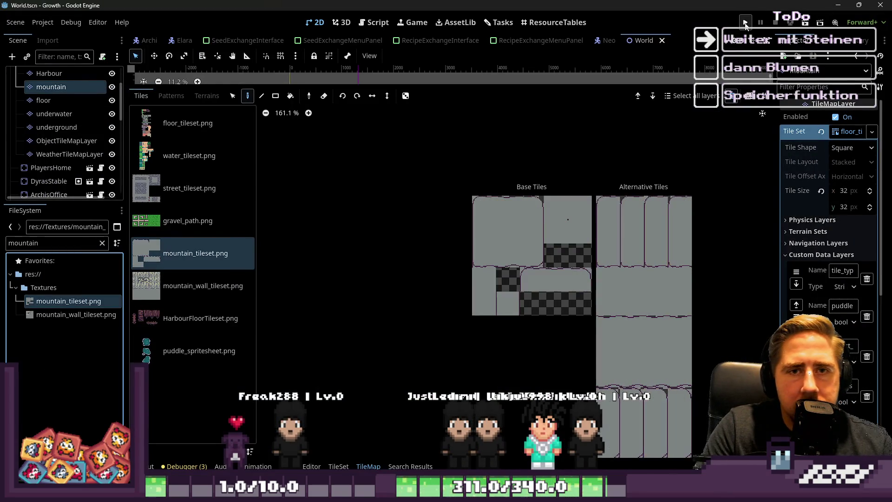
Run the game with F5 and start a new game under a typed character name
key(F5)
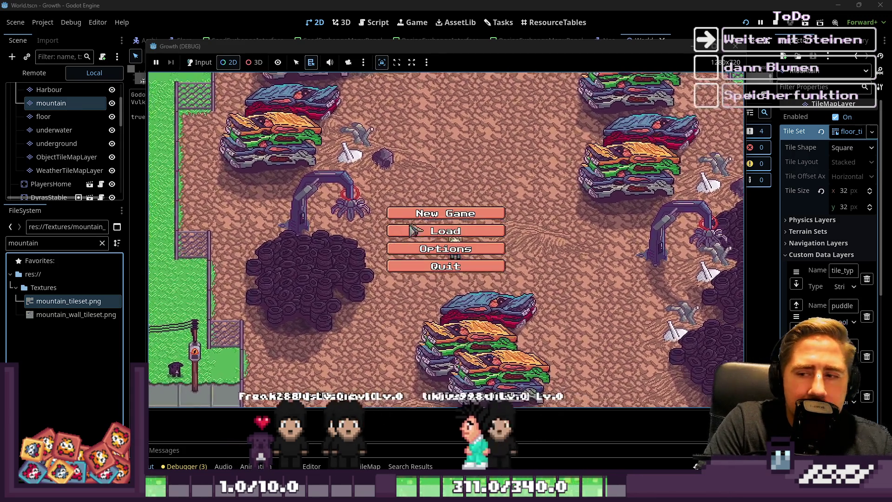
click(413, 219)
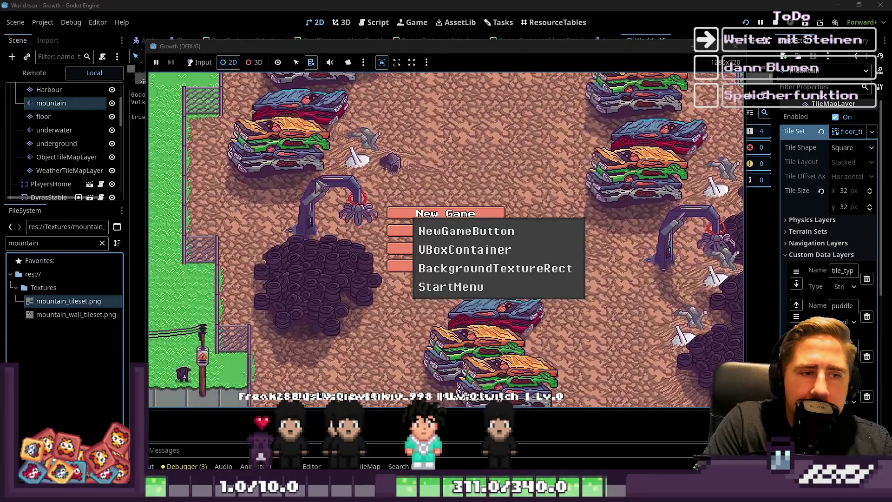
click(199, 62)
click(446, 214)
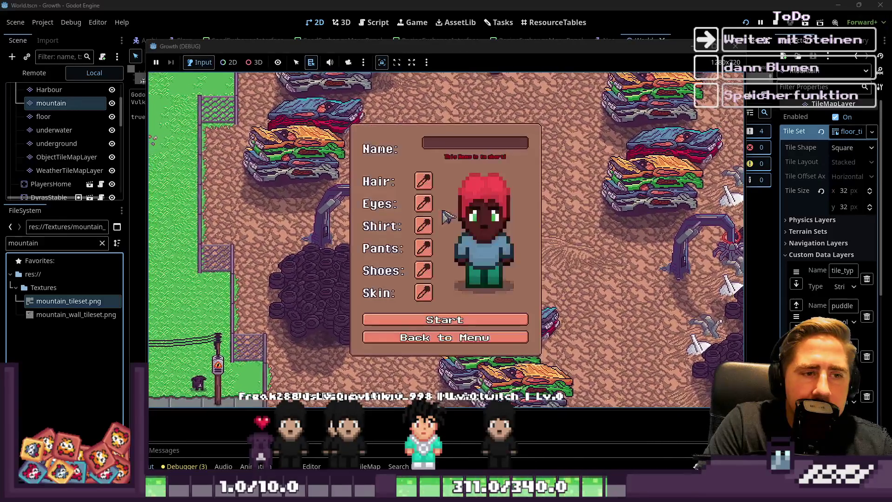
text(sadweq)
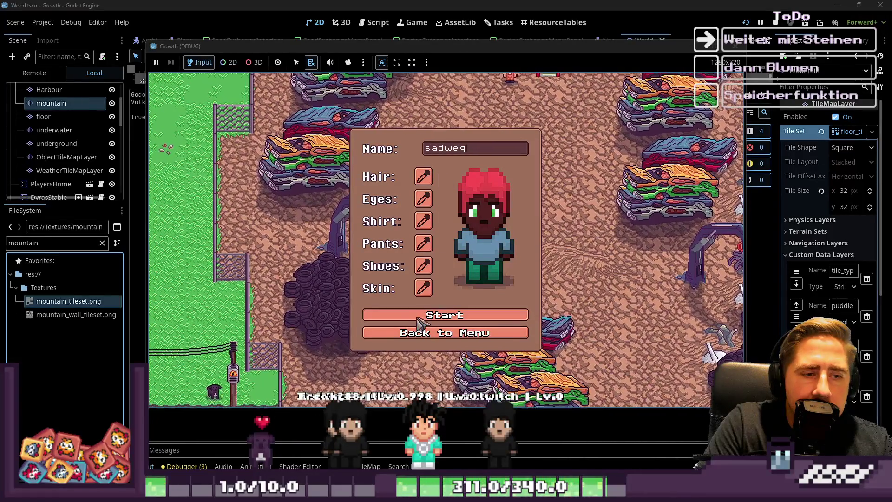
key(Return)
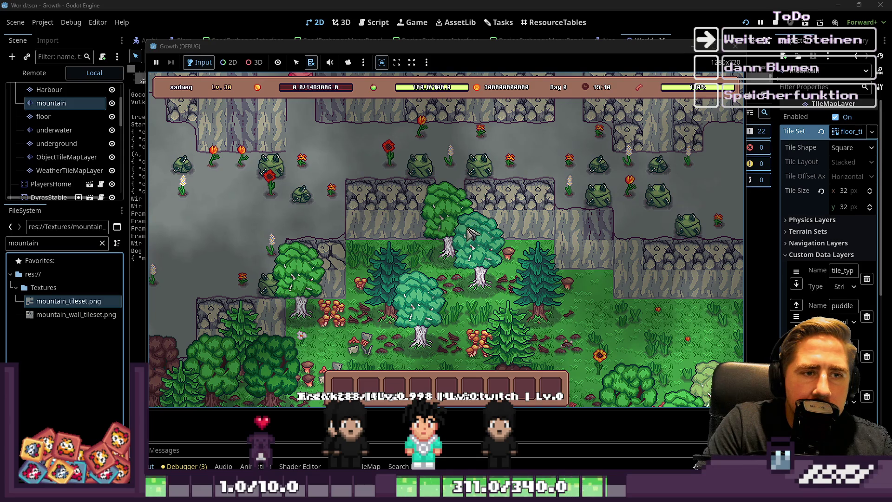
Walk the character through the mountain area, then stop the game with F8
key(w)
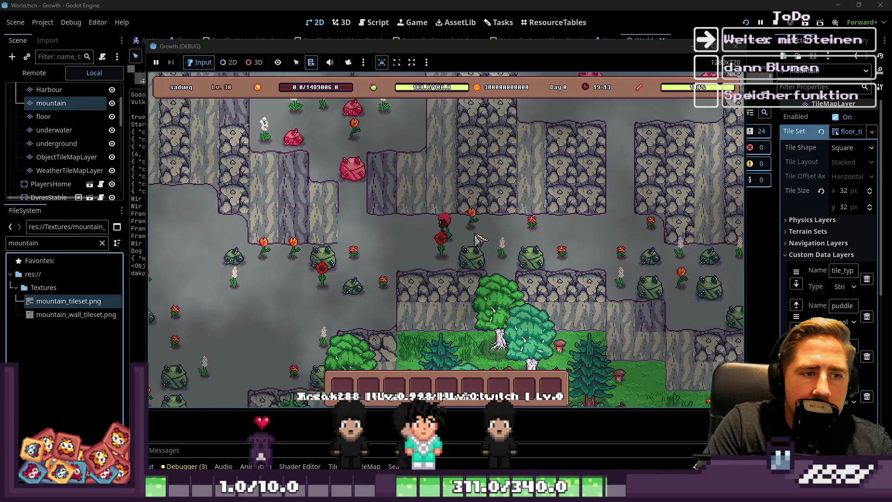
key(a)
key(s)
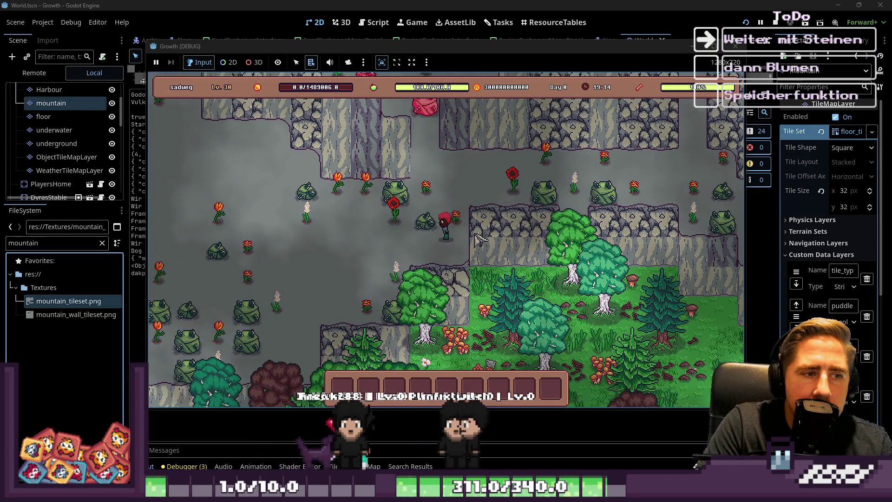
key(a)
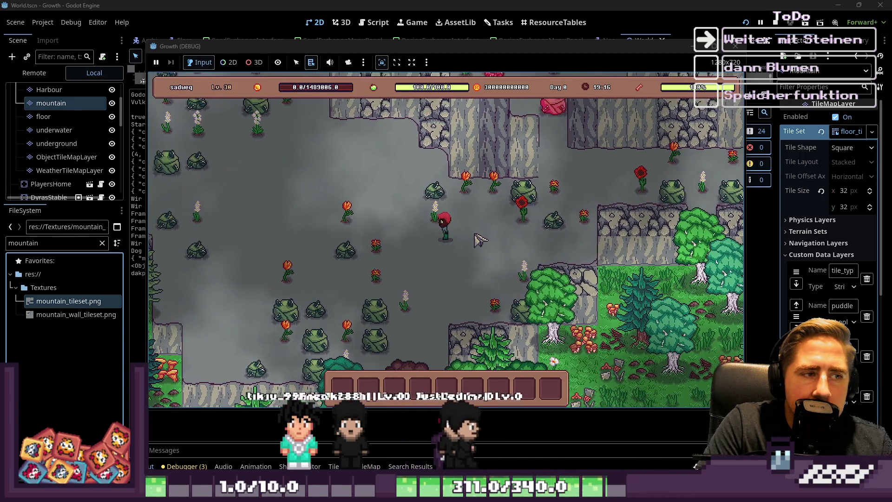
key(F8)
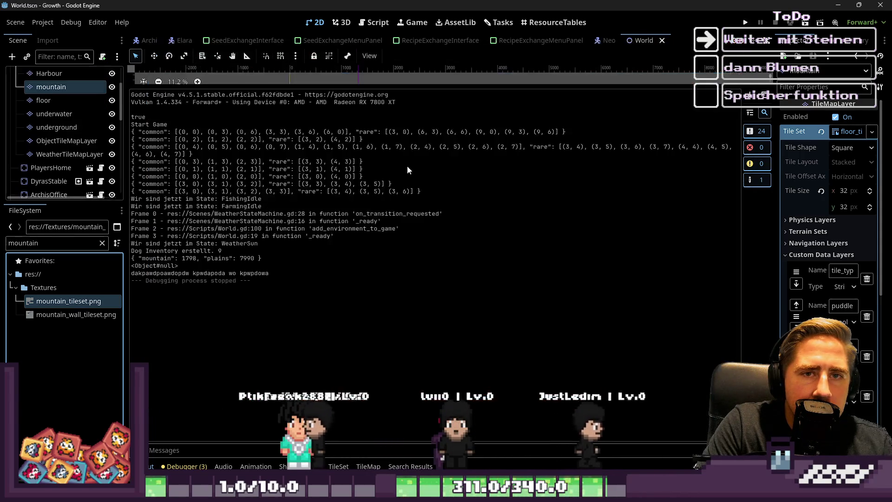
Filter the FileSystem for 'floor' and open floor_tileset.png in Aseprite
drag(380, 84, 371, 313)
scroll(394, 303, up, 10)
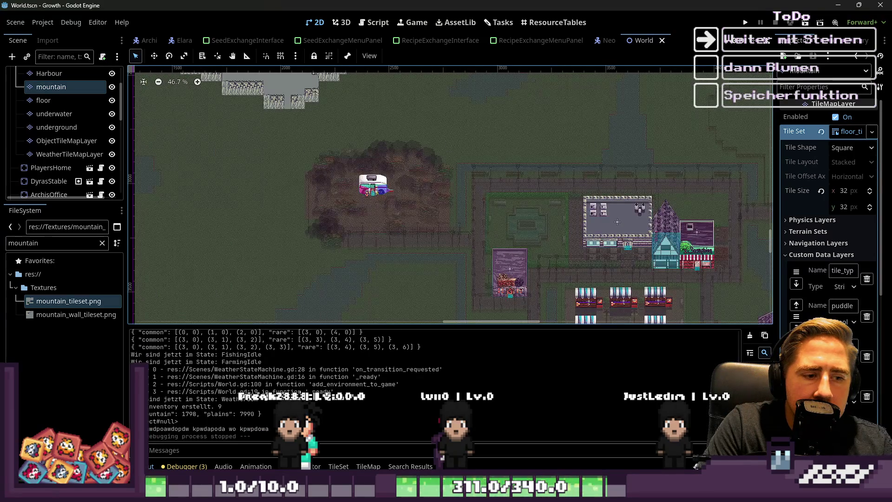
click(72, 244)
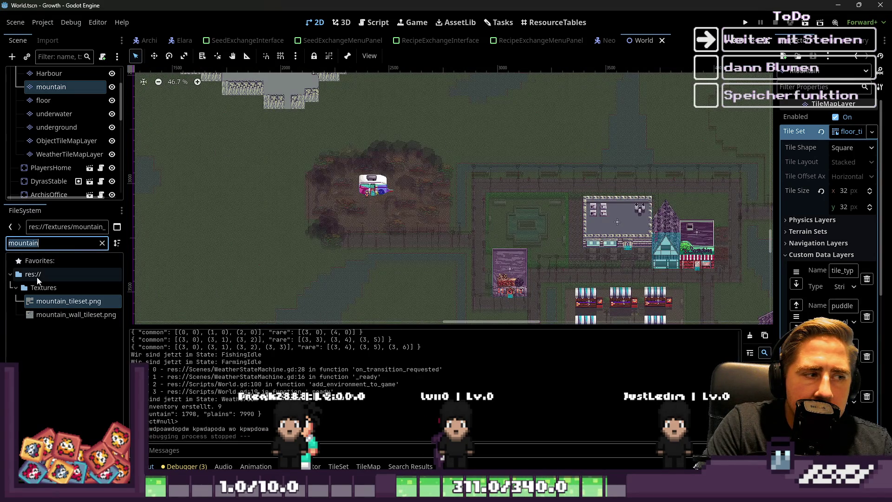
text(floor)
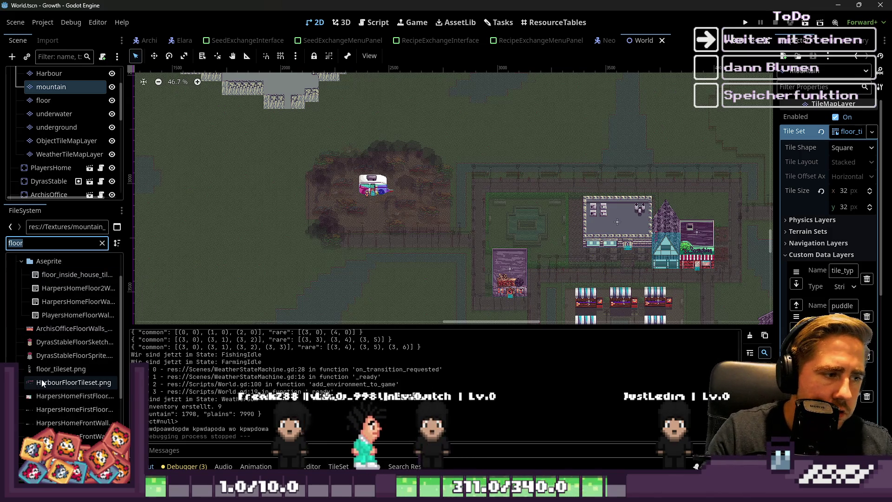
right_click(54, 372)
click(92, 458)
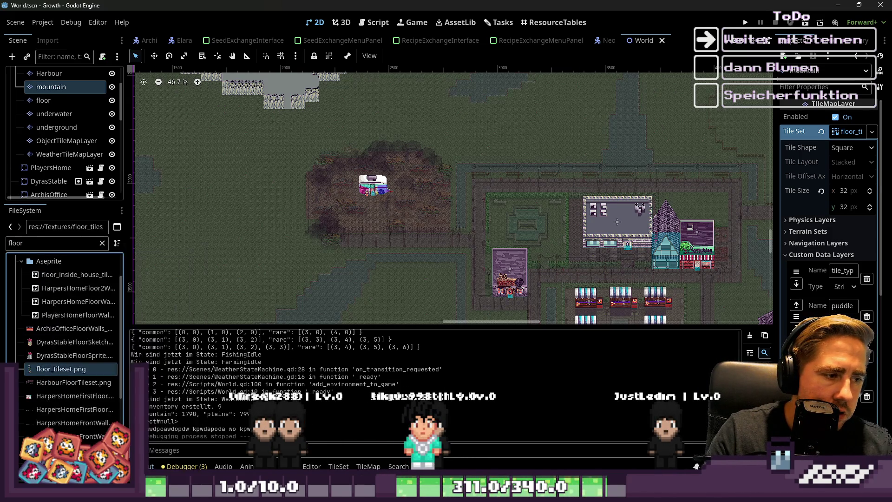
scroll(649, 216, down, 3)
Paste the copied dirt tile into mountain_tileset.png and move it toward the canvas centre
key(m)
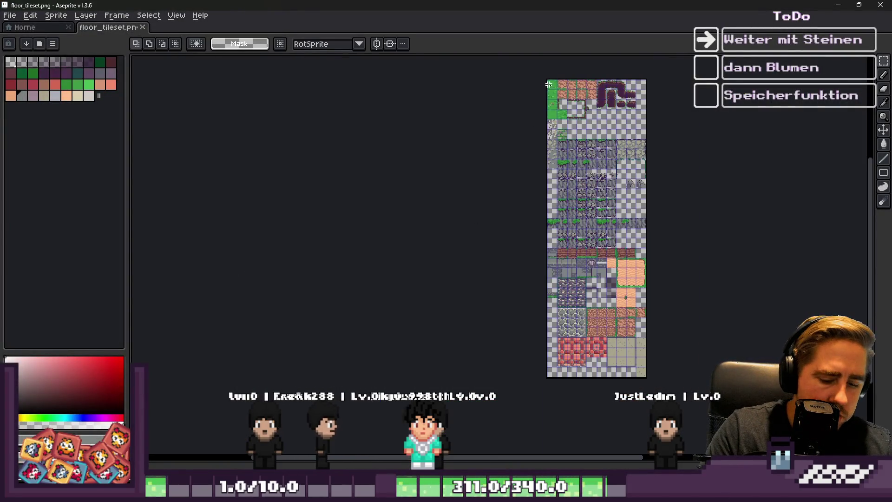
scroll(562, 79, up, 8)
scroll(516, 86, down, 5)
scroll(588, 124, up, 4)
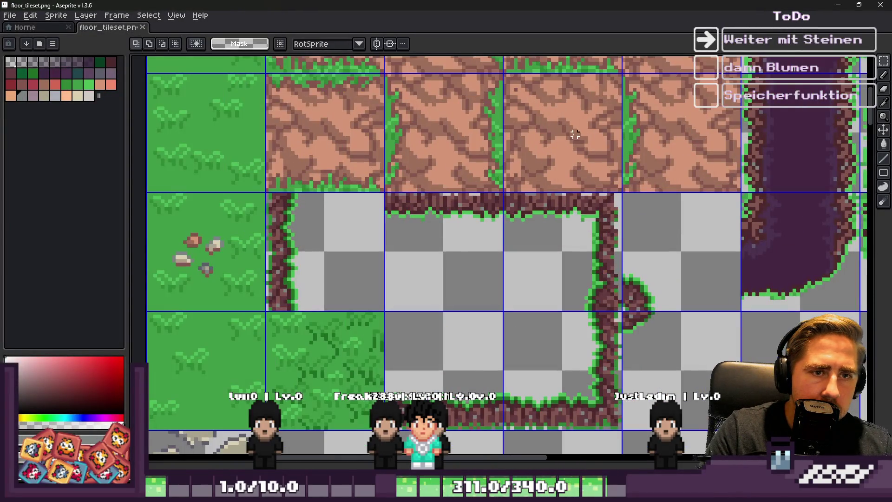
scroll(578, 201, down, 4)
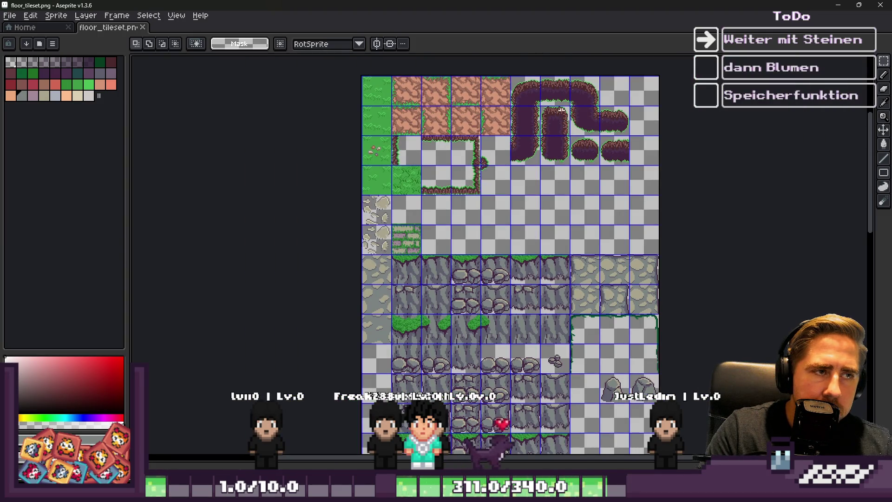
key(alt+Tab)
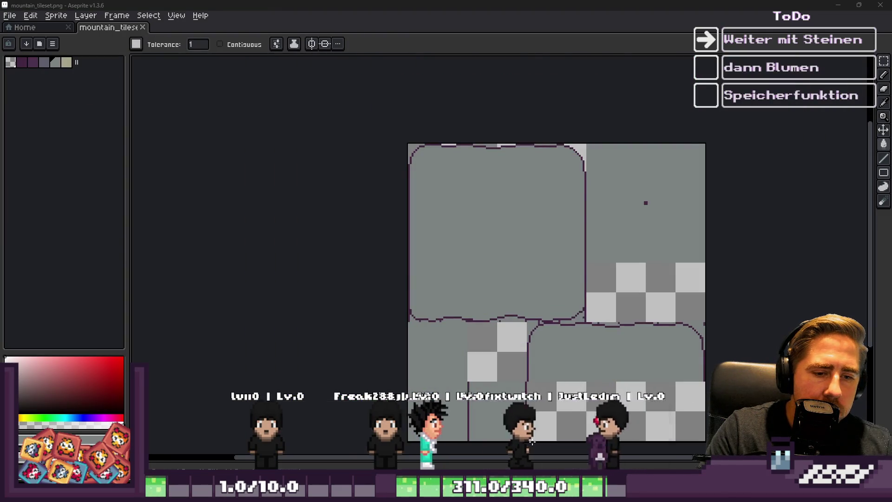
key(ctrl+v)
drag(757, 258, 492, 267)
scroll(313, 138, down, 2)
Show the tile grid, then paste the dirt tile again and drop it into the centre cell
click(160, 17)
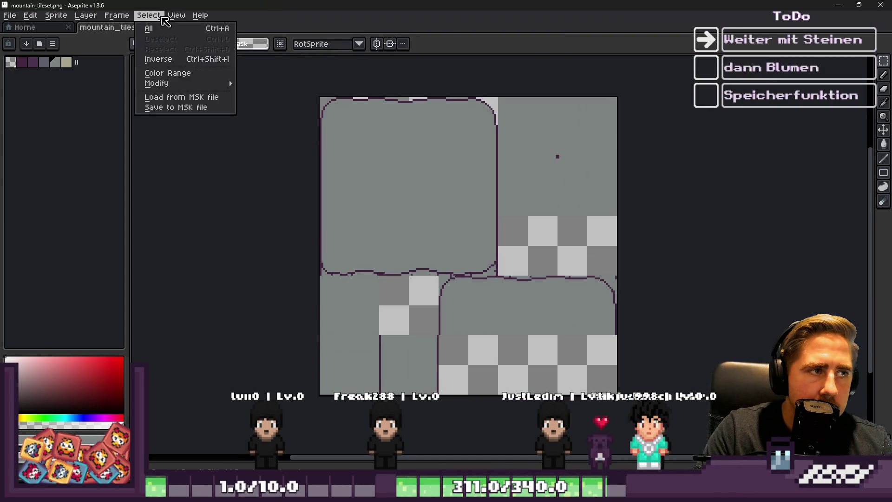
mouse_move(174, 21)
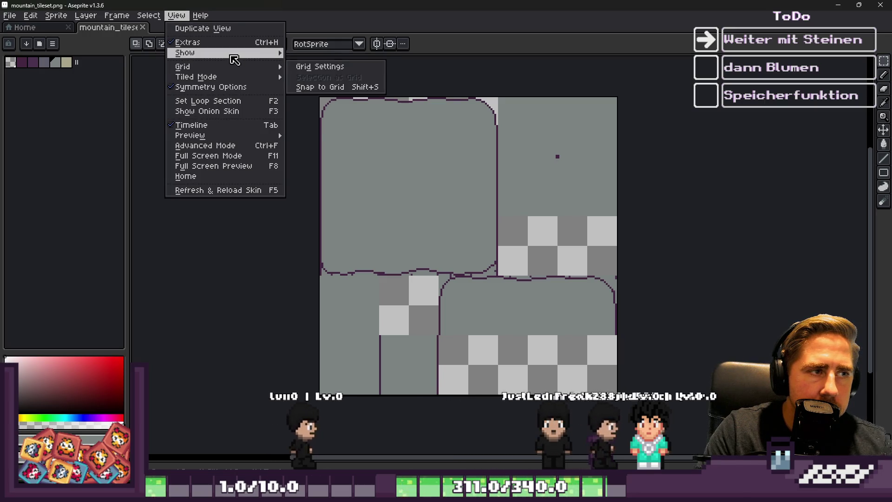
mouse_move(260, 53)
click(306, 73)
scroll(389, 201, up, 2)
key(ctrl+v)
mouse_move(656, 175)
mouse_down()
mouse_move(384, 169)
mouse_move(394, 169)
mouse_up()
key(ctrl+d)
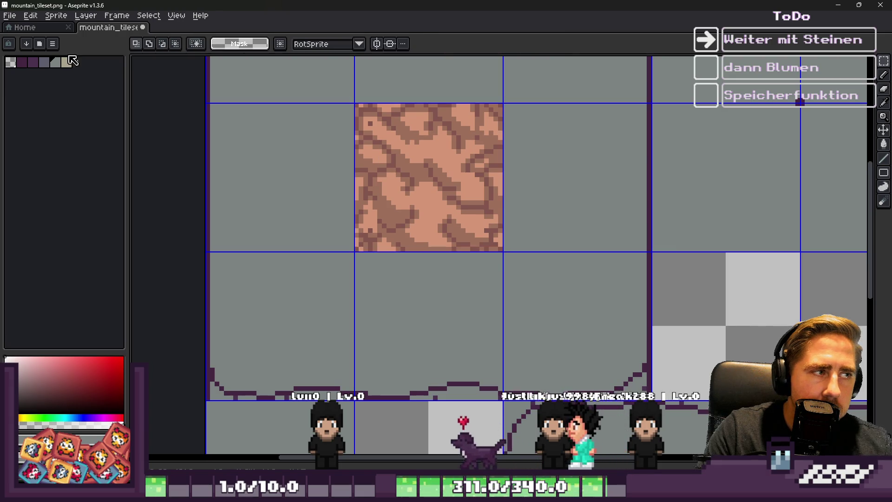
Load the default colour palette
click(52, 44)
mouse_move(105, 84)
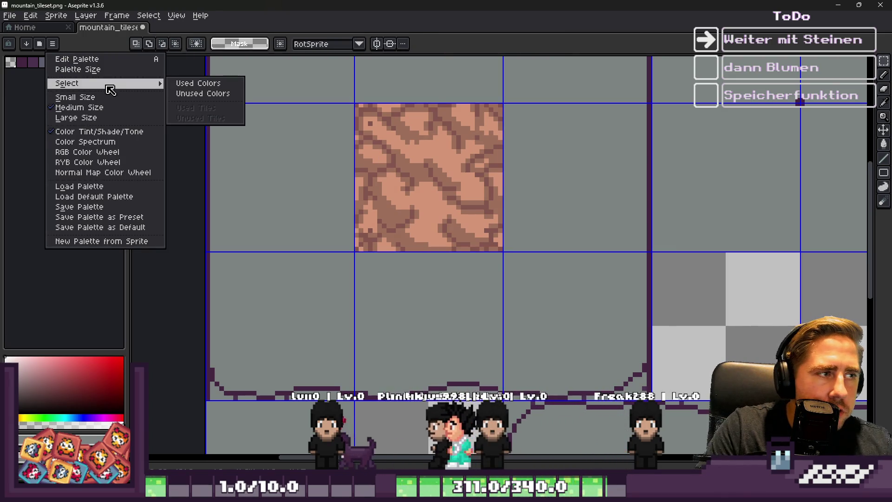
click(94, 198)
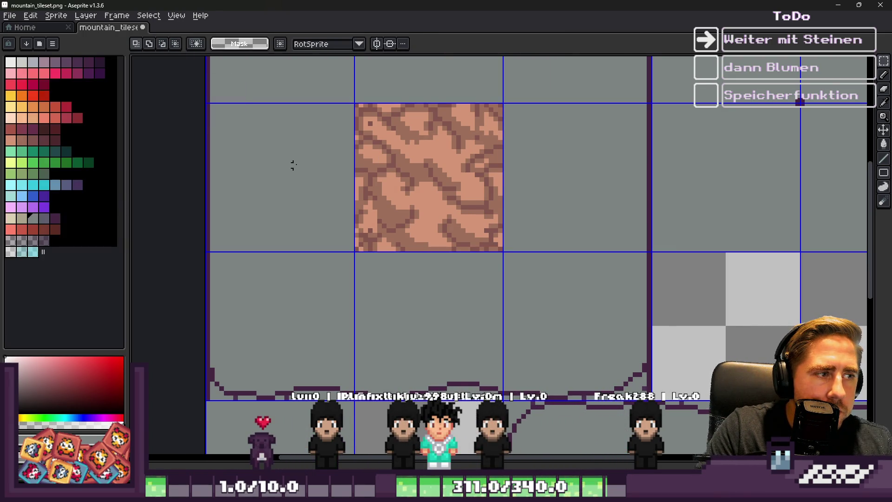
Fill the light pink pixels with cream, and the medium-brown and crack pixels with two greys
scroll(306, 162, up, 1)
key(alt)
click(11, 219)
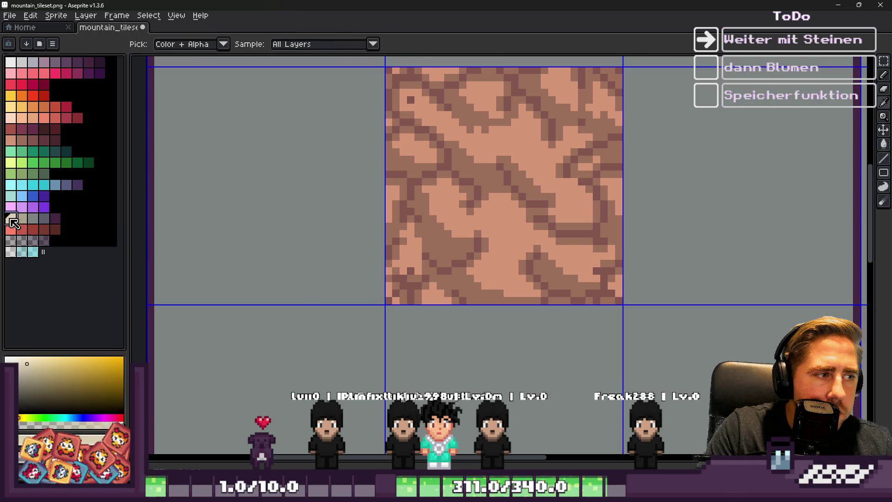
click(504, 193)
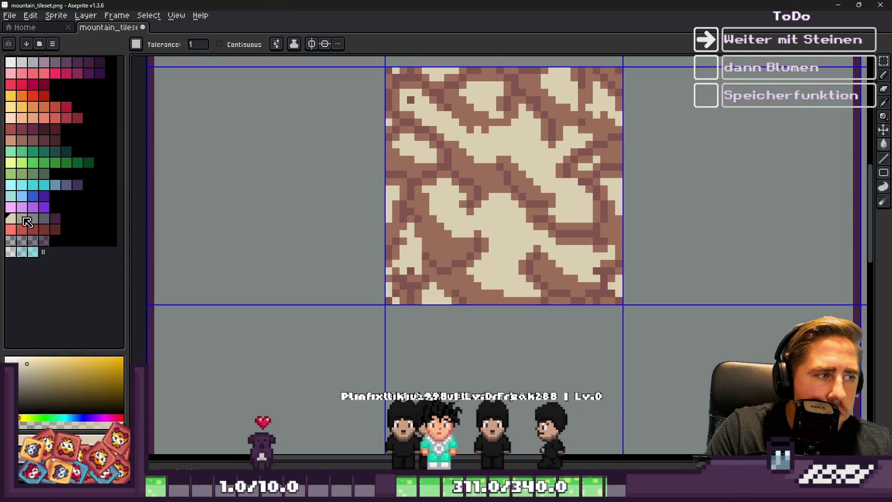
click(23, 219)
click(432, 182)
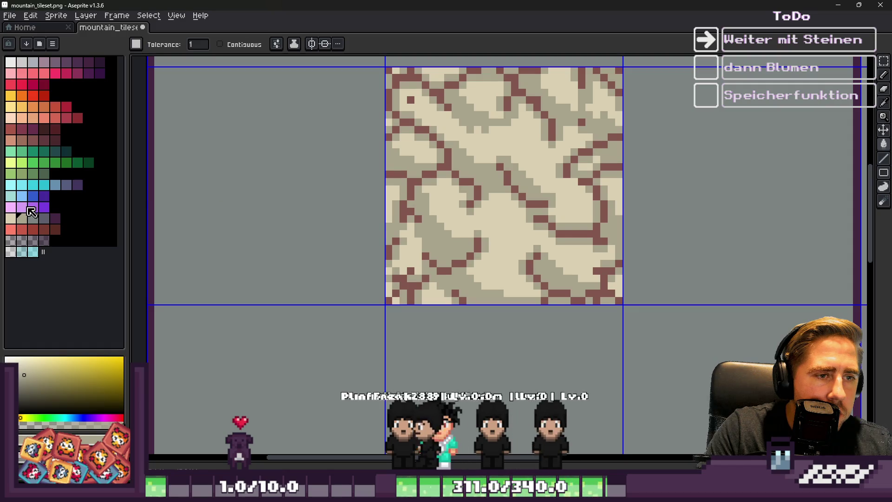
click(37, 218)
click(439, 183)
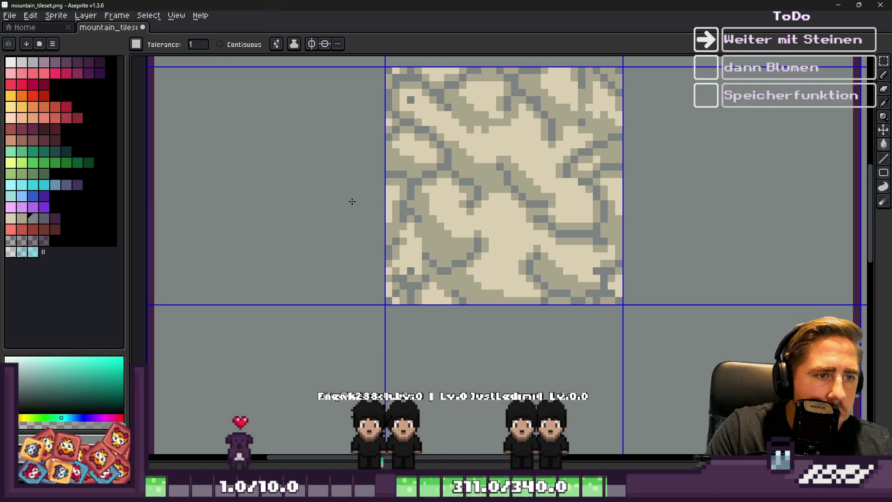
Turn the olive-khaki pixels grey, then choose the khaki swatch
scroll(347, 202, down, 4)
scroll(347, 203, up, 4)
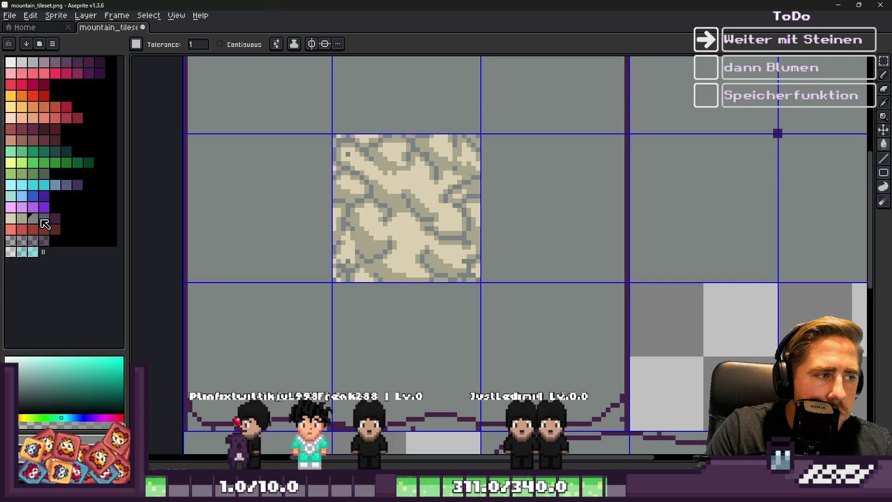
click(43, 220)
scroll(338, 188, up, 3)
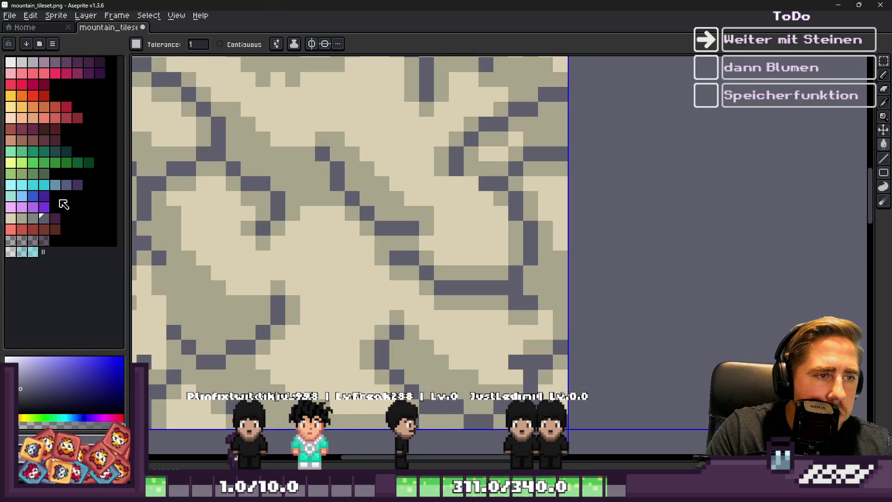
key(bracketleft)
click(319, 198)
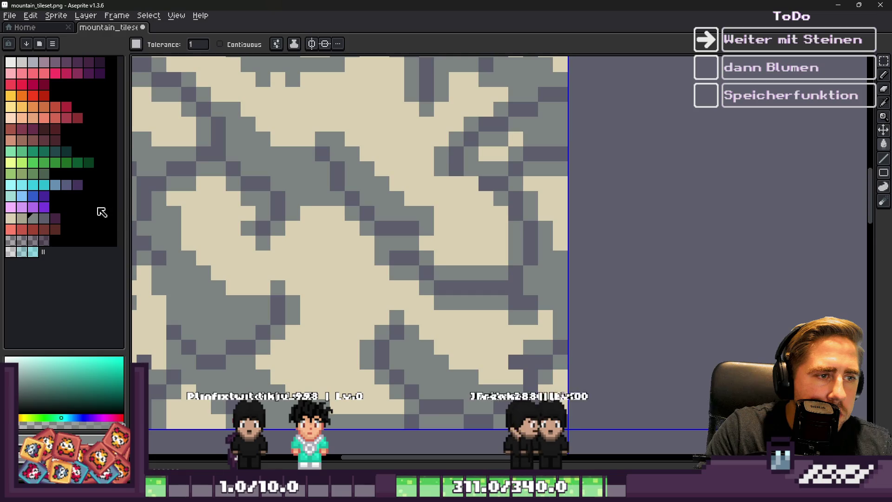
click(26, 222)
scroll(307, 254, down, 4)
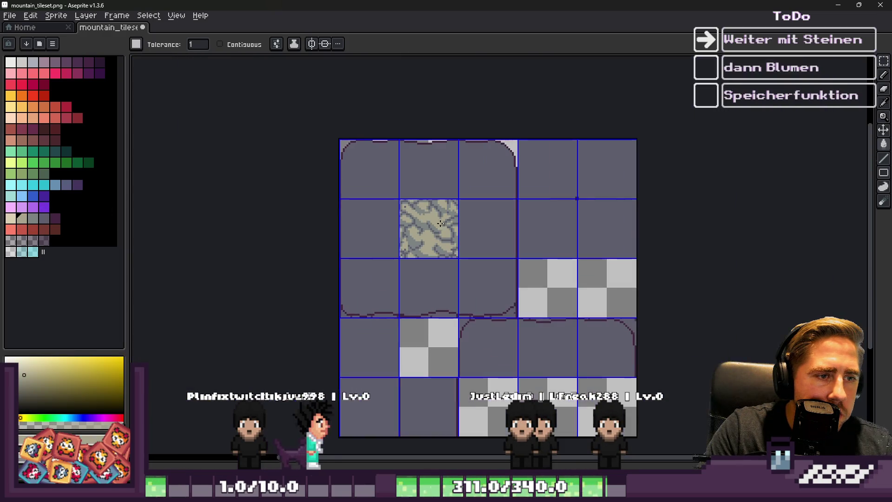
Marquee-select the recoloured stone tile, then clear the selection
scroll(427, 211, up, 2)
key(m)
drag(418, 225, 422, 235)
scroll(413, 258, up, 1)
scroll(446, 241, down, 2)
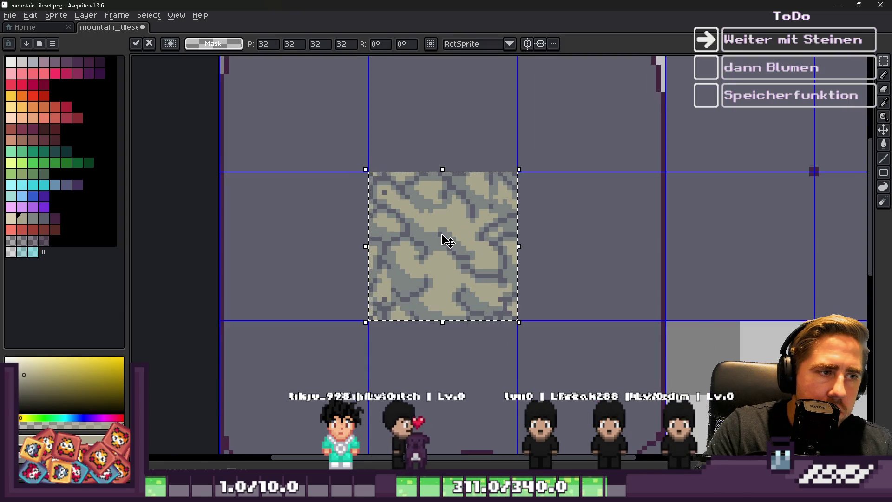
key(ctrl+d)
scroll(440, 62, up, 1)
scroll(441, 62, up, 4)
Eyedrop the dark purple outline and select all matching pixels with Color Range at tolerance 0
key(i)
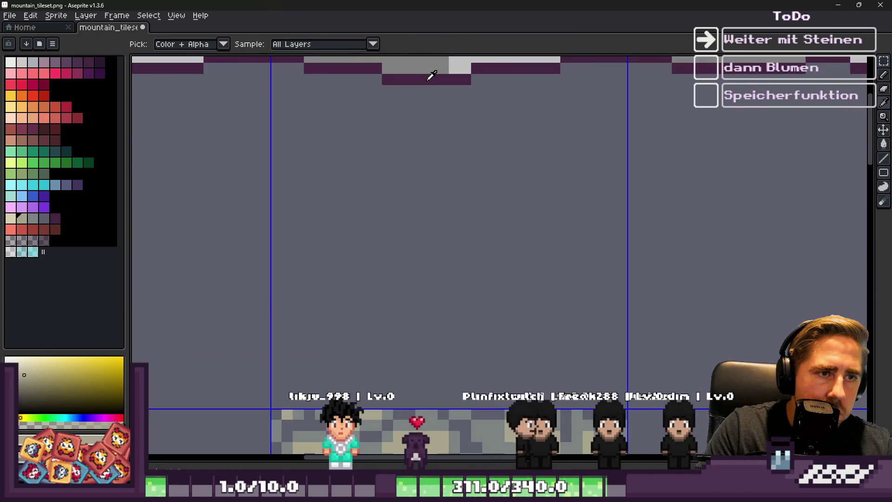
click(430, 76)
click(149, 15)
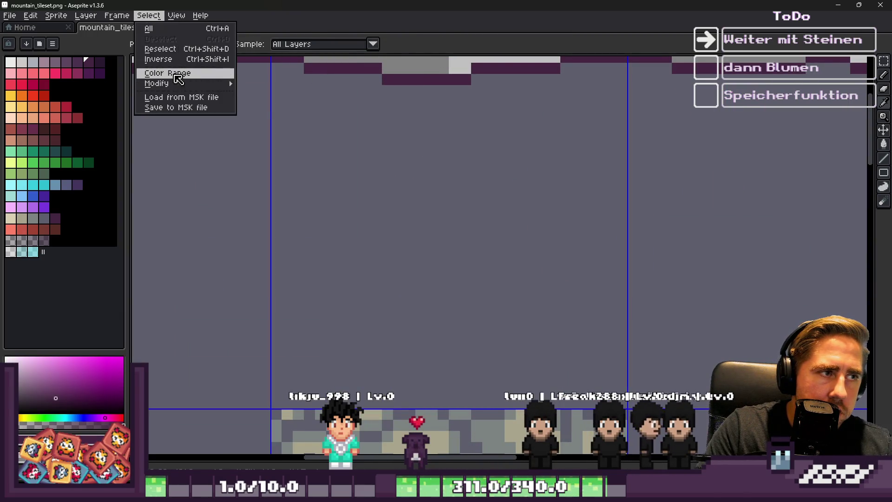
click(160, 71)
click(460, 385)
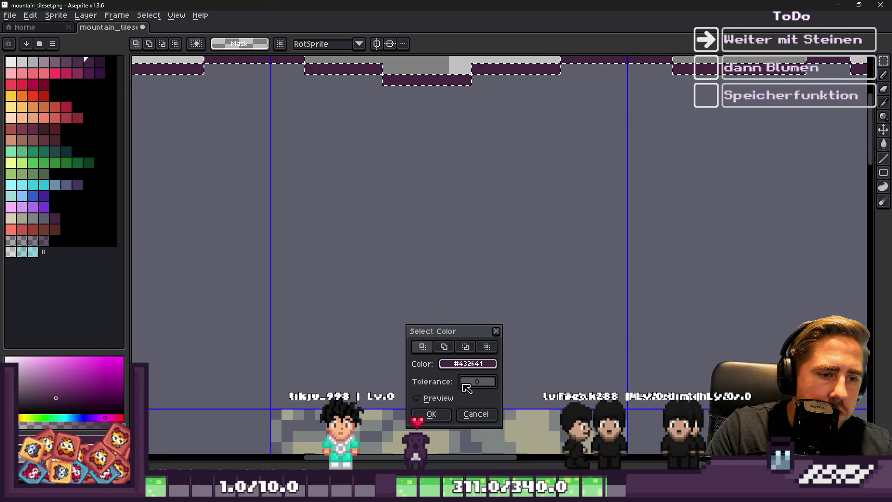
click(431, 414)
Show the layer timeline and make the panel taller
scroll(454, 290, down, 4)
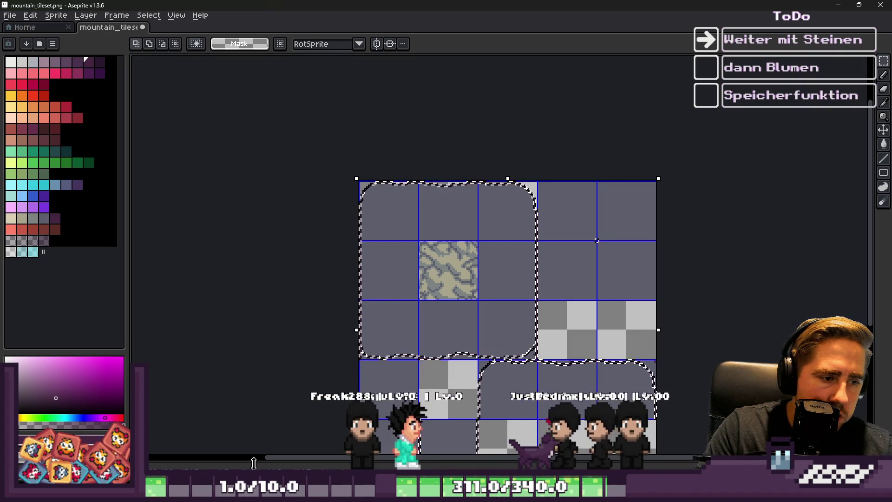
key(Tab)
drag(297, 338, 297, 329)
key(ctrl+t)
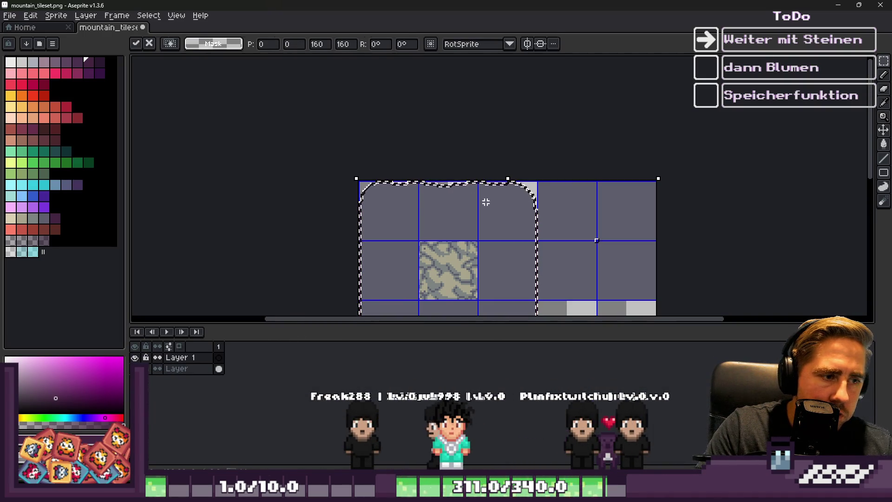
Cancel the pending transform, select the stone tile, and switch to the layer named Layer
key(ctrl+d)
scroll(486, 202, up, 2)
scroll(436, 108, down, 1)
click(443, 182)
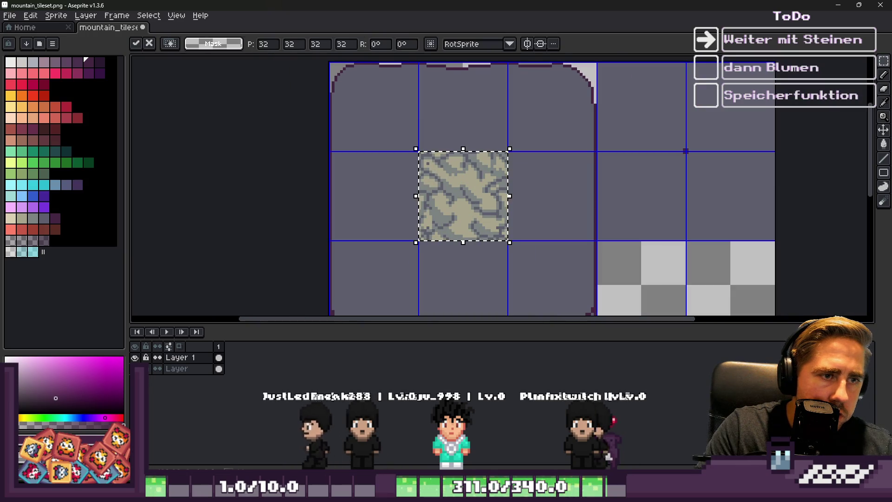
scroll(443, 185, down, 1)
scroll(447, 222, up, 2)
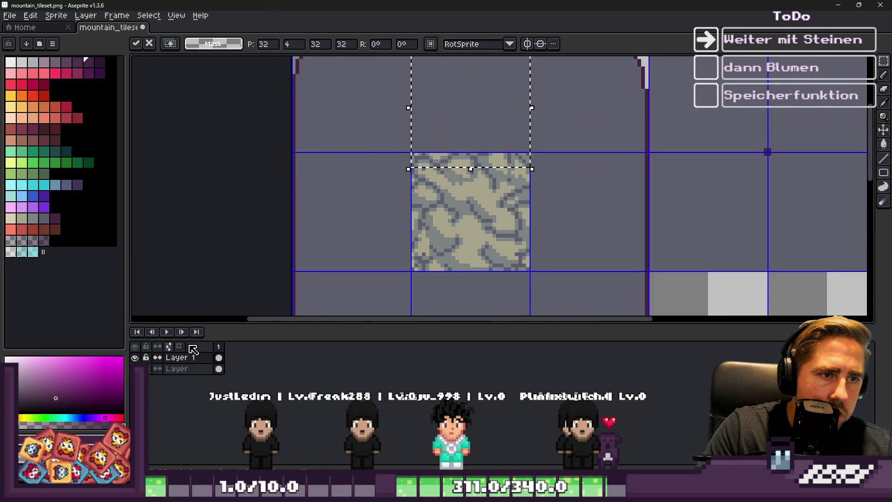
click(177, 369)
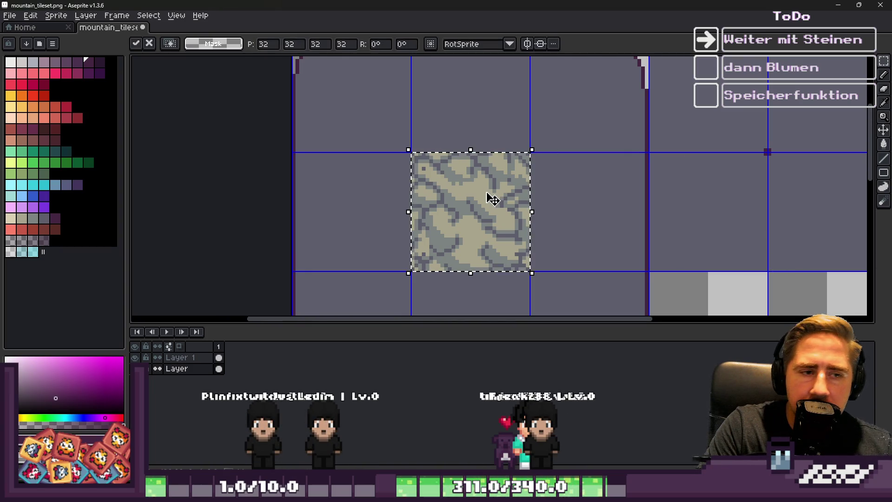
Copy the stone tile into the cells to its right and left, committing each copy
click(252, 190)
scroll(487, 200, up, 1)
drag(487, 201, 567, 216)
scroll(498, 135, down, 2)
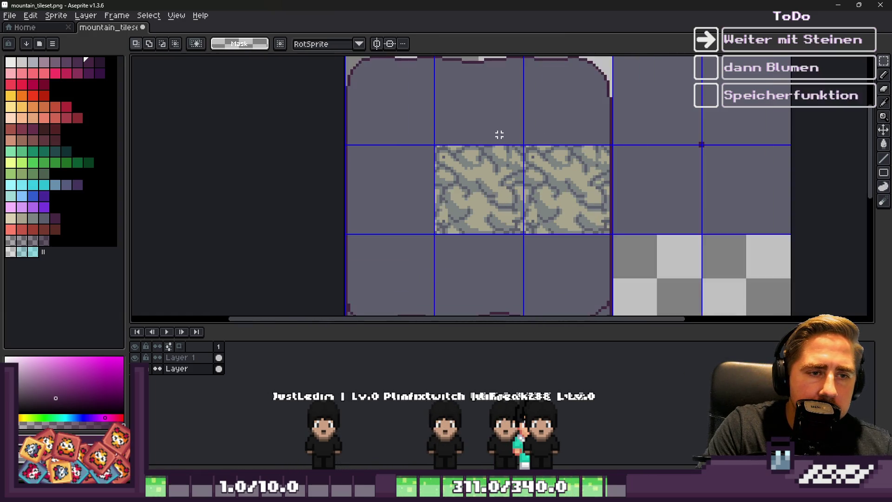
scroll(483, 169, up, 1)
click(483, 170)
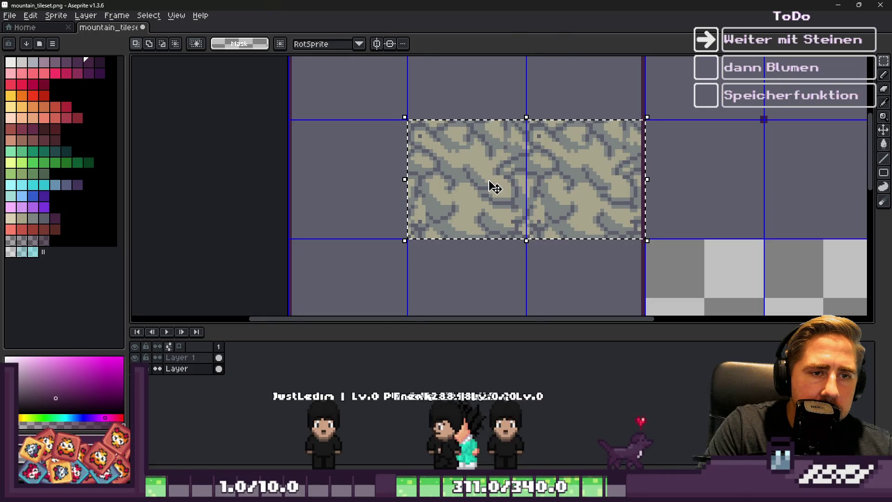
click(336, 173)
mouse_move(418, 139)
mouse_down()
mouse_move(480, 179)
mouse_move(358, 183)
mouse_move(667, 169)
mouse_up()
key(Return)
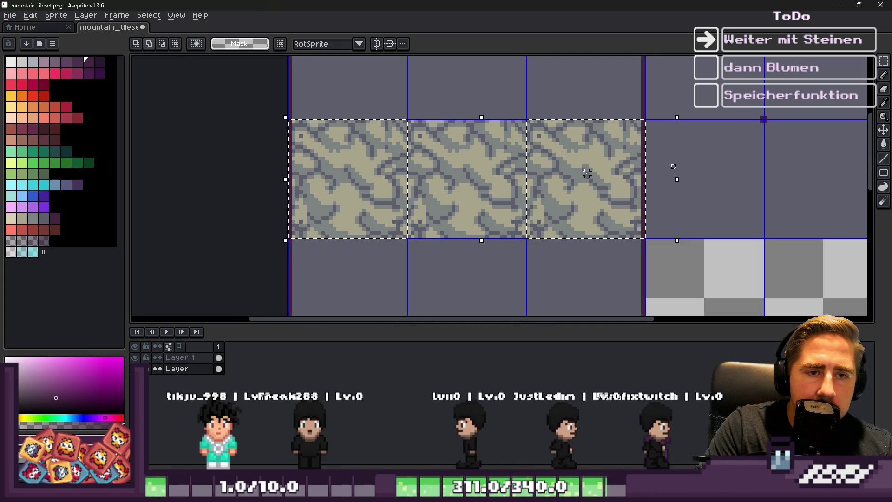